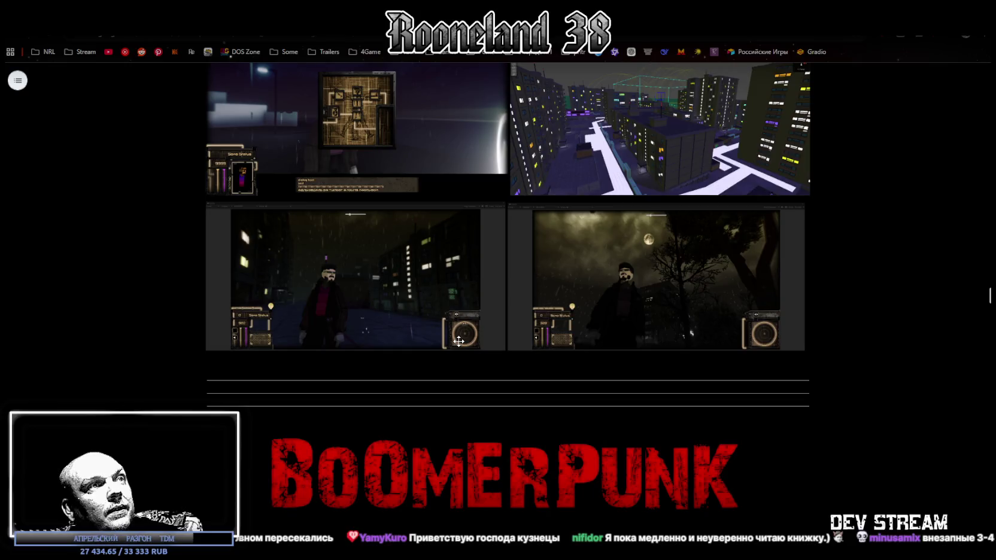
Step: Scroll down through the weapons project's axe, Hammers and Stuffs model elements
scroll(459, 342, "down", 1)
scroll(459, 342, "down", 1)
scroll(460, 343, "down", 1)
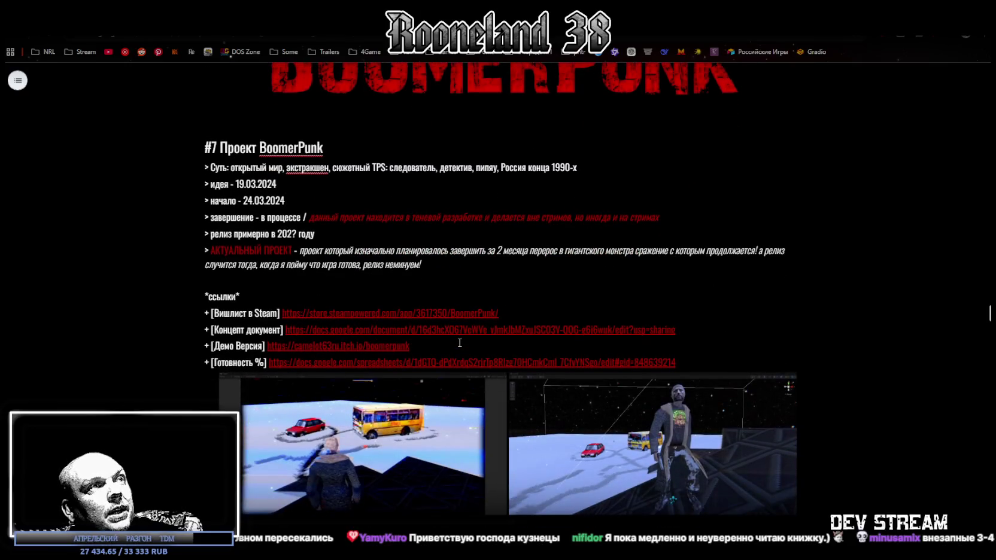
scroll(493, 344, "down", 2)
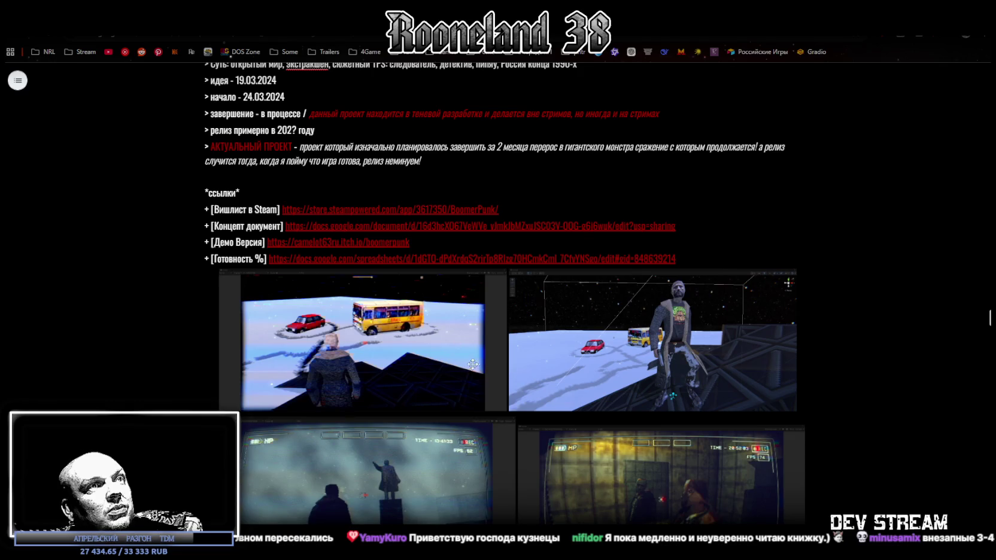
scroll(481, 377, "down", 1)
scroll(467, 365, "down", 1)
scroll(443, 347, "down", 2)
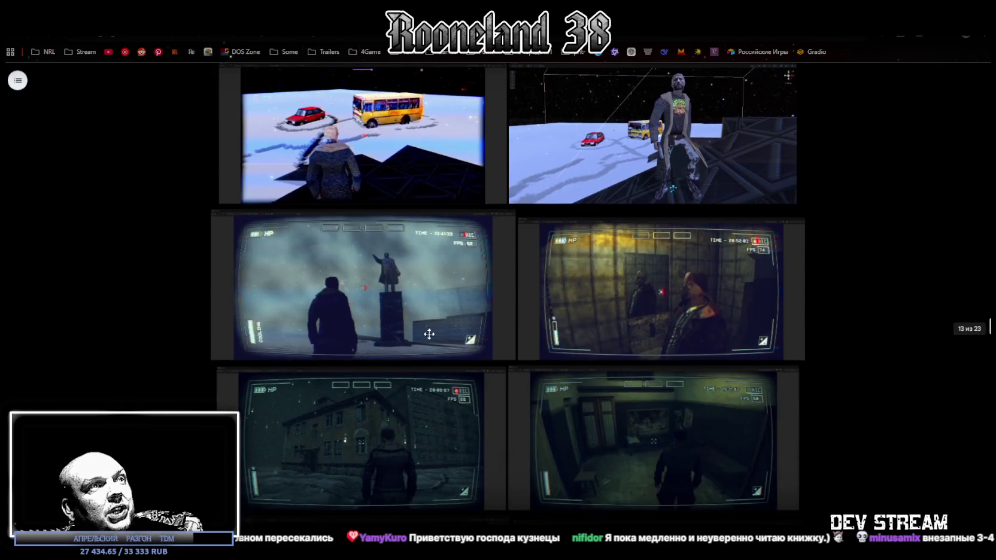
scroll(415, 331, "down", 2)
scroll(415, 331, "down", 3)
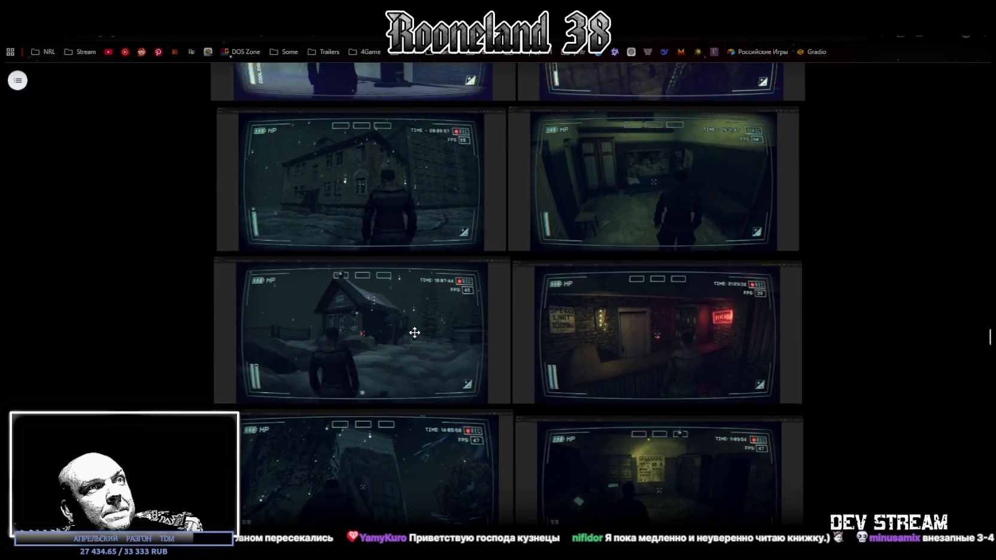
scroll(415, 333, "down", 3)
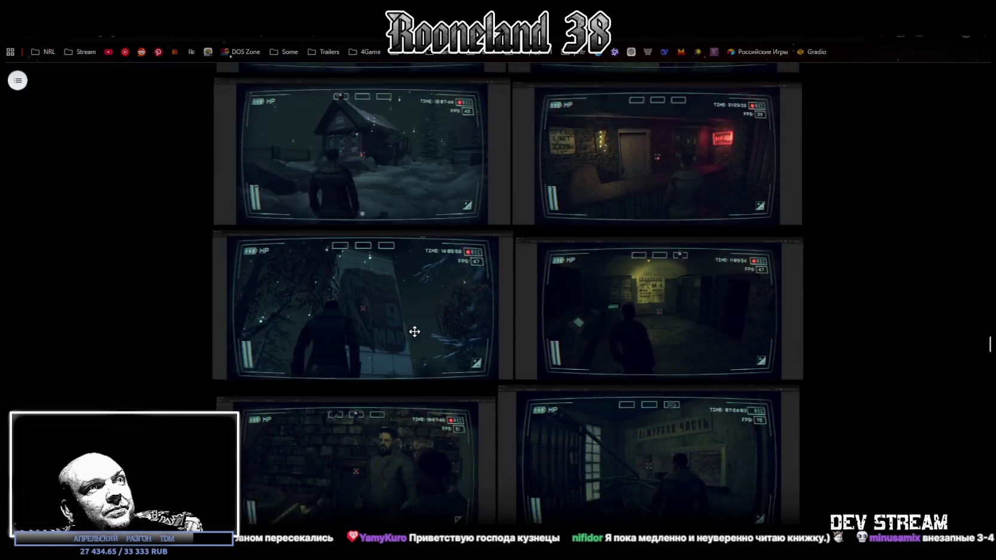
scroll(415, 331, "down", 3)
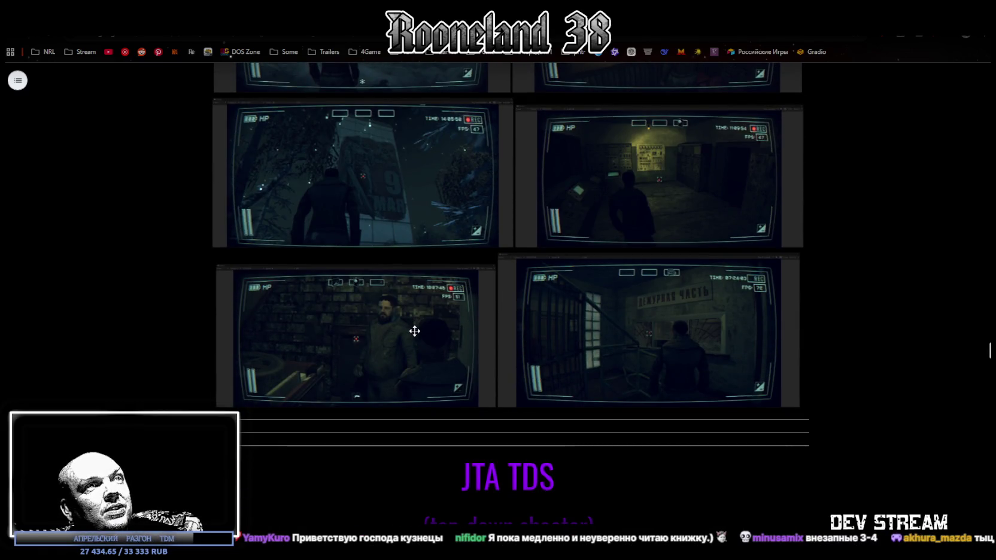
scroll(415, 331, "down", 1)
scroll(415, 331, "down", 5)
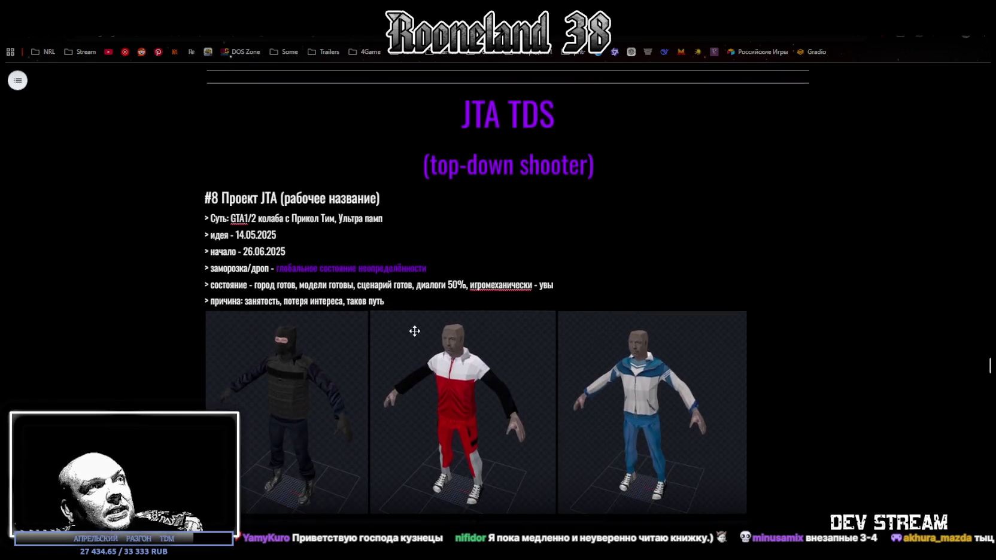
scroll(422, 256, "down", 3)
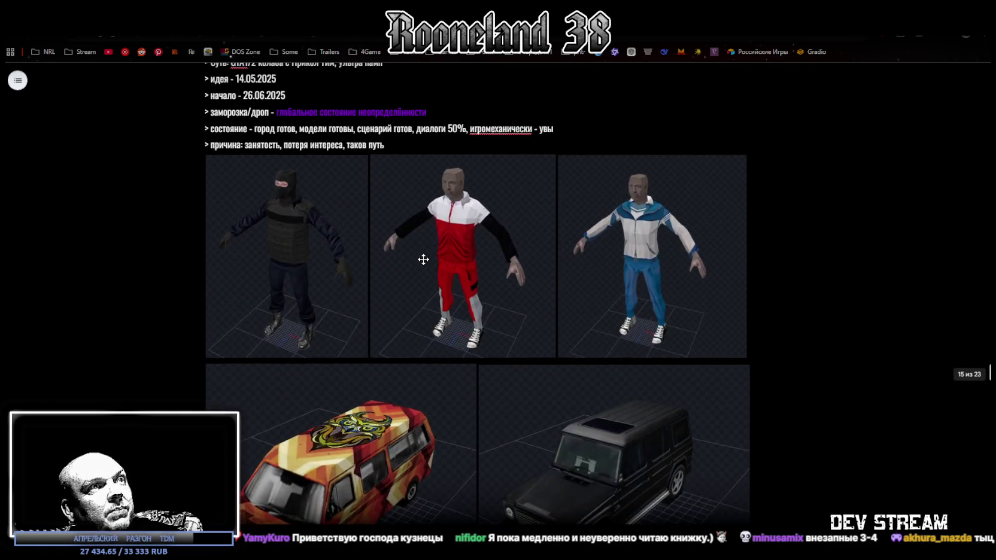
scroll(422, 256, "down", 4)
scroll(423, 256, "down", 3)
scroll(423, 258, "down", 1)
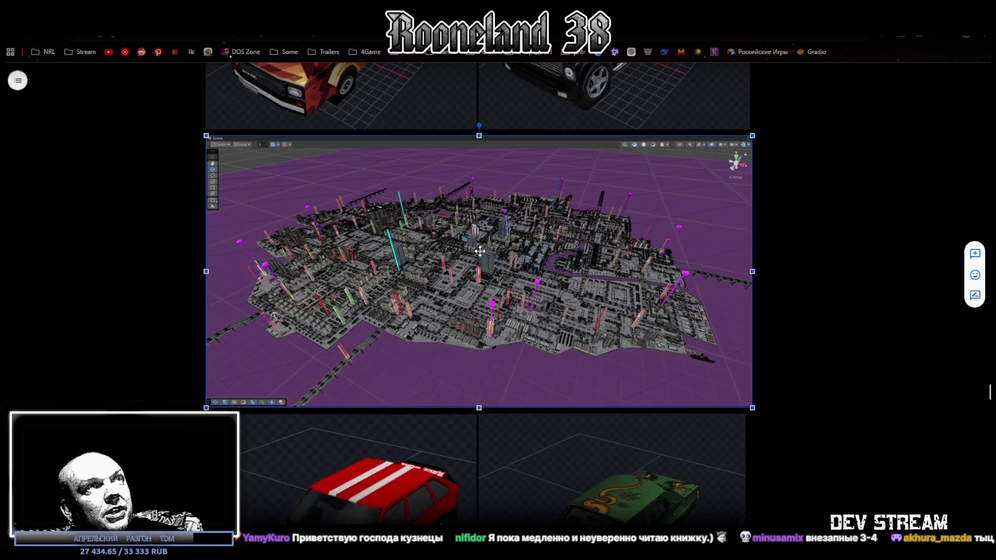
scroll(378, 345, "up", 5)
scroll(374, 331, "up", 6)
scroll(374, 331, "down", 2)
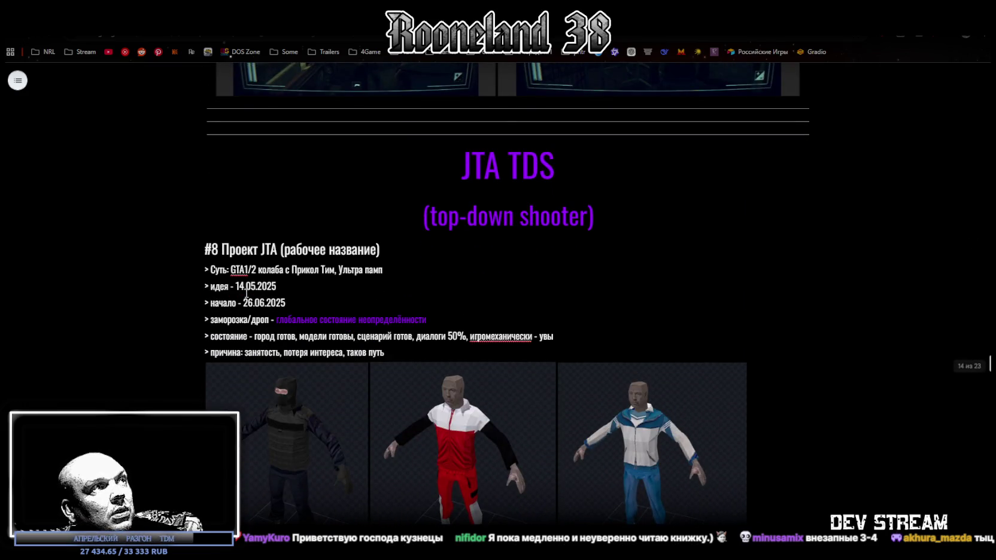
scroll(456, 372, "down", 8)
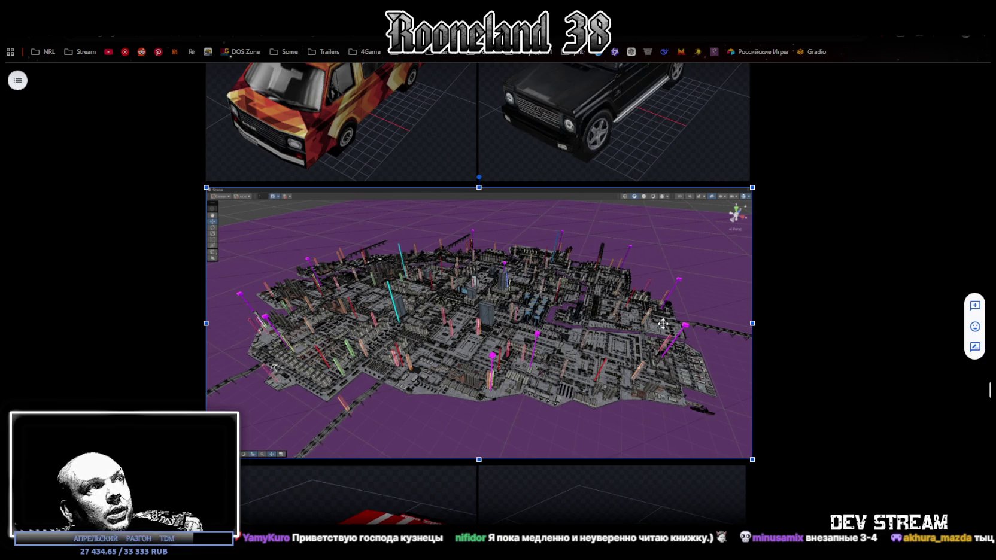
scroll(458, 322, "down", 2)
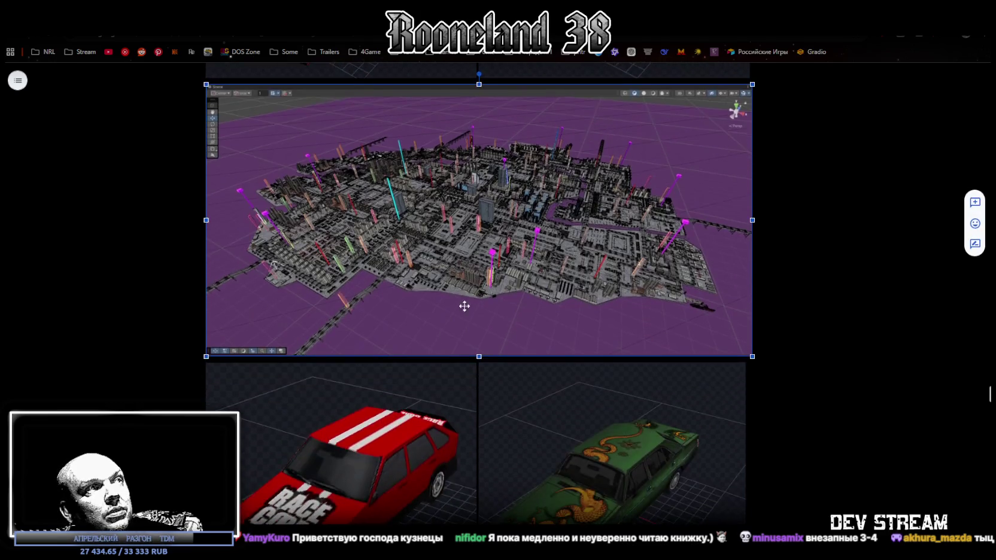
scroll(567, 335, "down", 4)
scroll(593, 258, "down", 3)
scroll(503, 279, "down", 2)
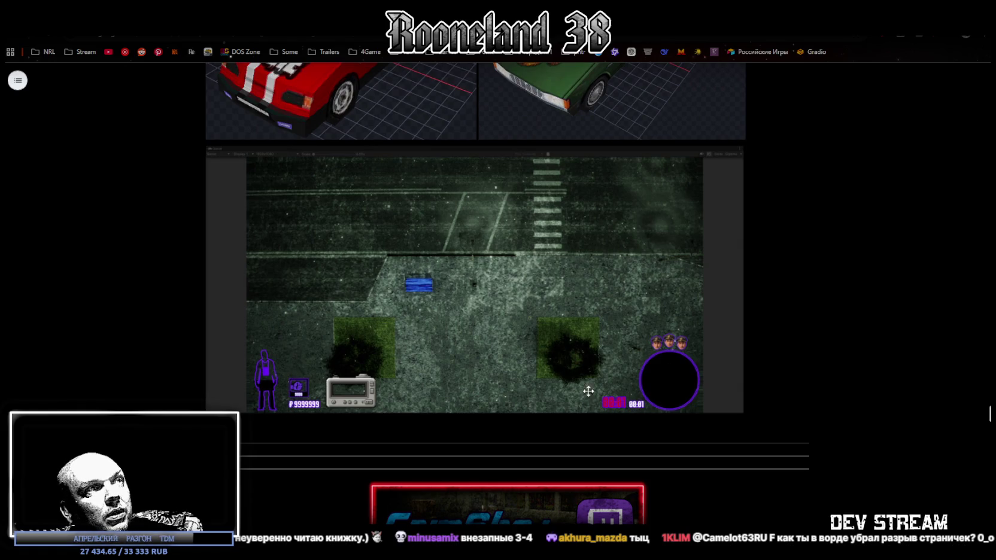
scroll(526, 254, "down", 2)
scroll(544, 256, "down", 2)
scroll(503, 273, "down", 2)
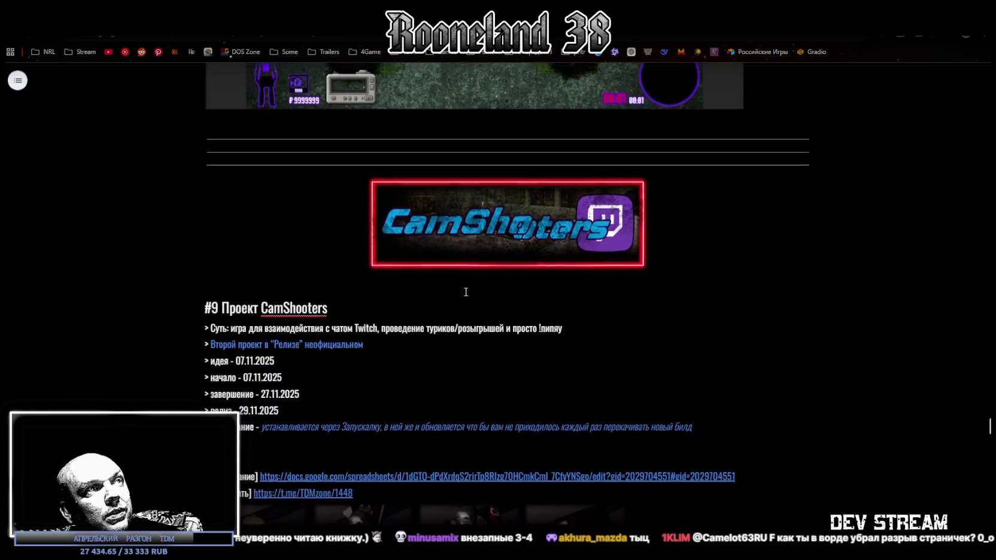
scroll(539, 281, "down", 2)
scroll(294, 197, "down", 1)
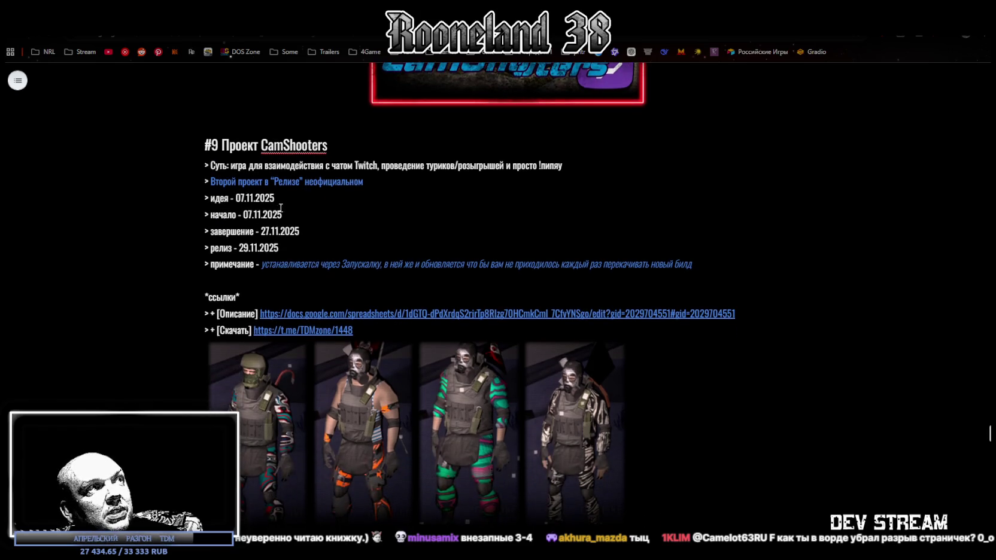
scroll(270, 189, "down", 1)
scroll(418, 267, "down", 2)
scroll(413, 264, "down", 2)
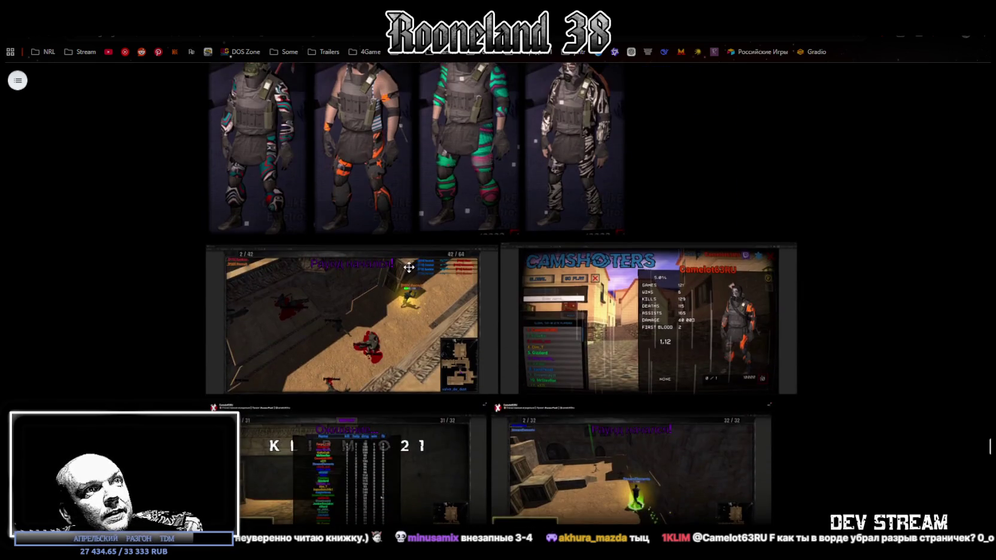
scroll(403, 233, "down", 2)
scroll(403, 232, "down", 2)
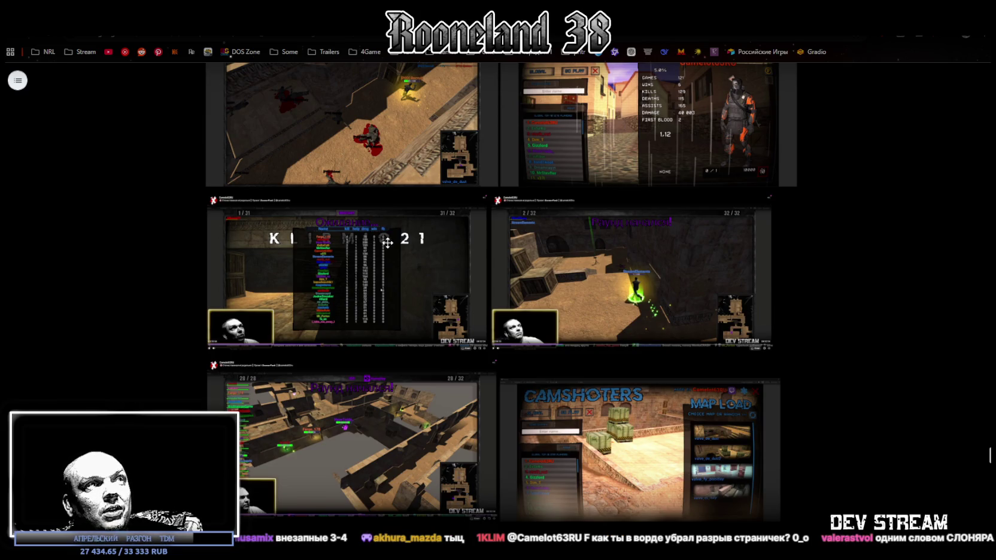
scroll(530, 265, "down", 3)
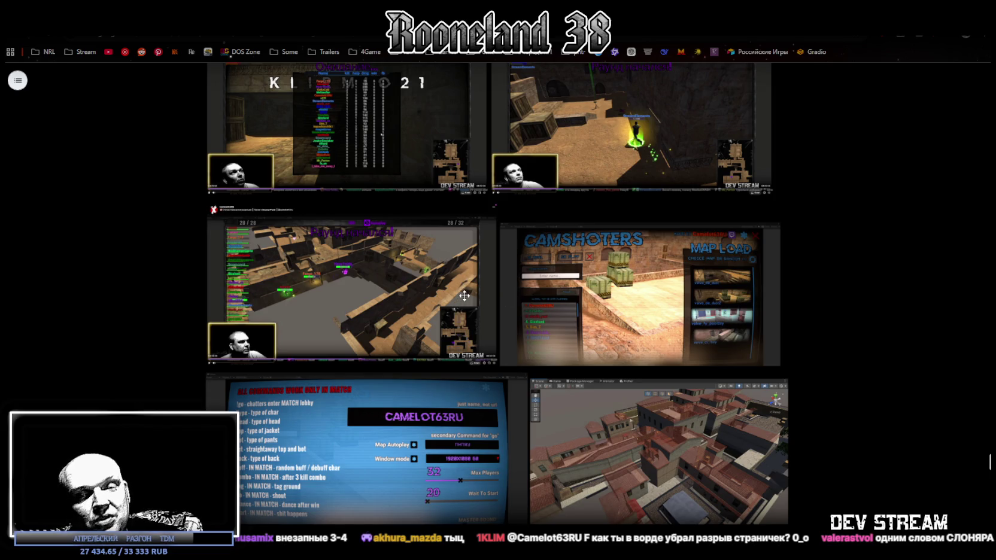
scroll(521, 353, "down", 5)
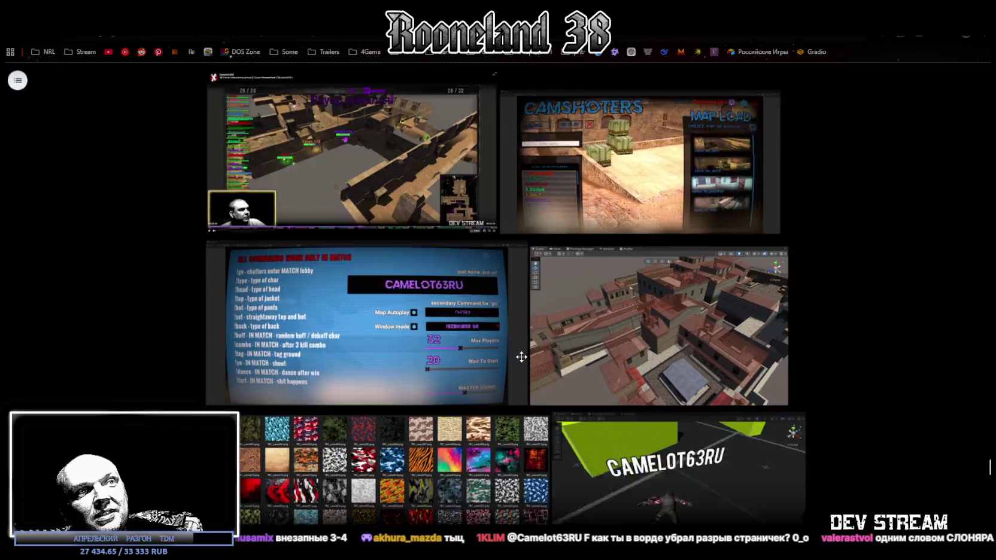
scroll(522, 354, "down", 4)
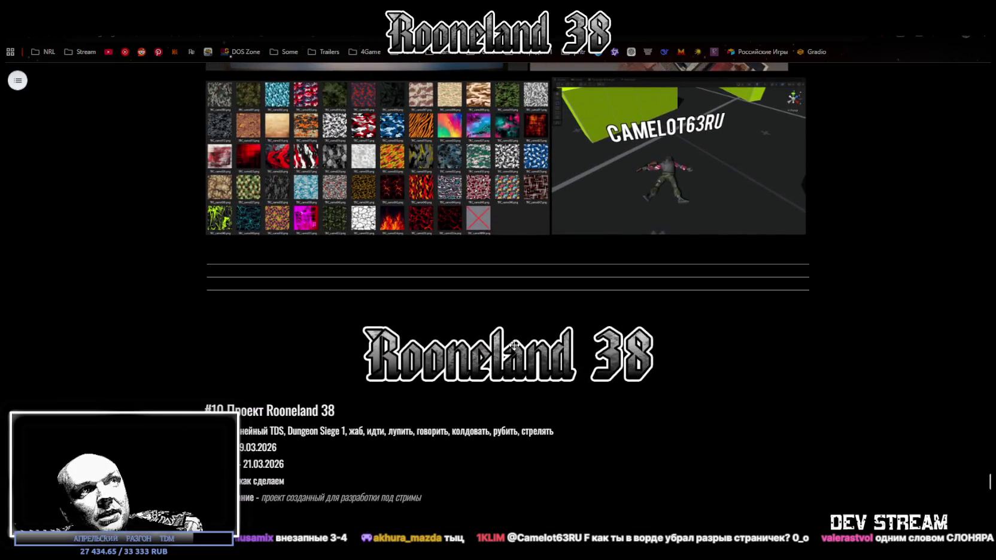
scroll(515, 345, "down", 4)
scroll(511, 345, "down", 3)
scroll(509, 344, "down", 2)
scroll(474, 323, "down", 1)
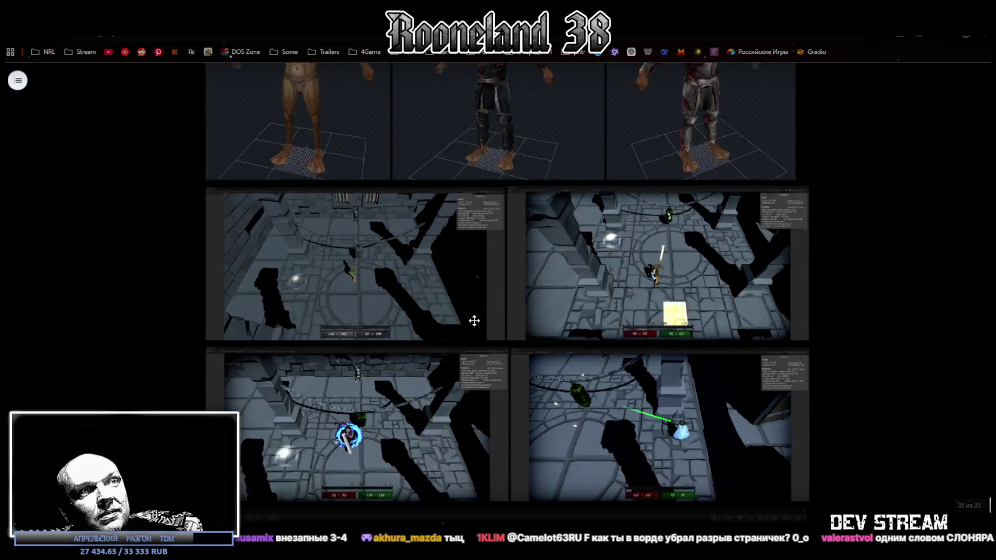
scroll(474, 321, "down", 3)
scroll(474, 321, "down", 4)
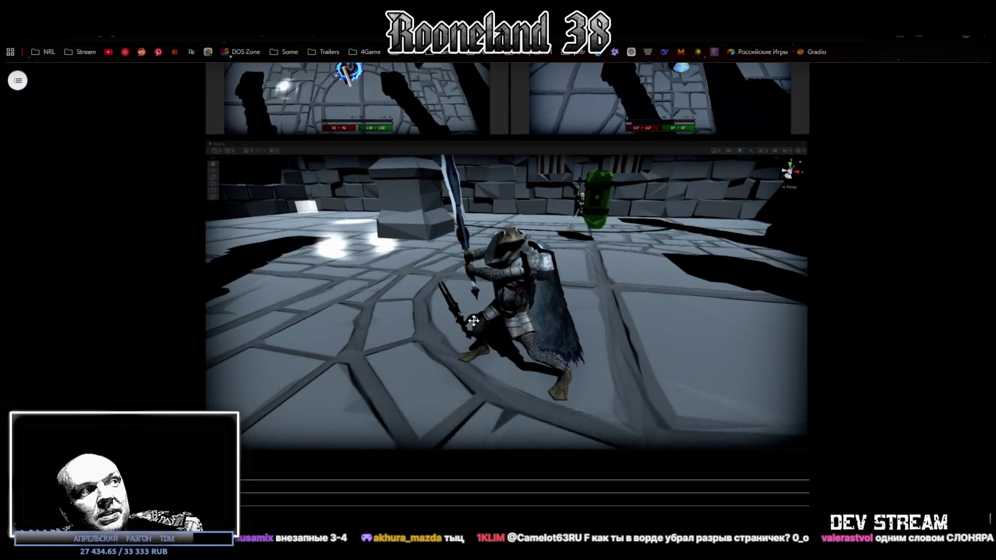
scroll(473, 321, "down", 1)
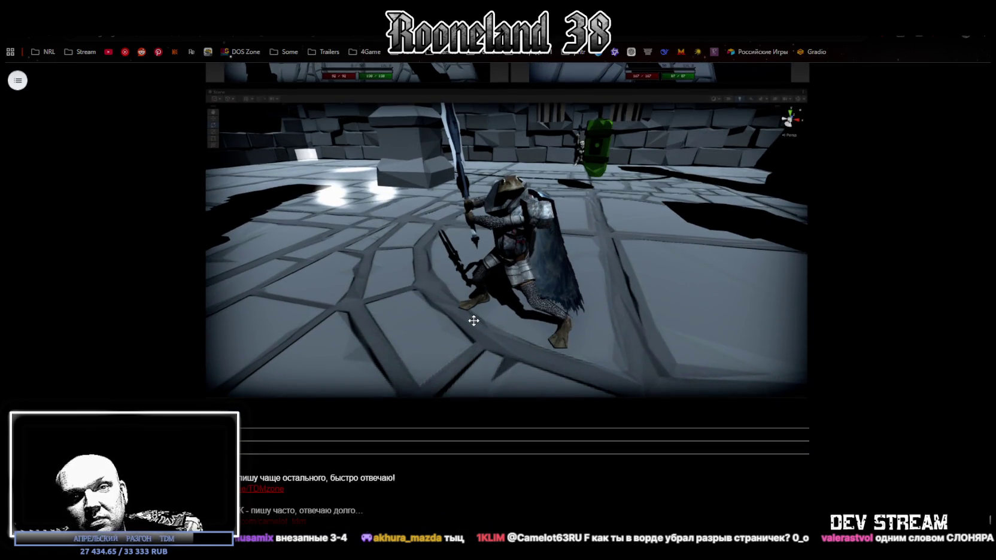
Step: Leave the Blockbench weapons project and bring the Unity editor to the front
scroll(473, 320, "up", 2)
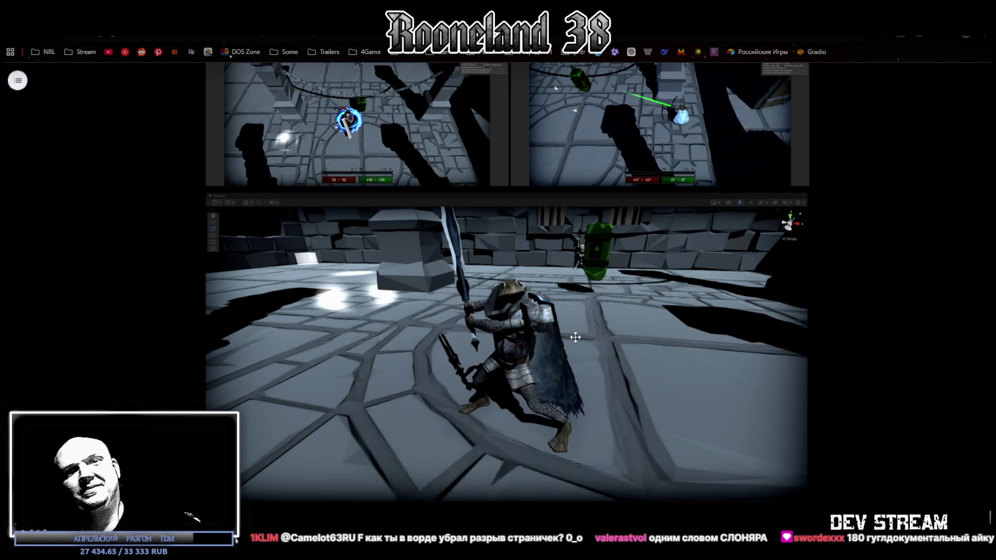
key("alt+Tab")
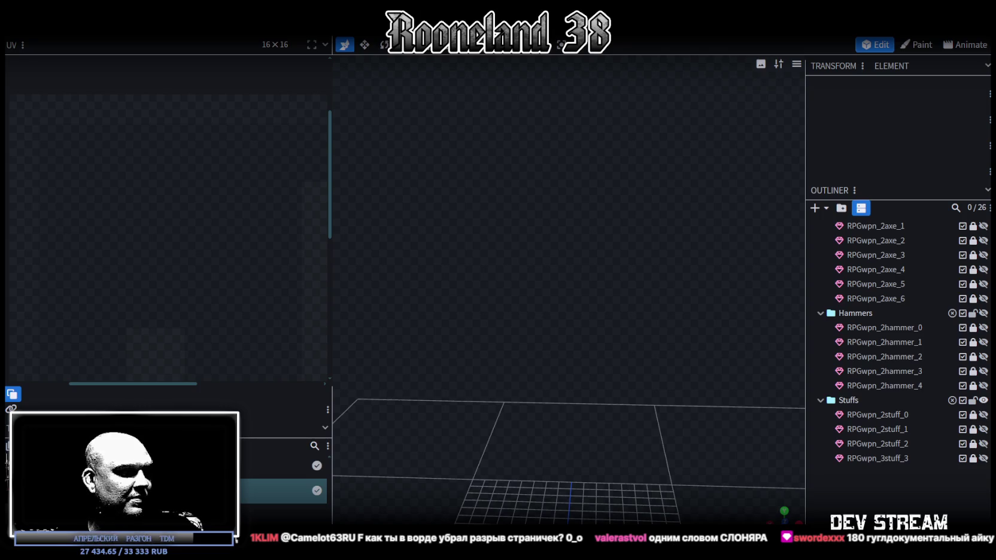
key("alt+Tab")
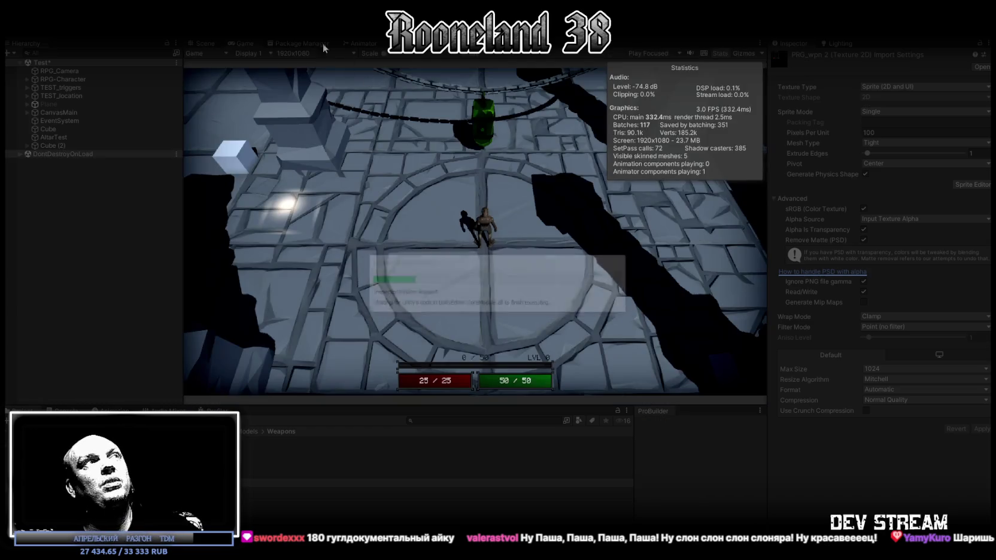
Step: Maximize the game view and walk the character down, left, then up-left
double_click(241, 42)
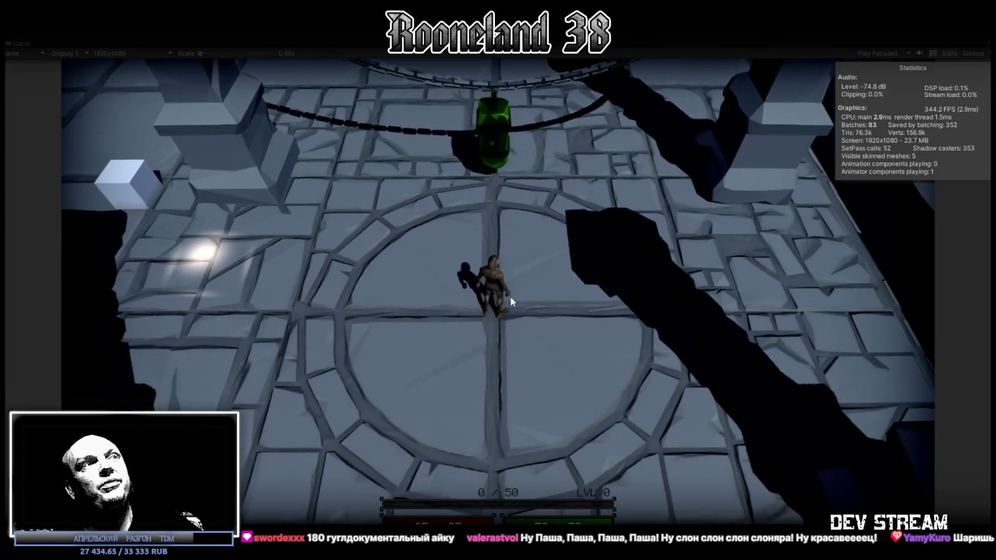
key("s")
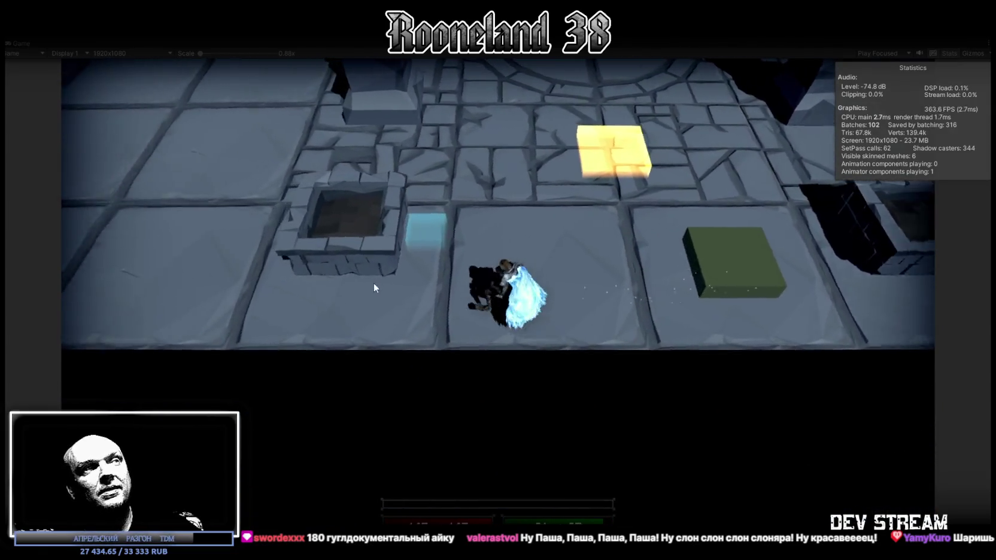
key("a")
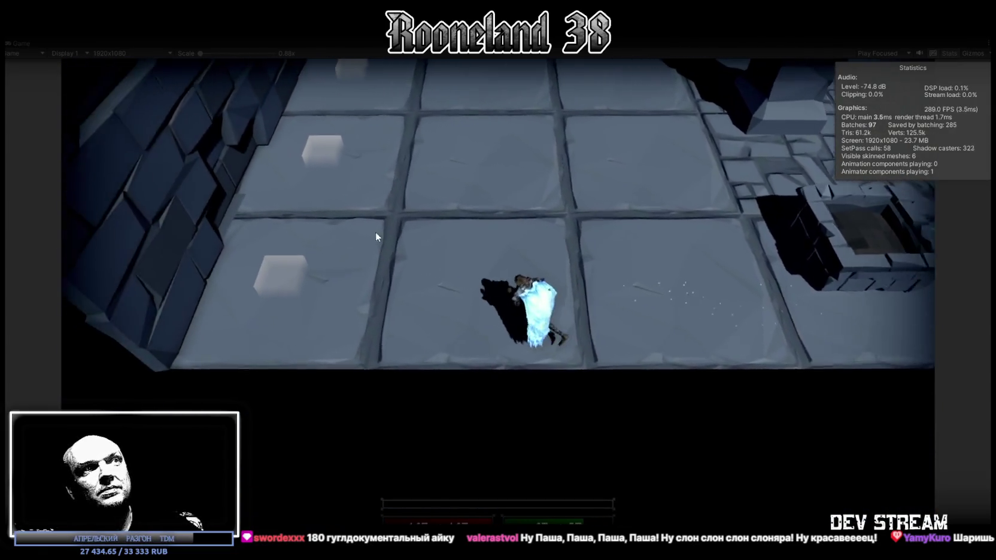
key("w")
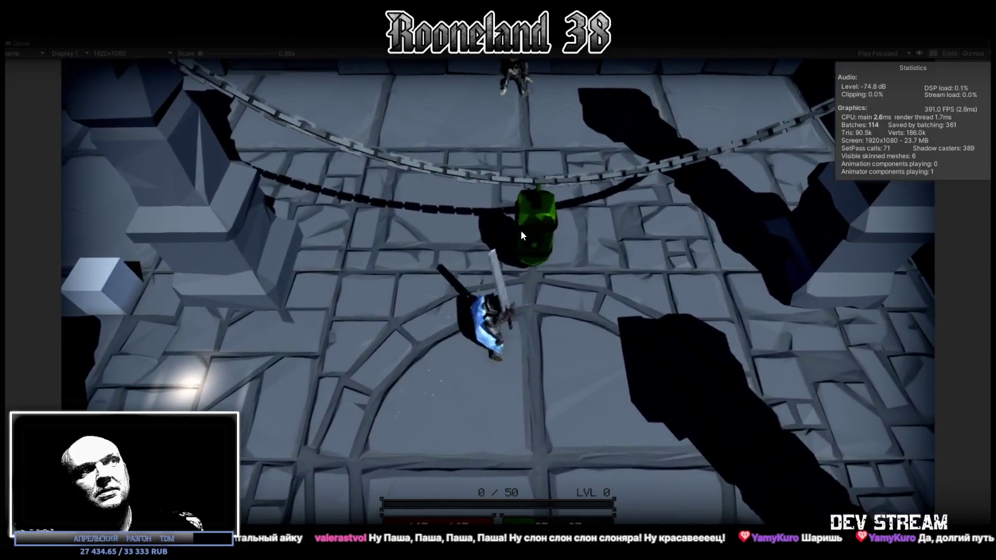
Step: Swing the sword repeatedly at the green target to check trails, then stop Play mode
left_click(521, 234)
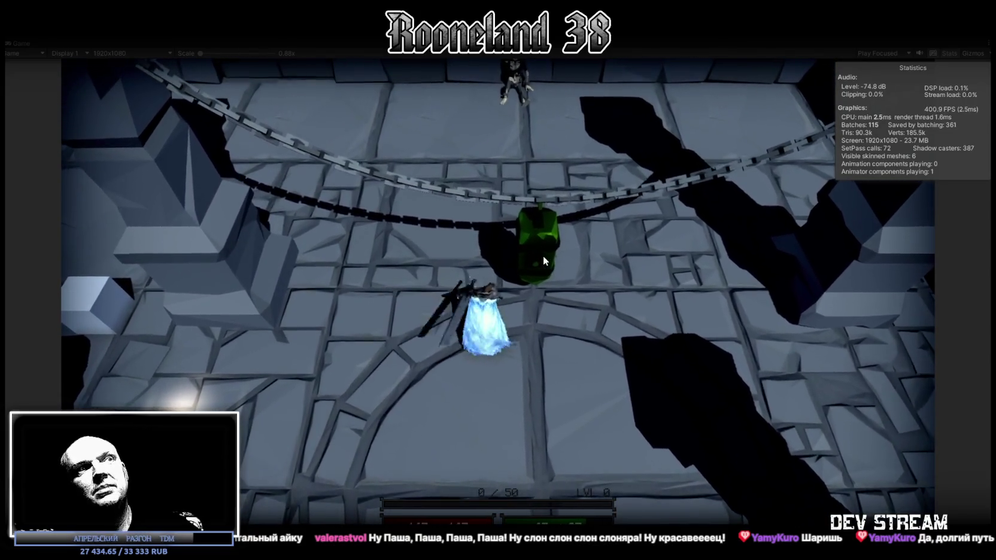
left_click(543, 255)
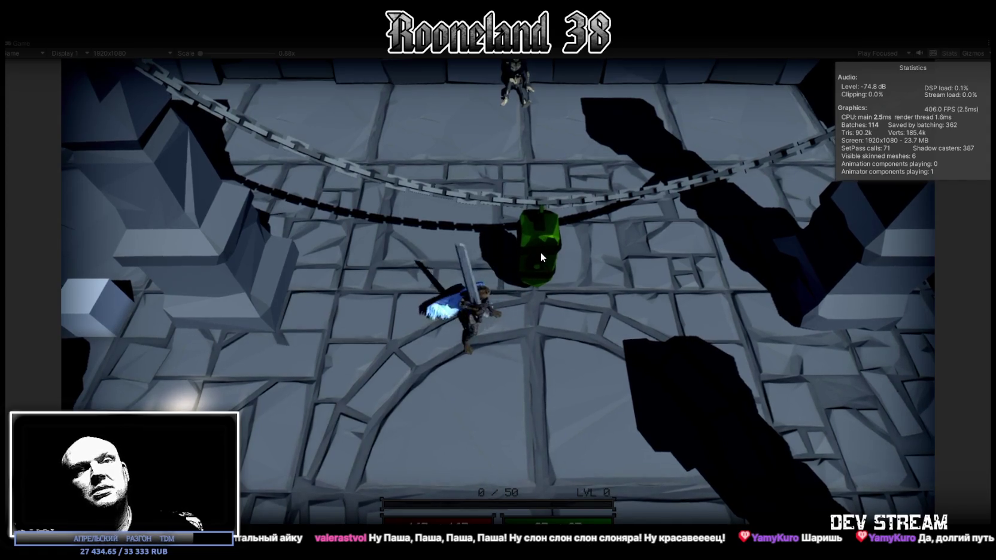
left_click(539, 252)
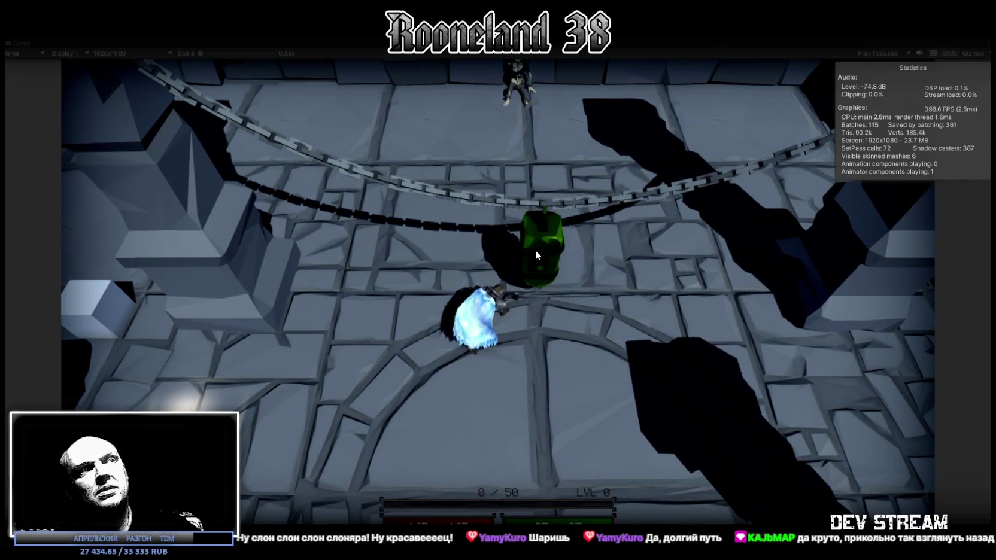
left_click(536, 249)
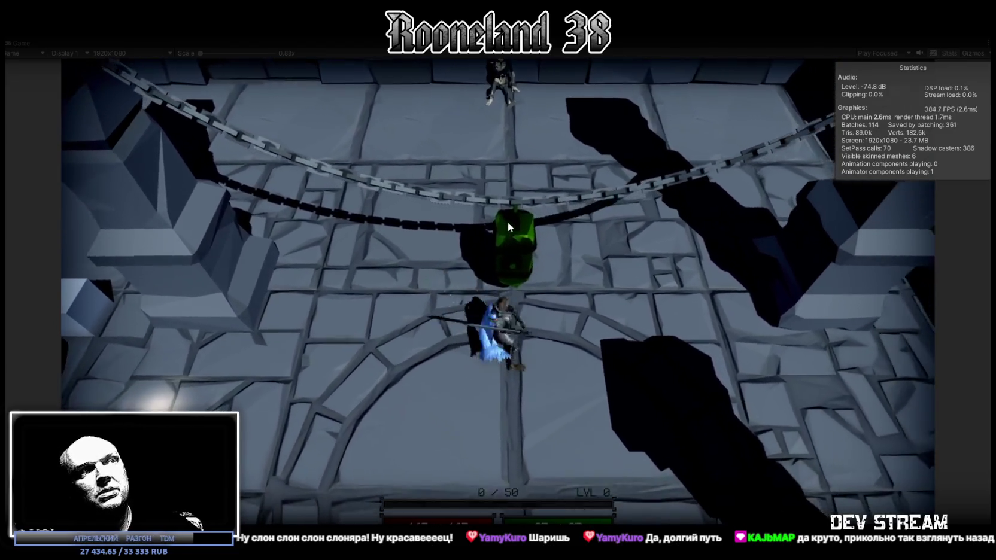
left_click(508, 221)
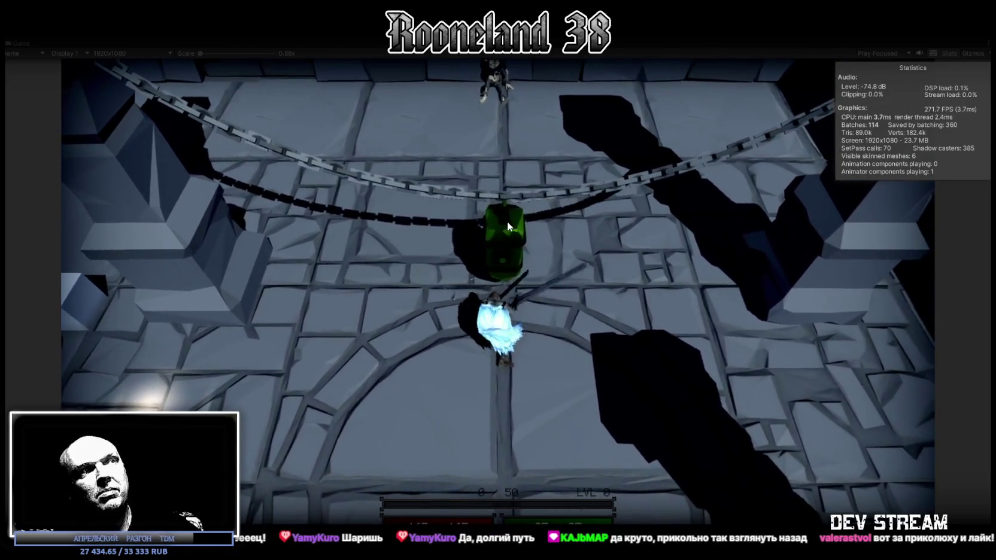
left_click(488, 226)
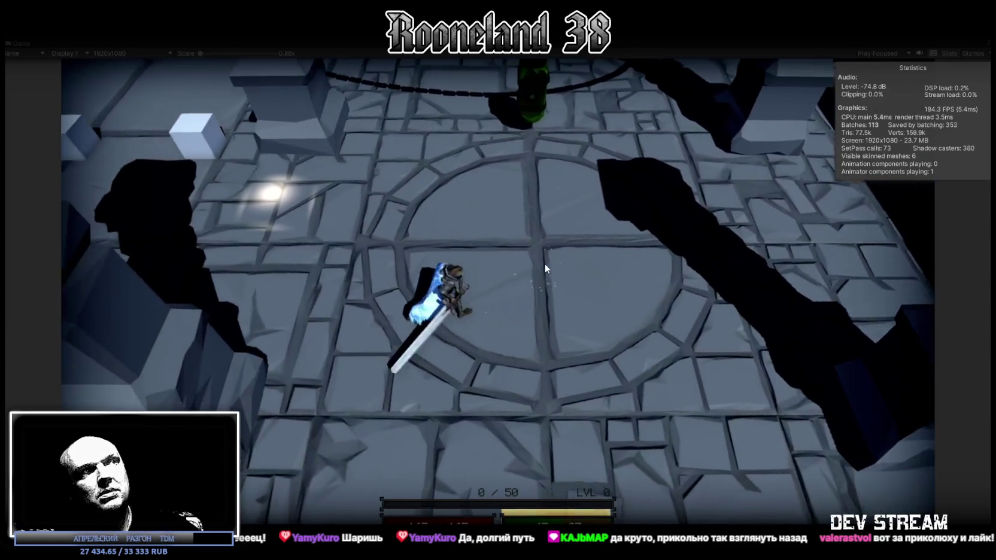
left_click(545, 263)
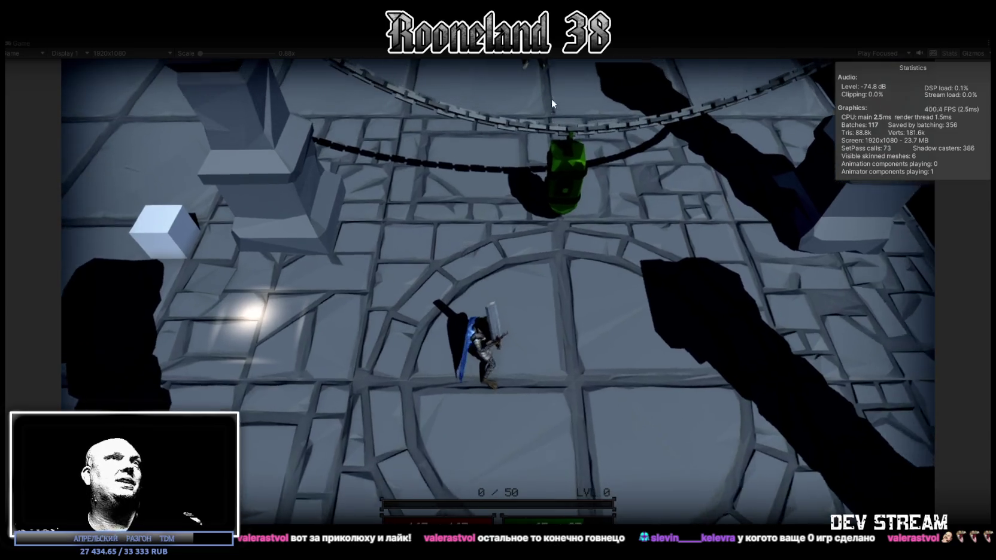
key("ctrl+p")
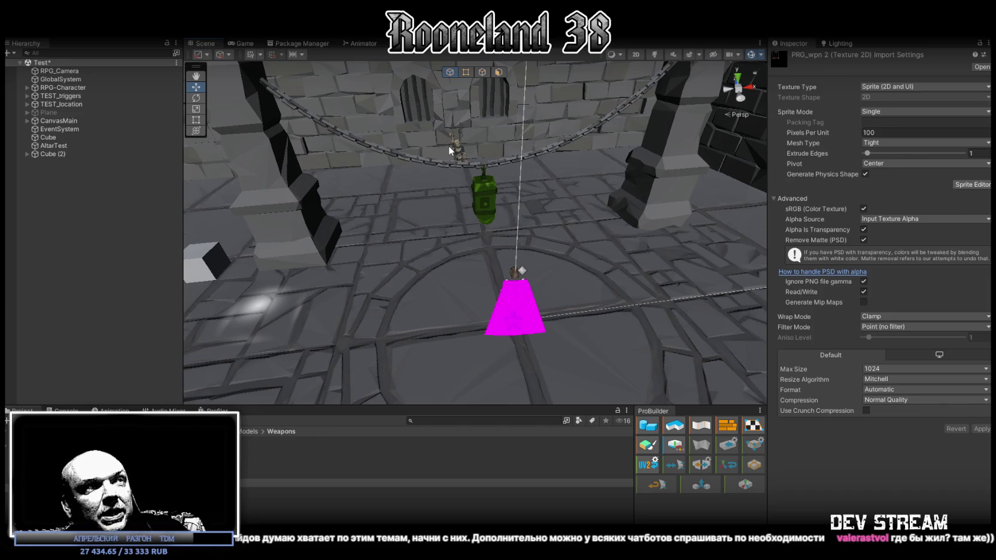
Step: Fly the Scene camera down and forward onto the magenta strip near the green lantern
mouse_move(644, 259)
right_mouse_down()
mouse_move(486, 264)
mouse_move(595, 208)
right_mouse_up()
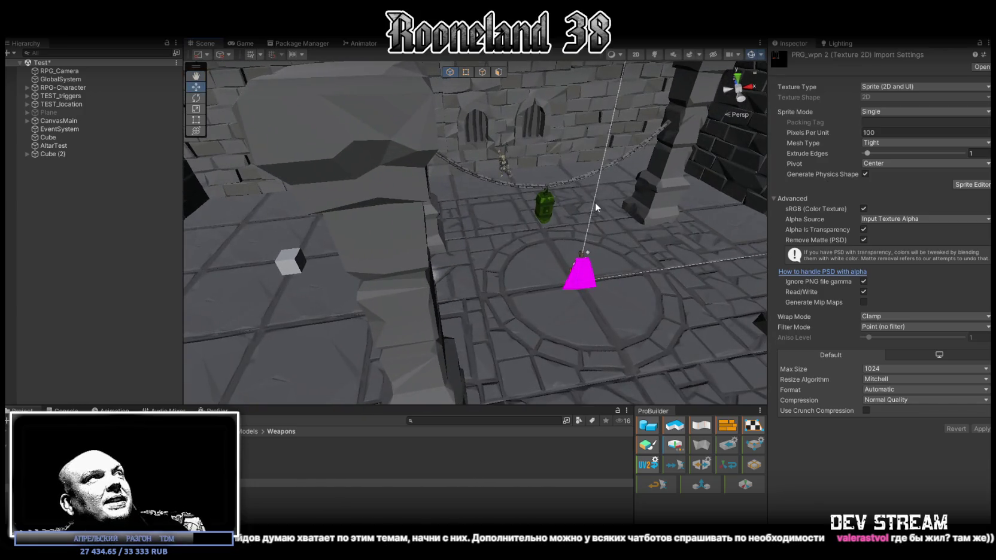
right_click_drag(580, 183, 603, 205)
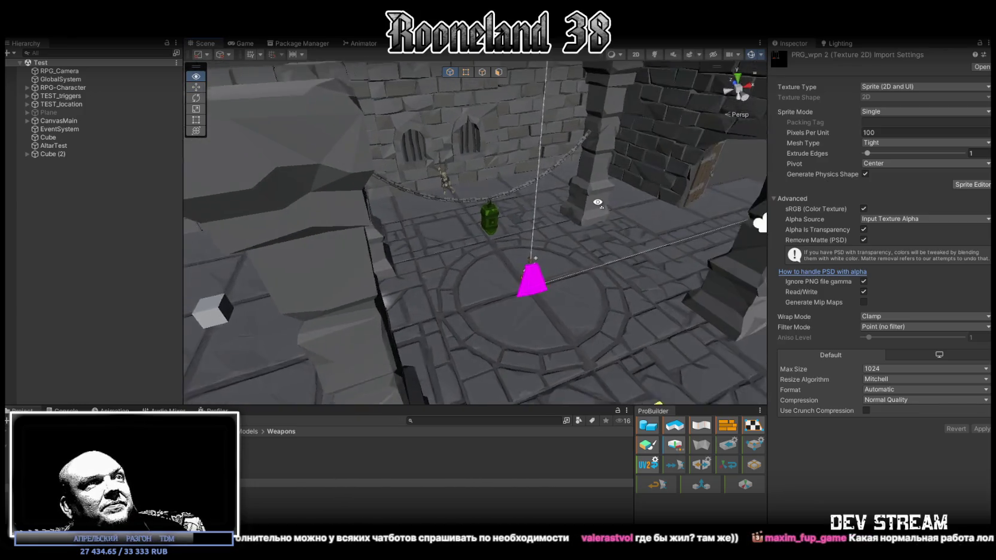
scroll(604, 206, "up", 1)
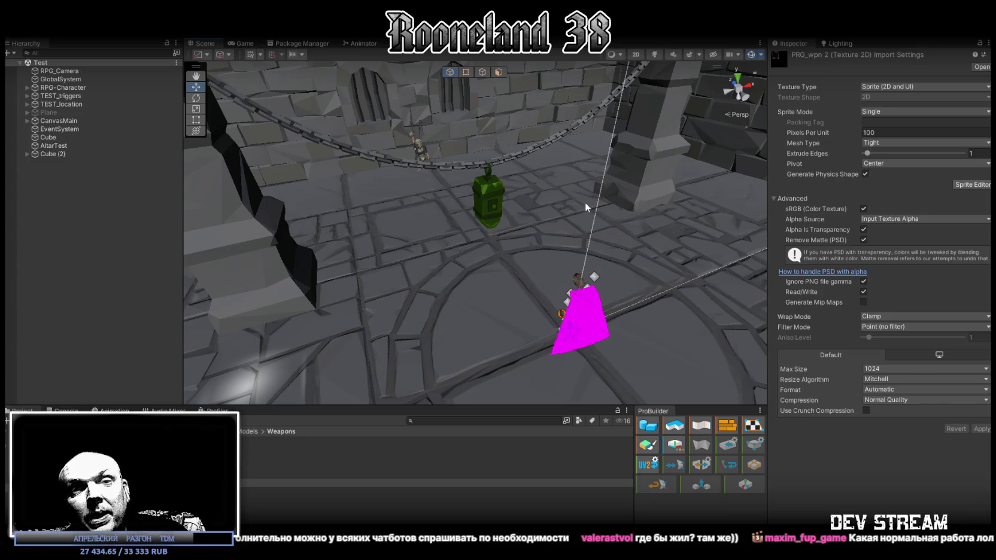
right_click_drag(519, 252, 512, 257)
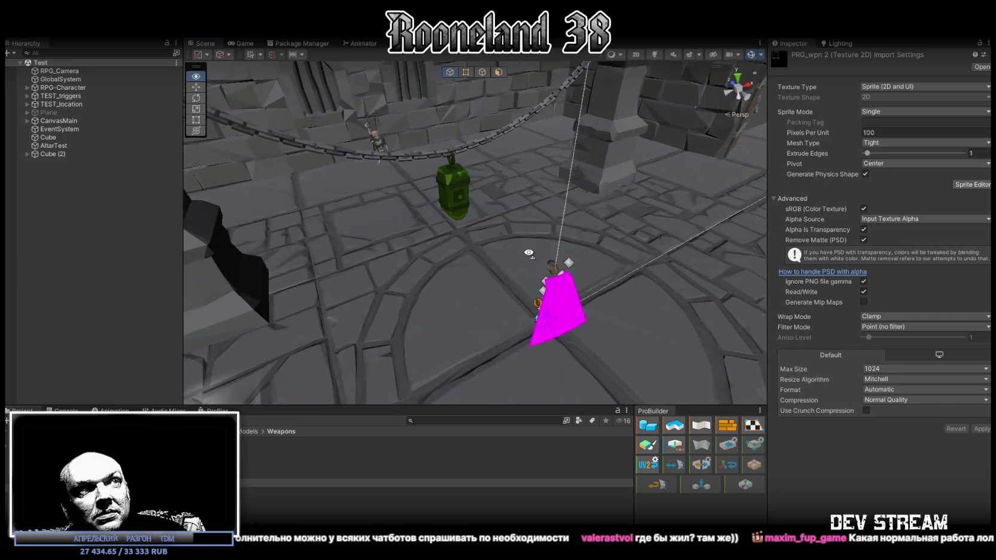
right_click_drag(512, 257, 514, 257)
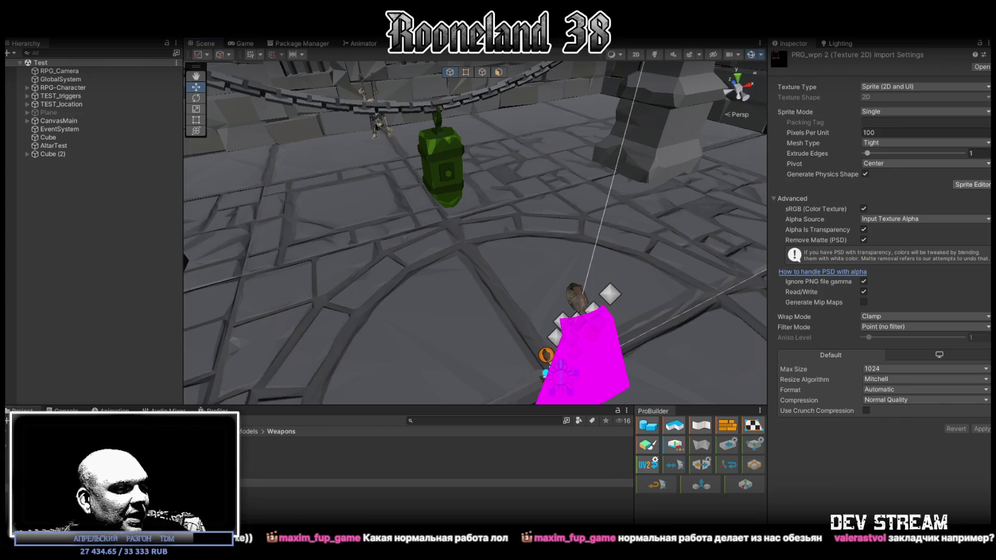
key("super+d")
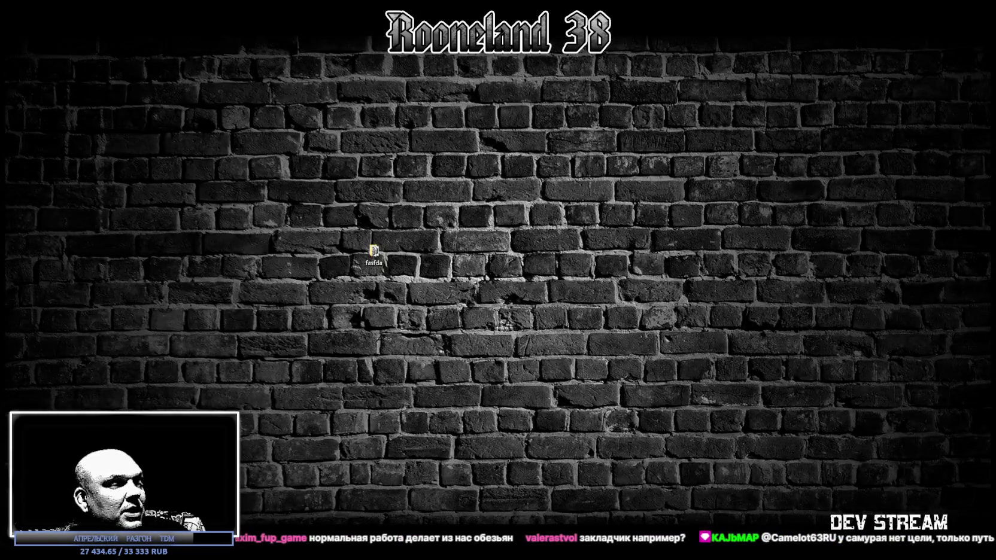
Step: Bring the Unity editor back from the desktop with Win+D
key("super+d")
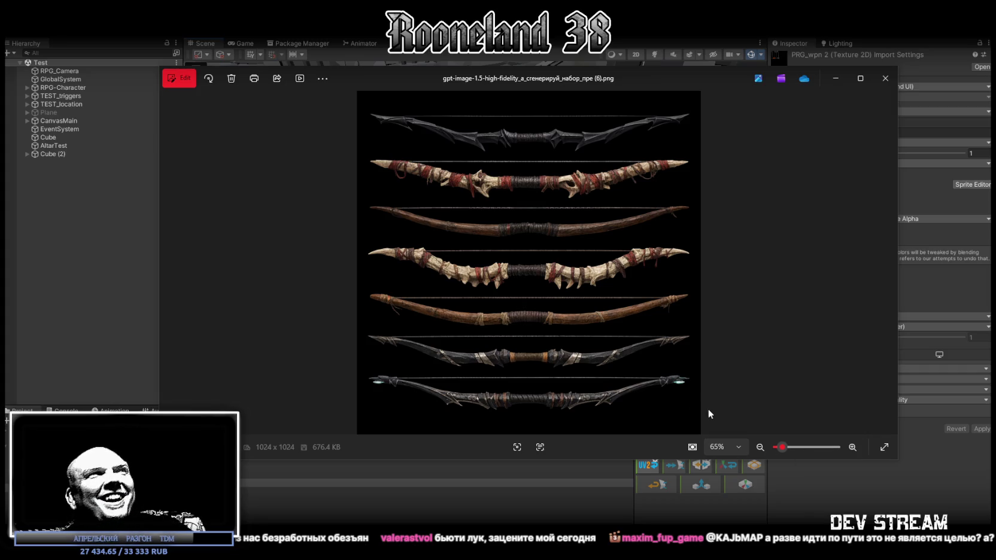
Step: Drag the bow reference Photos window down to the bottom edge of the screen
left_click_drag(387, 72, 382, 557)
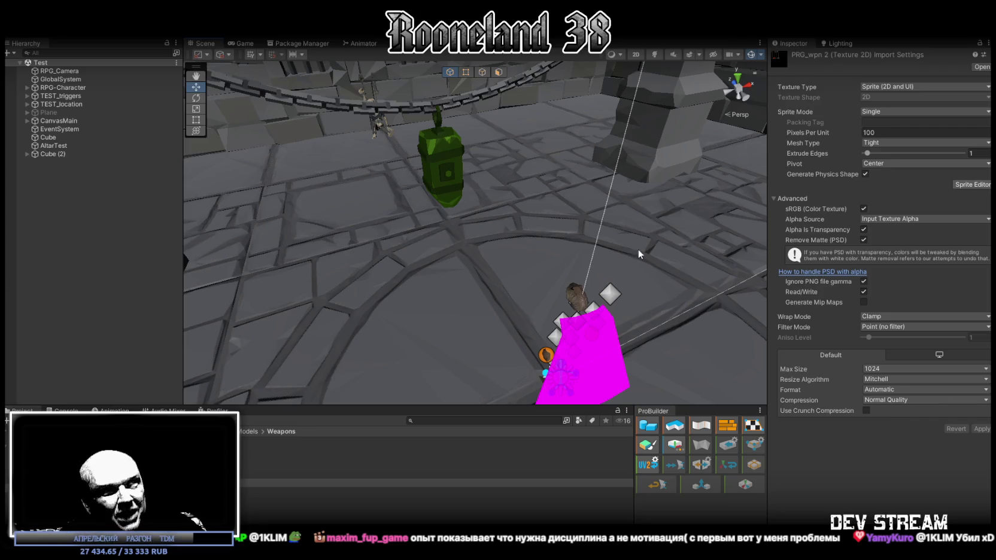
Step: Select the magenta strip's BackHolster object, then switch to PRG_wpn2.psd in Photoshop
mouse_move(521, 215)
right_mouse_down()
mouse_move(514, 208)
mouse_move(659, 209)
right_mouse_up()
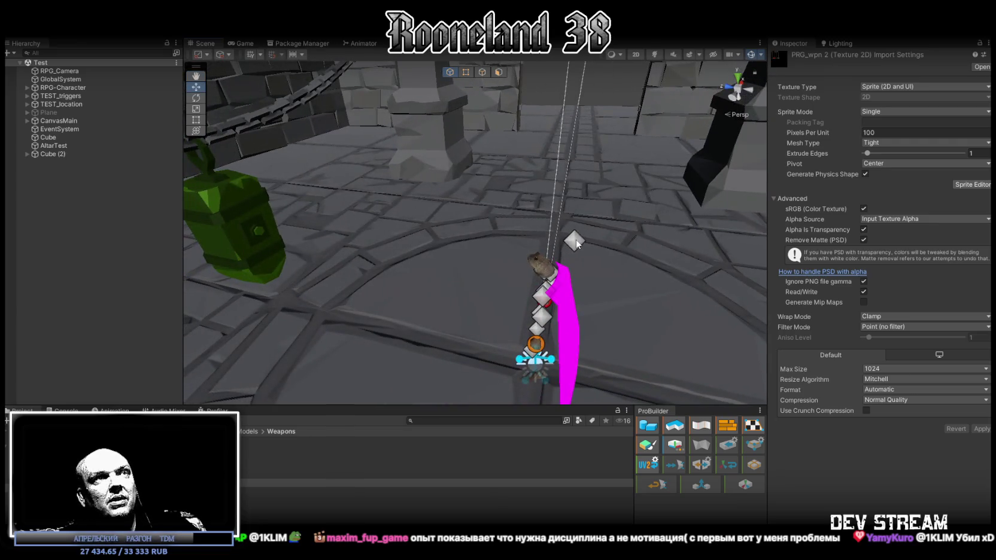
left_click(575, 242)
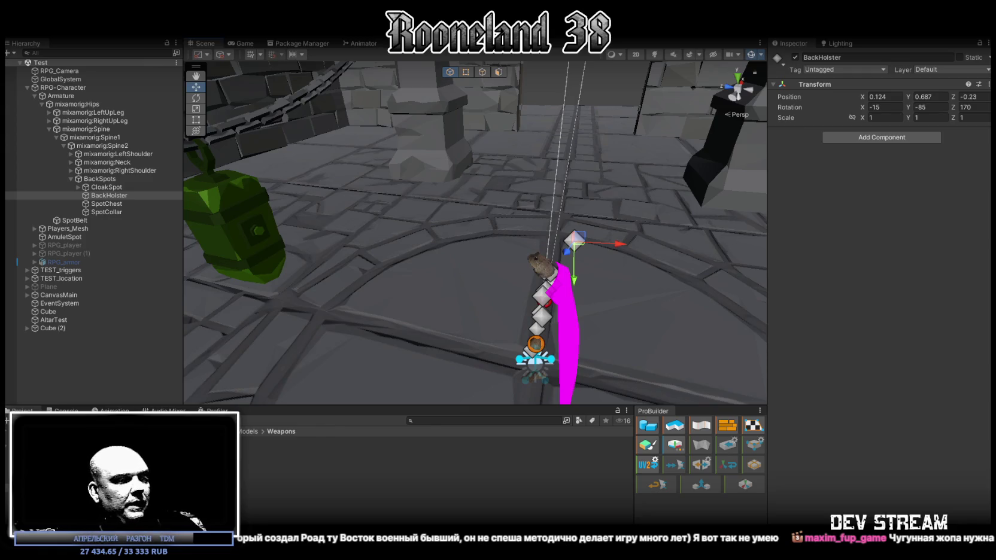
key("alt+Tab")
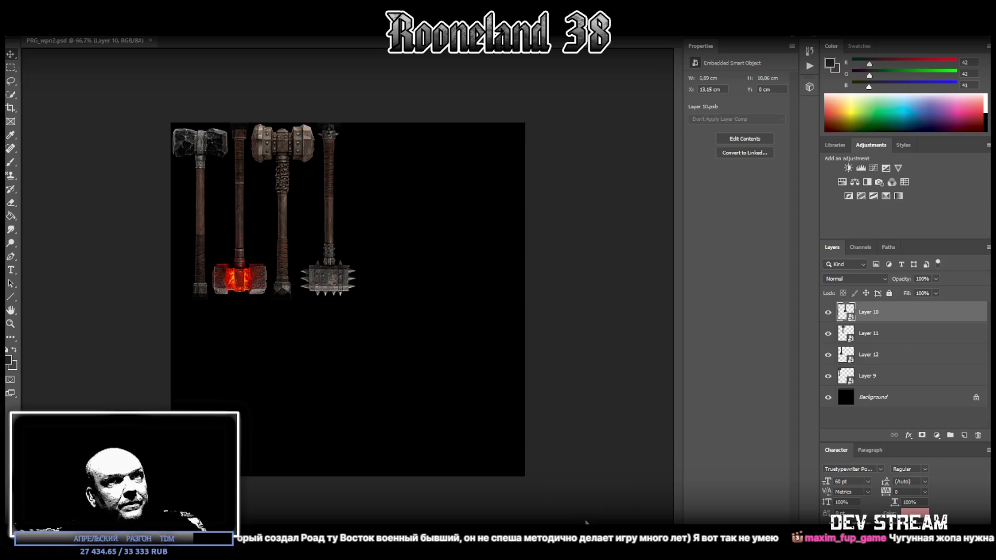
Step: Place the seven-bow image on the canvas and group the four hammer layers into 'hammers'
left_click_drag(604, 493, 318, 378)
key("Return")
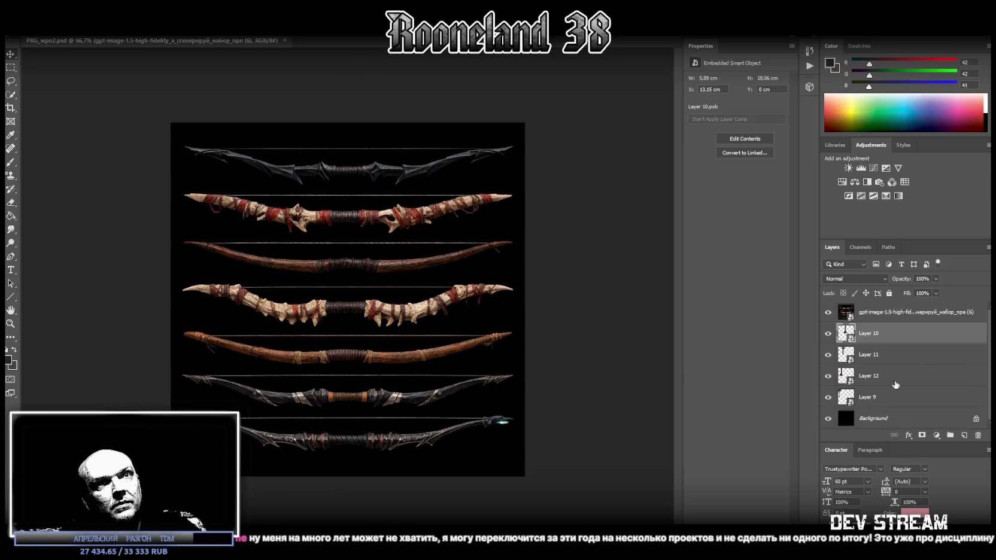
left_click(880, 398, "shift")
left_click(950, 437)
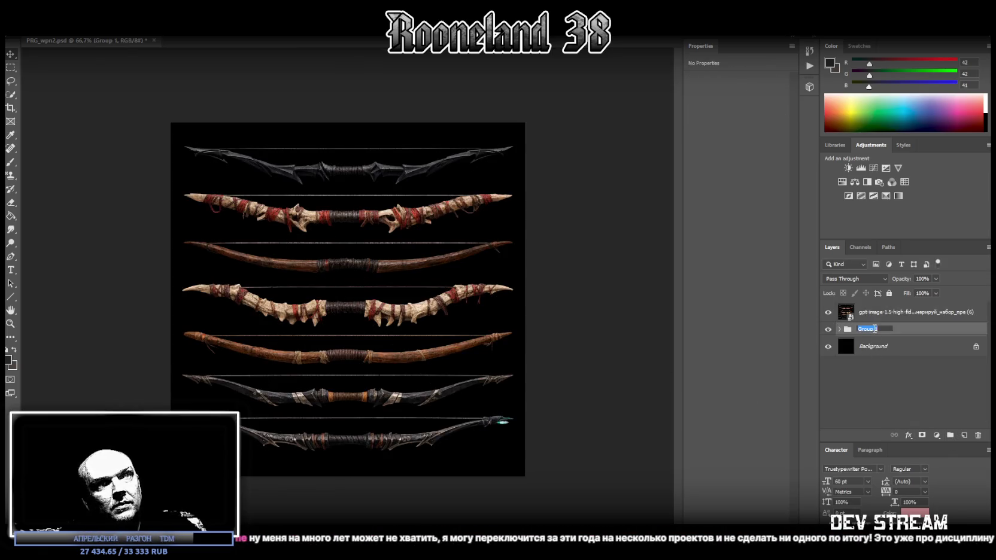
double_click(872, 329)
type("kammers")
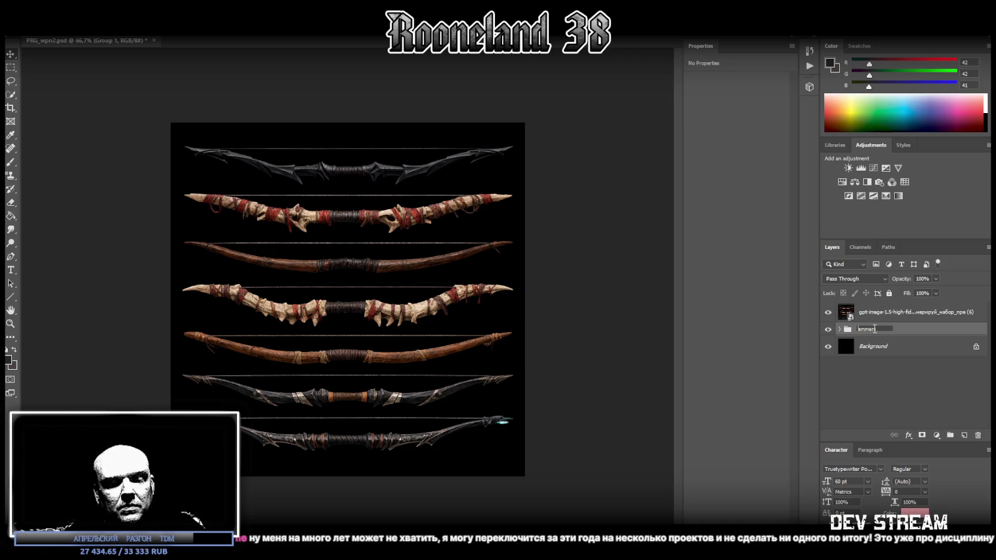
key("Return")
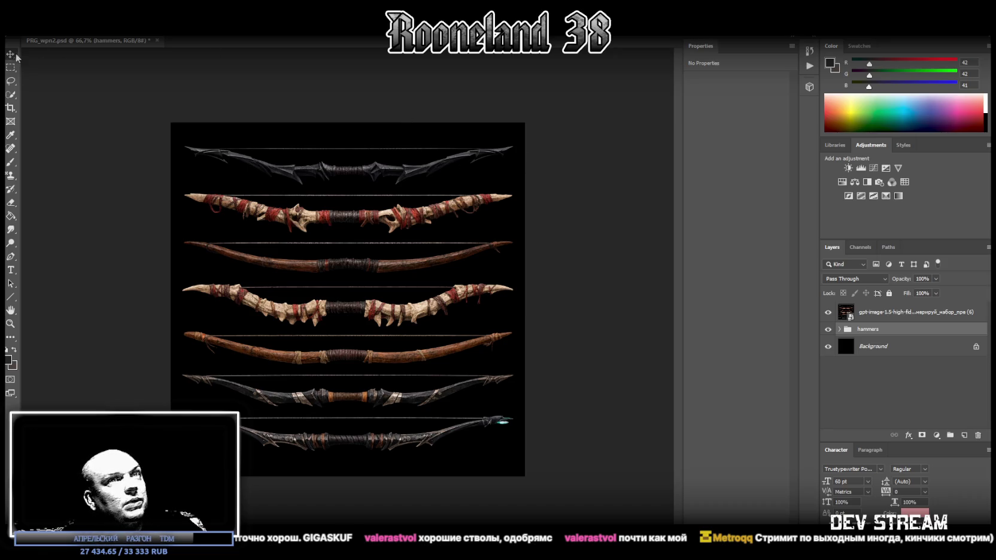
left_click(890, 314)
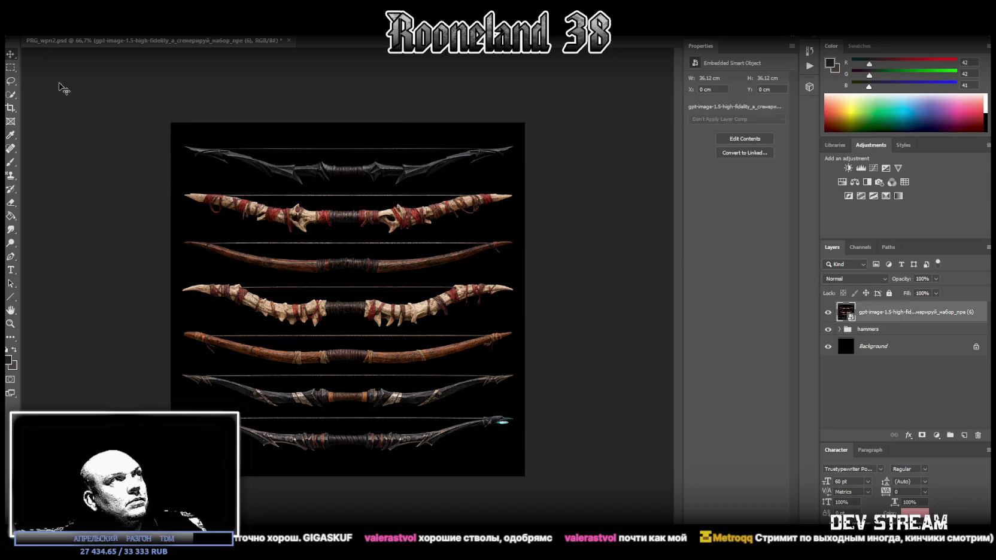
Step: Copy a marquee selection of the bow sheet onto Layer 13 and hide the hammers group
left_click(10, 70)
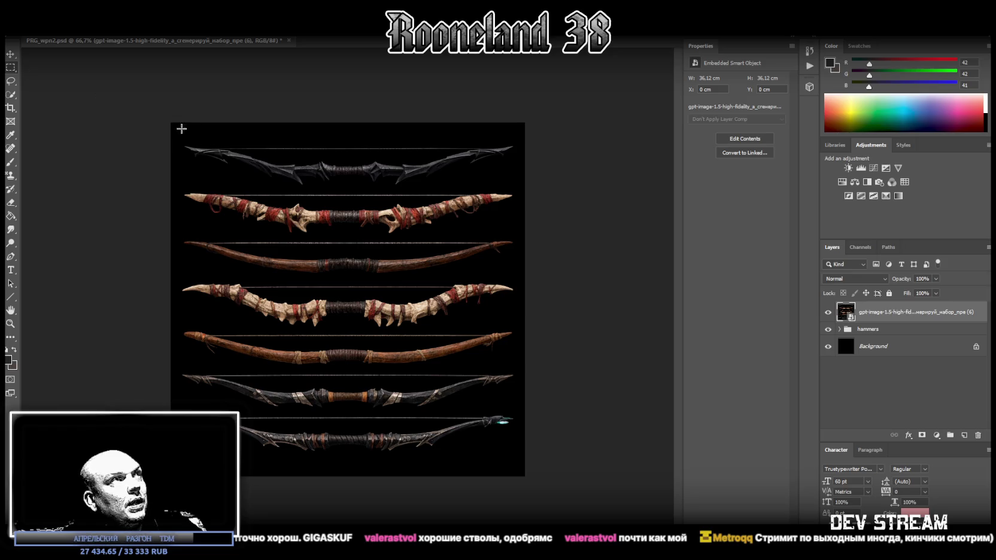
mouse_move(180, 122)
left_mouse_down()
mouse_move(204, 218)
mouse_move(405, 494)
mouse_move(521, 497)
mouse_move(516, 516)
left_mouse_up()
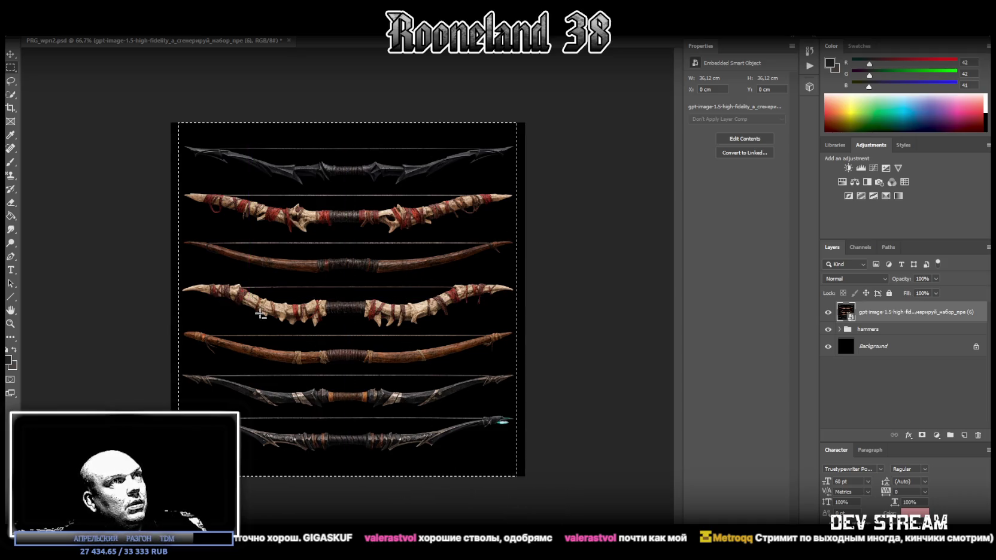
left_click_drag(173, 122, 173, 419, "shift")
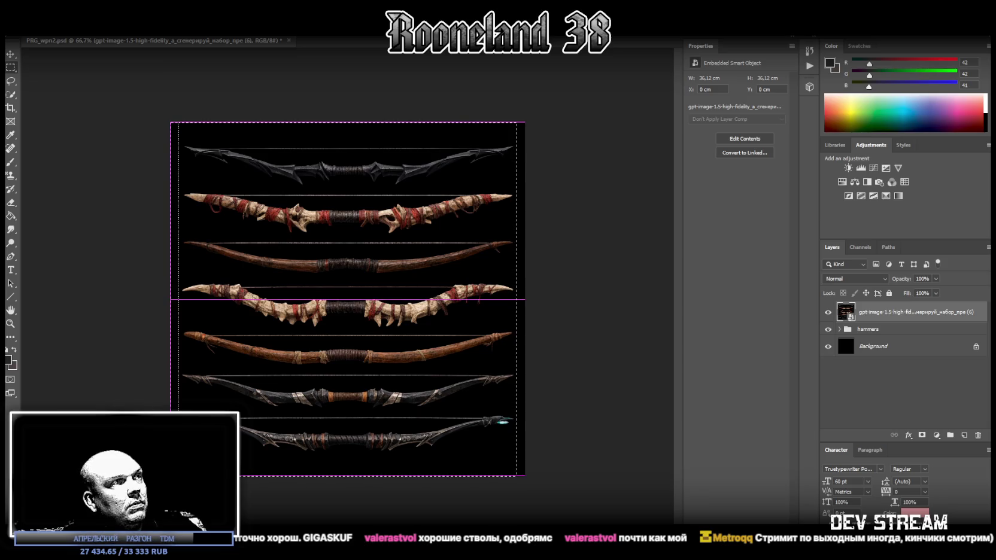
mouse_move(174, 109)
left_mouse_down()
mouse_move(422, 109)
mouse_move(573, 140)
left_mouse_up()
left_click_drag(178, 479, 526, 457, "alt")
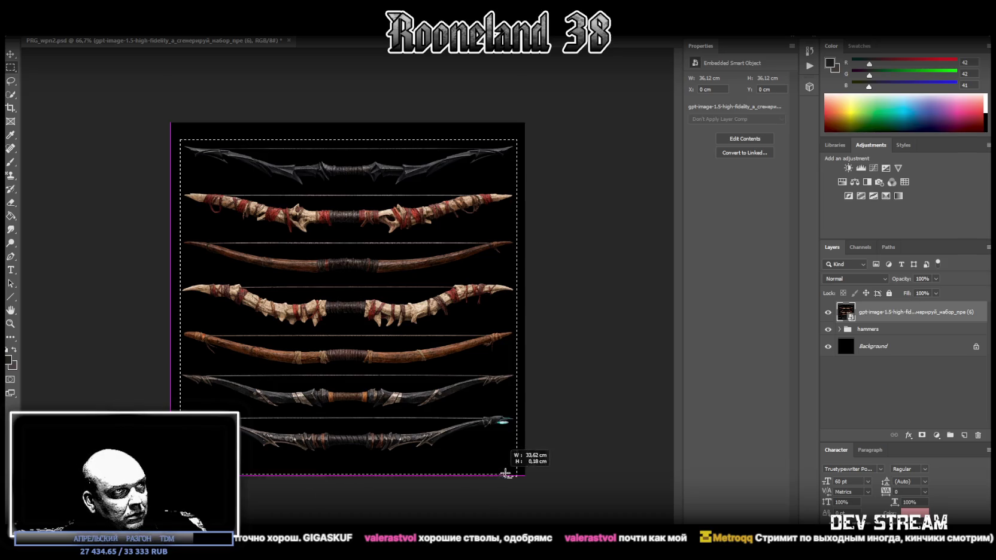
right_click(353, 308)
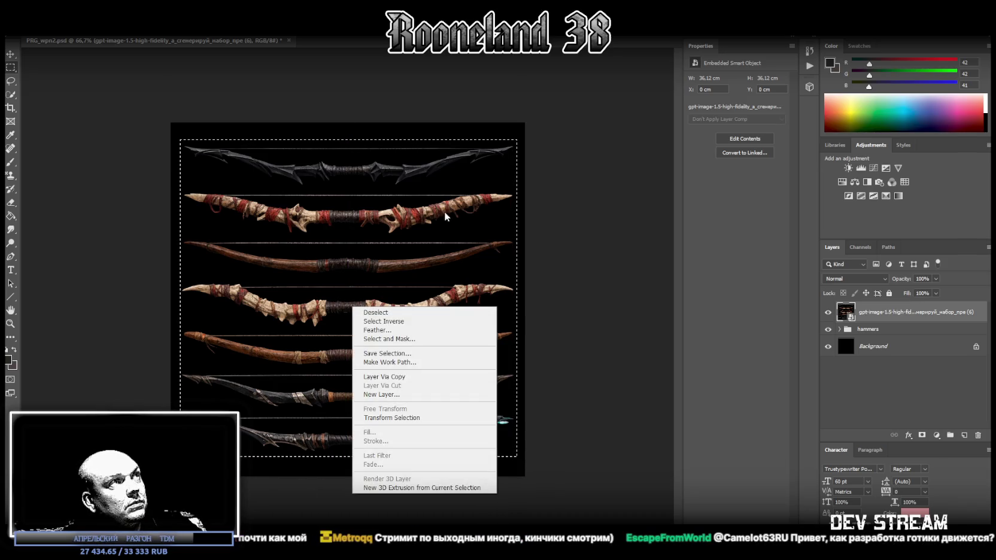
left_click(406, 382)
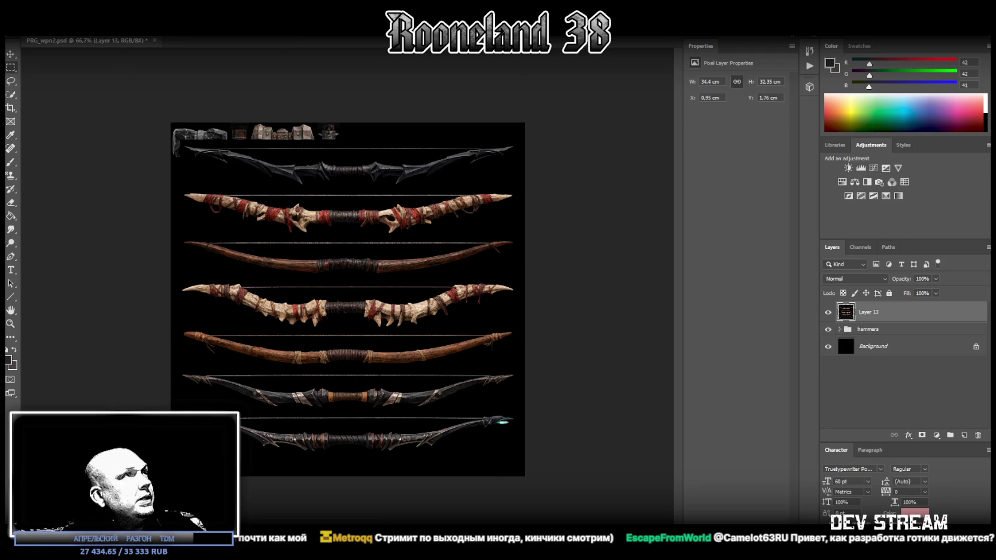
left_click(829, 330)
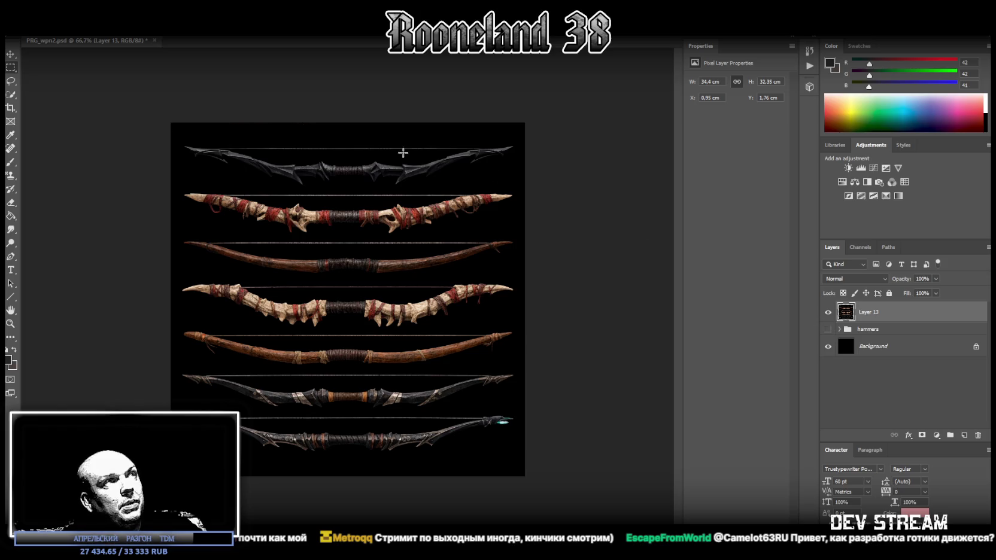
Step: Cut the top bow out of Layer 13 onto its own Layer 14
left_click_drag(111, 95, 601, 190)
right_click(367, 160)
left_click(206, 100)
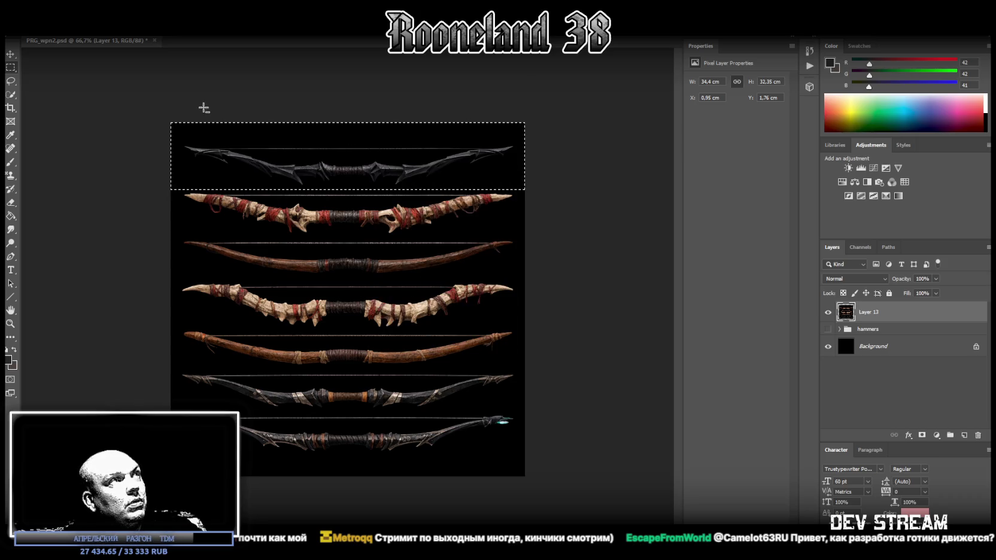
right_click(301, 184)
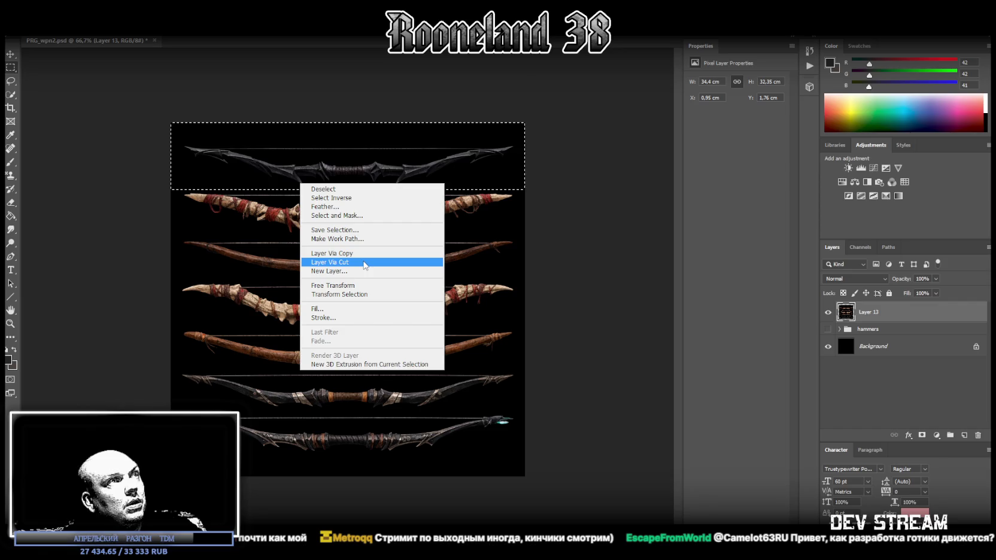
left_click(377, 253)
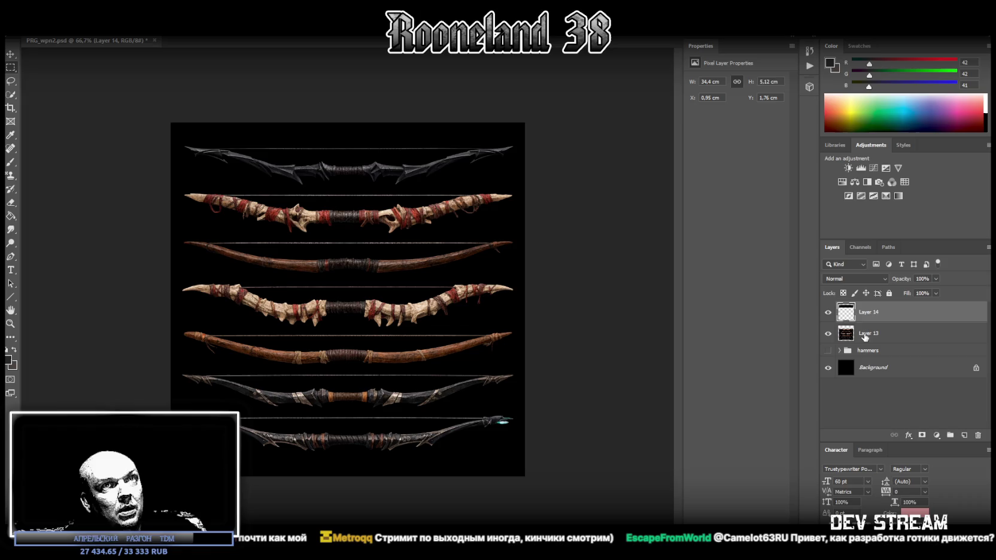
Step: Cut the second bow from Layer 13 onto Layer 15, then reselect Layer 13
left_click(866, 337)
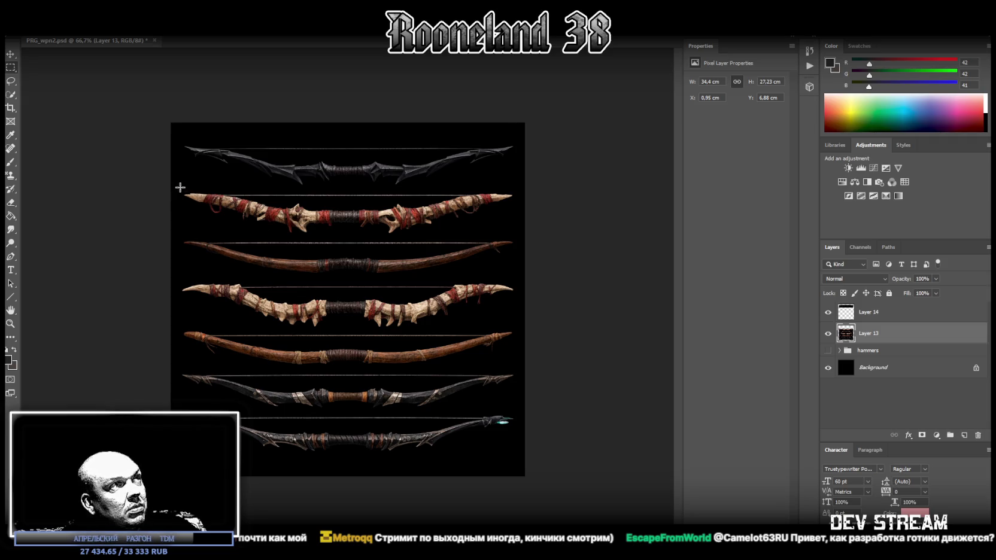
mouse_move(171, 186)
left_mouse_down()
mouse_move(552, 226)
mouse_move(557, 238)
left_mouse_up()
left_click_drag(171, 130, 564, 191, "shift")
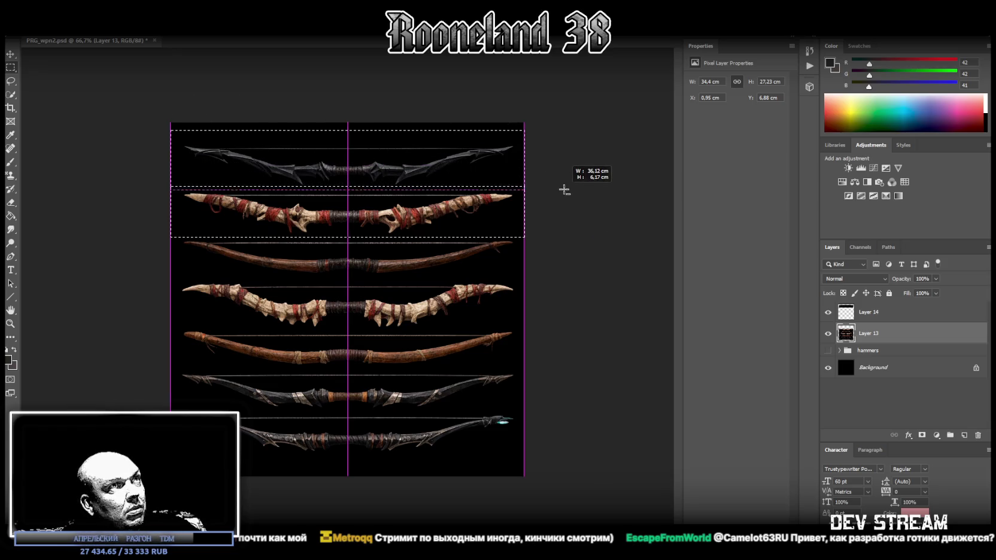
right_click(404, 220)
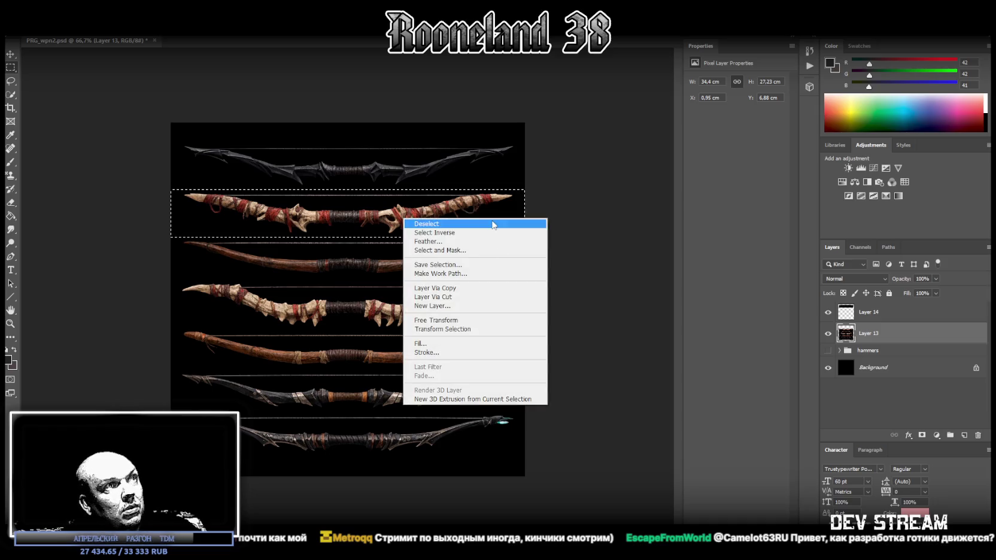
left_click(443, 297)
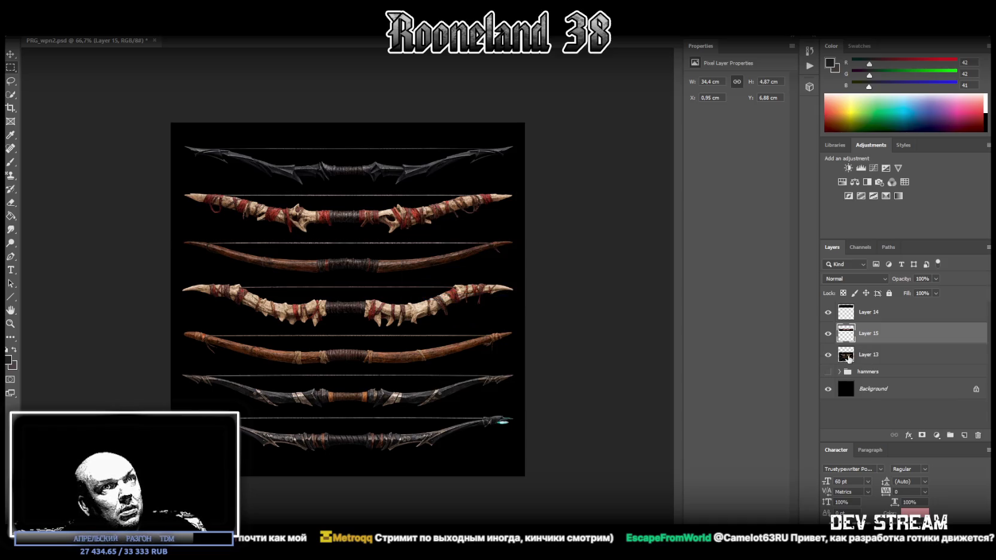
left_click(869, 358)
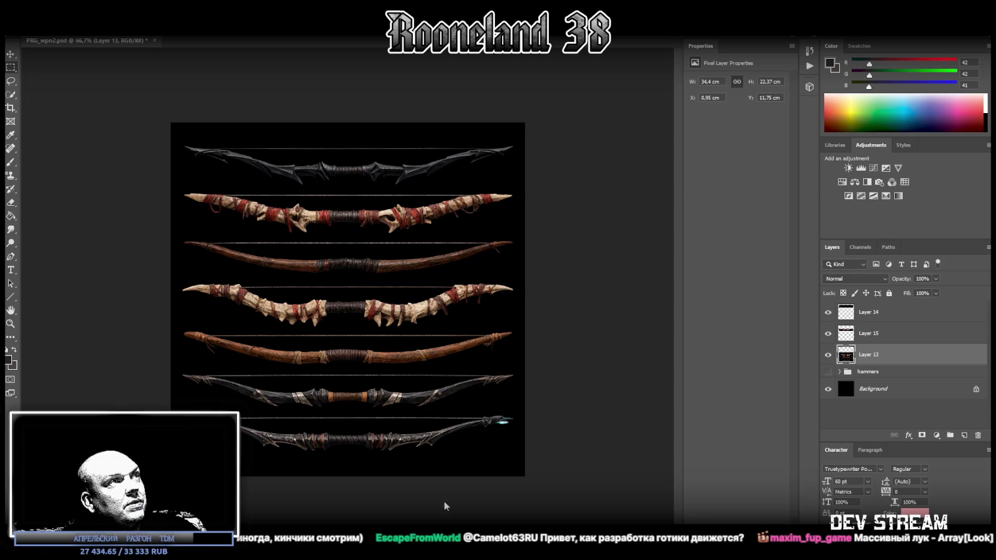
Step: Cut the third bow from Layer 13 onto its own Layer 16
left_click(10, 68)
mouse_move(143, 208)
left_mouse_down()
mouse_move(540, 258)
mouse_move(585, 278)
left_mouse_up()
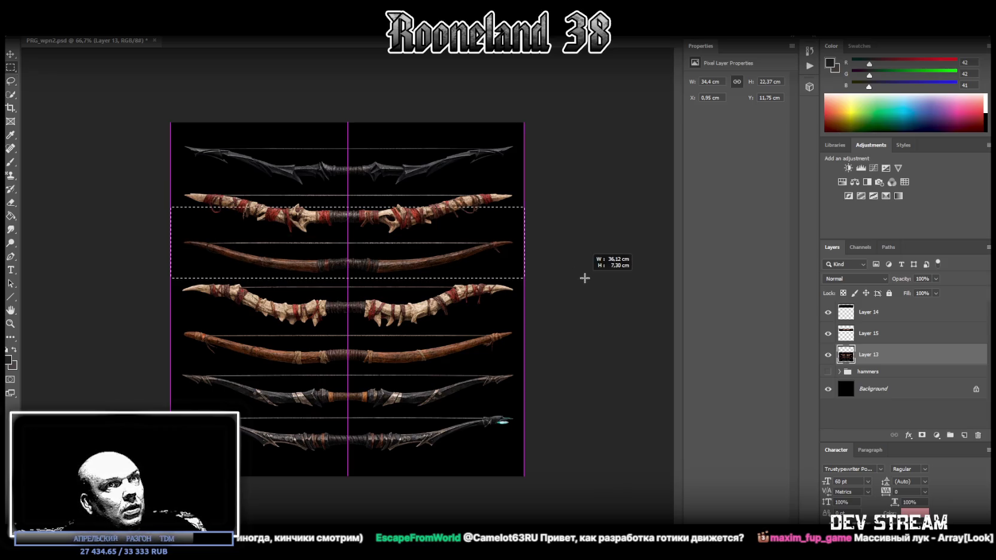
right_click(363, 262)
left_click(478, 345)
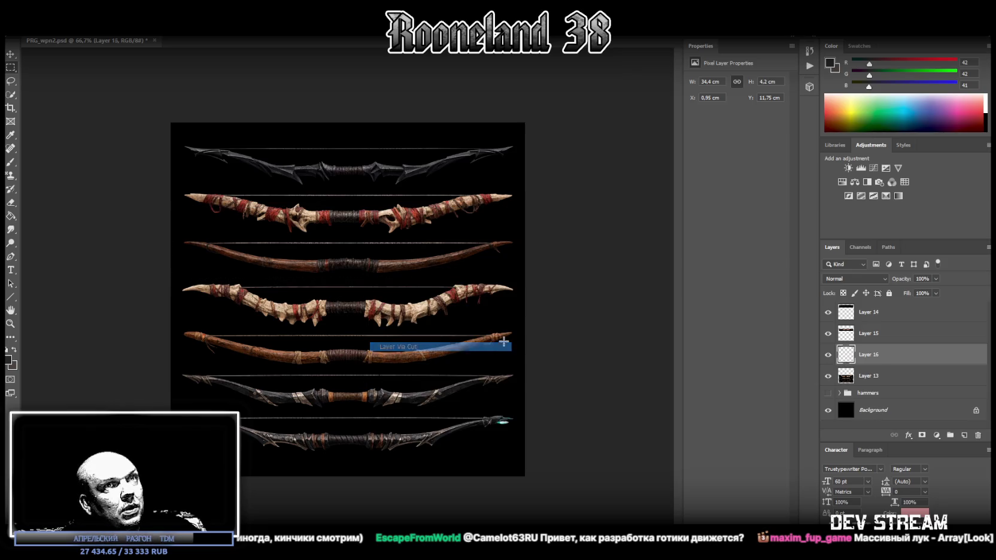
Step: Cut the fourth bow from Layer 13 onto Layer 17
left_click(427, 390, "ctrl")
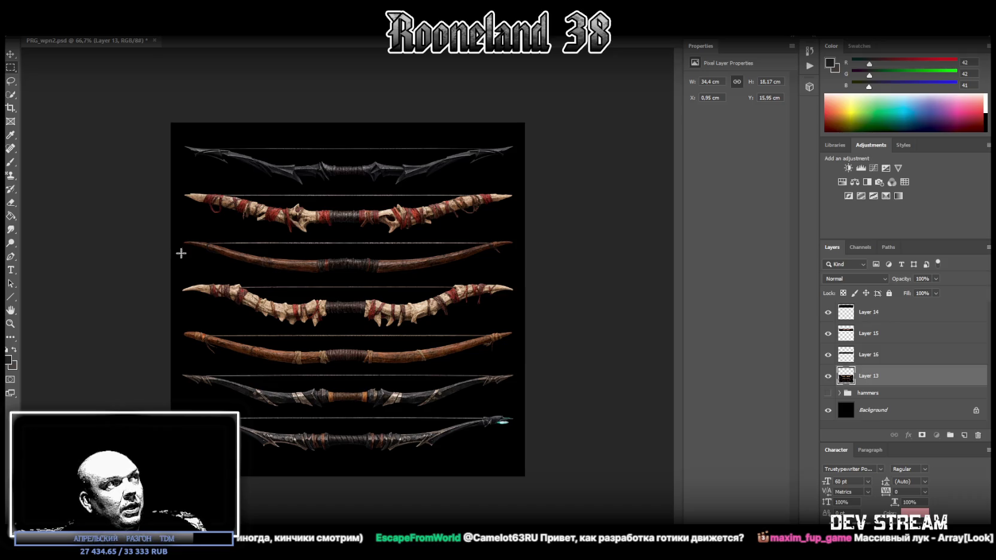
left_click_drag(172, 259, 586, 329)
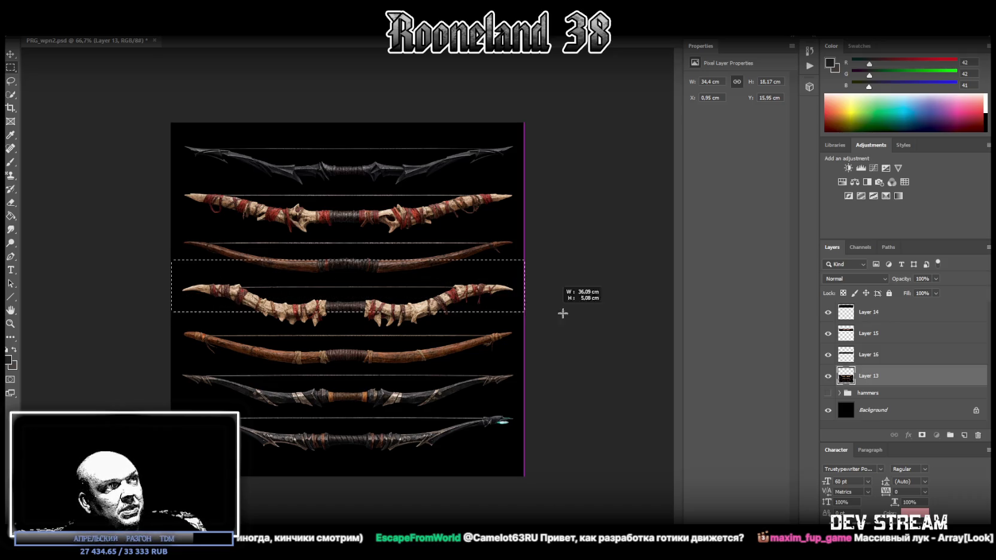
left_click_drag(586, 329, 585, 329)
right_click(354, 296)
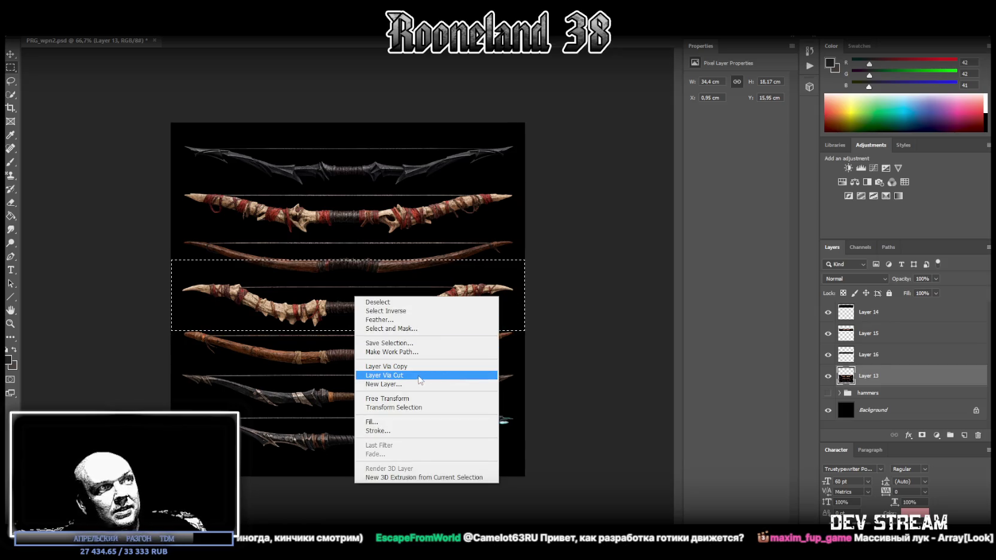
left_click(371, 378)
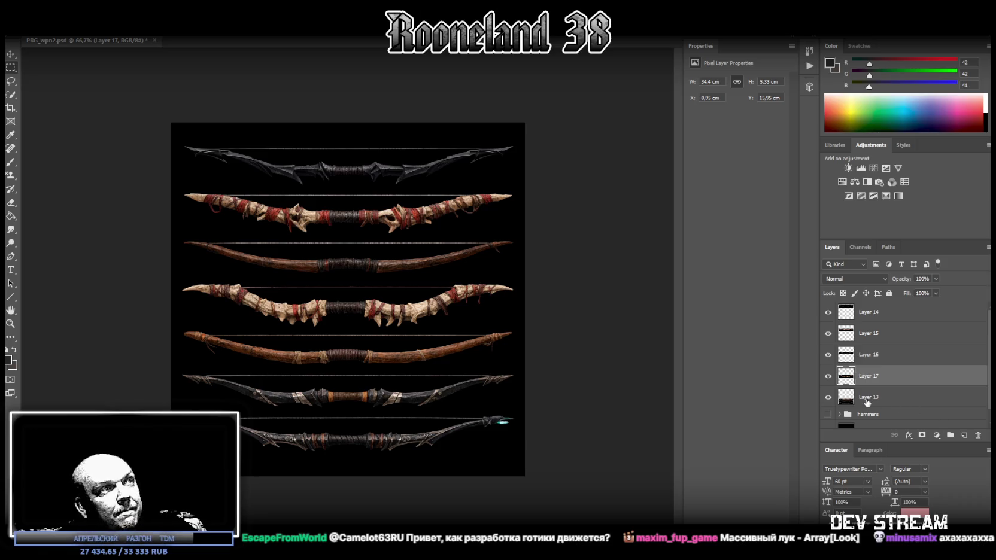
Step: Cut the brown fifth bow from Layer 13 onto its own Layer 18
left_click(870, 400)
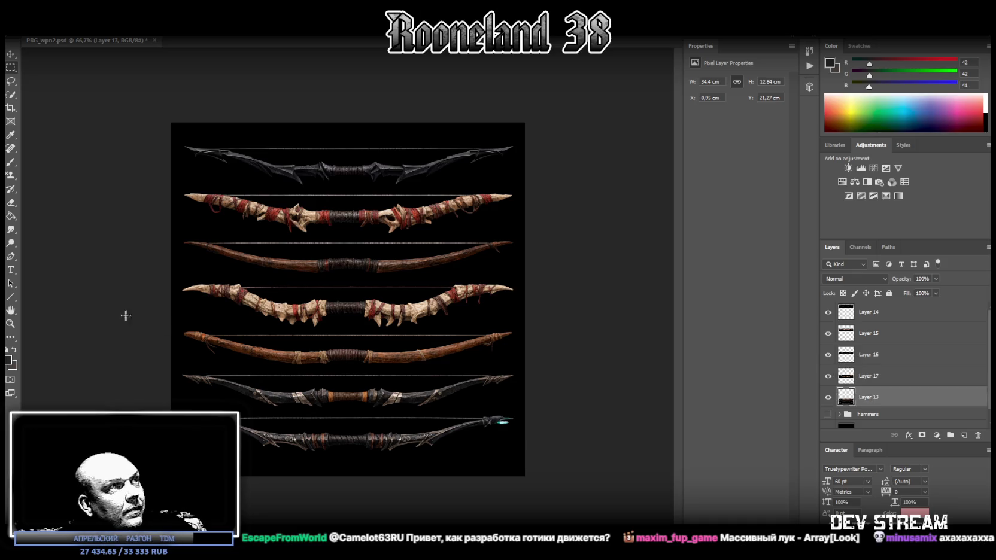
left_click_drag(171, 299, 566, 367)
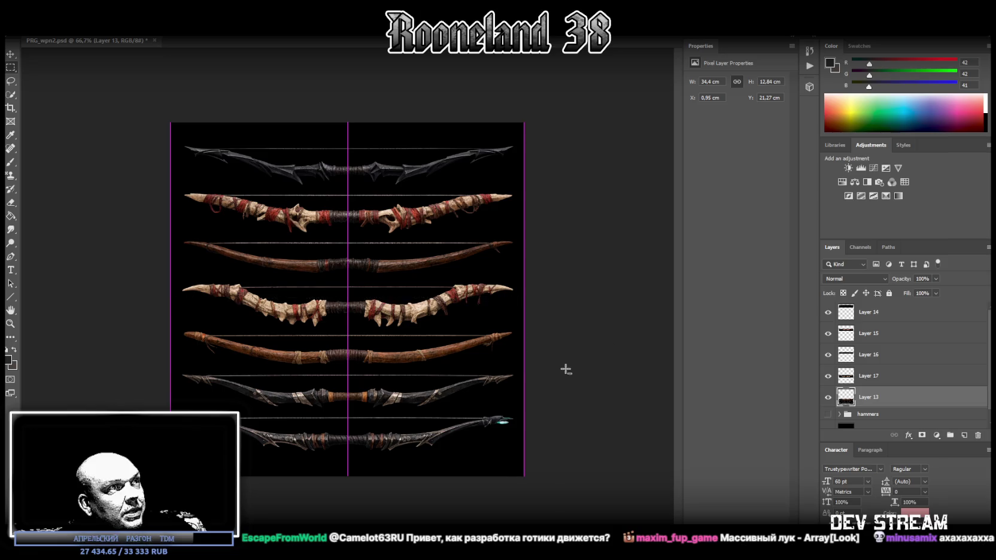
right_click(360, 349)
left_click(390, 420)
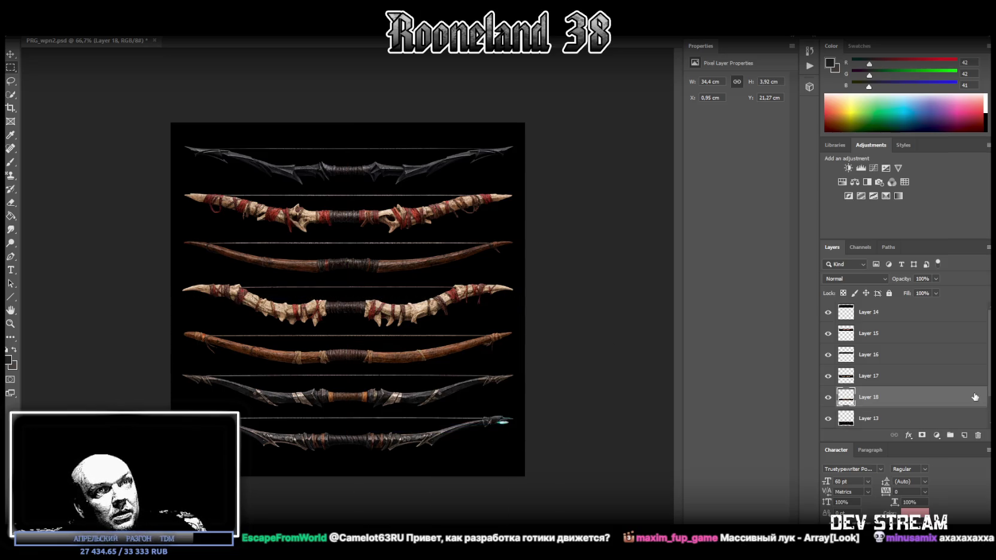
Step: Place Layer 18 above Layer 16 and hide Layer 16's original third bow
left_click(828, 354)
left_click(828, 354)
left_click_drag(880, 398, 878, 356)
left_click(828, 376)
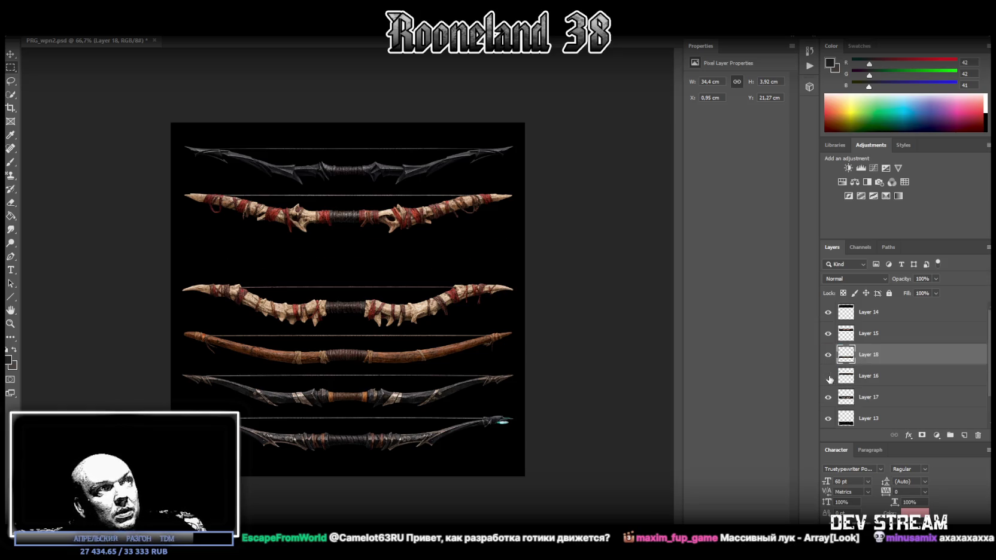
left_click(869, 378)
left_click(870, 359)
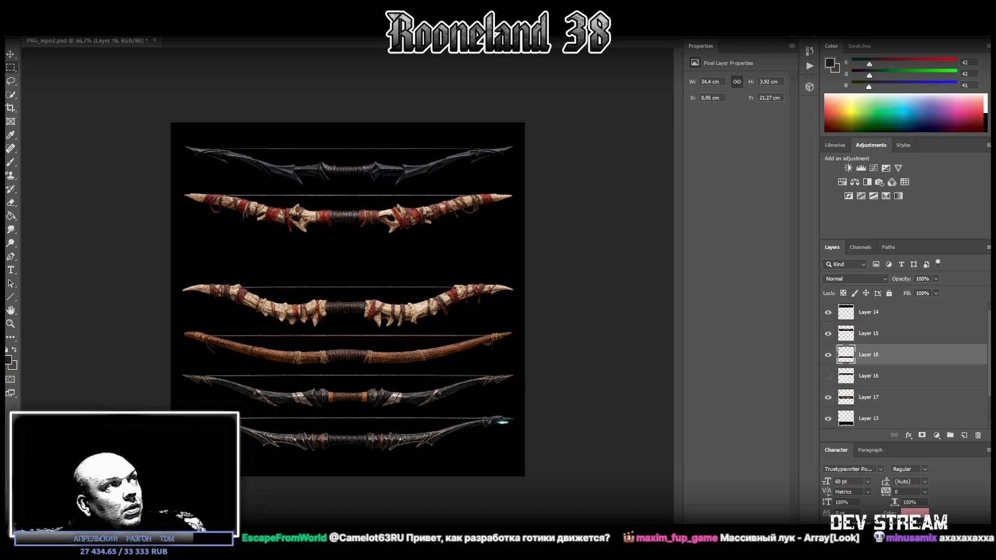
Step: Move the brown bow up into the third row
left_click_drag(377, 352, 378, 263)
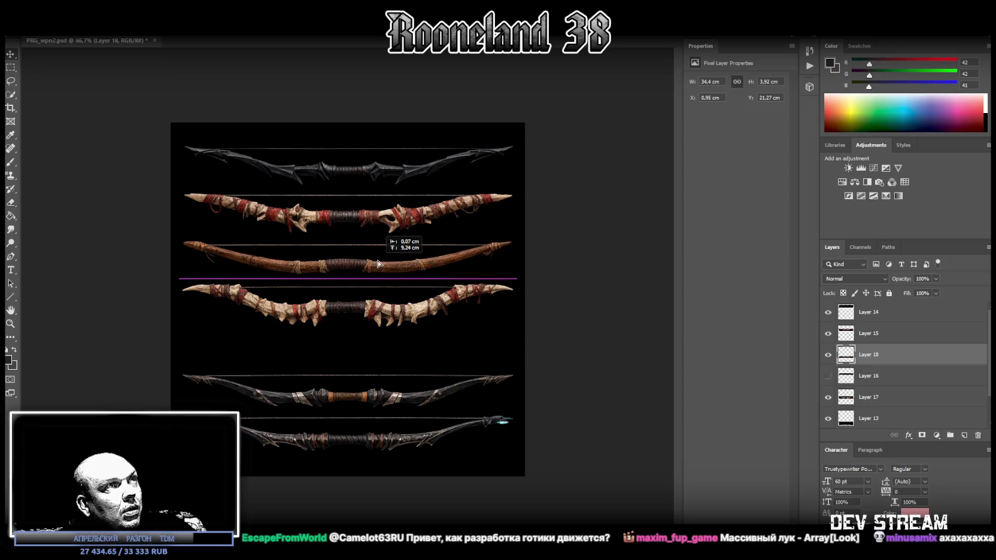
left_click_drag(379, 263, 379, 264)
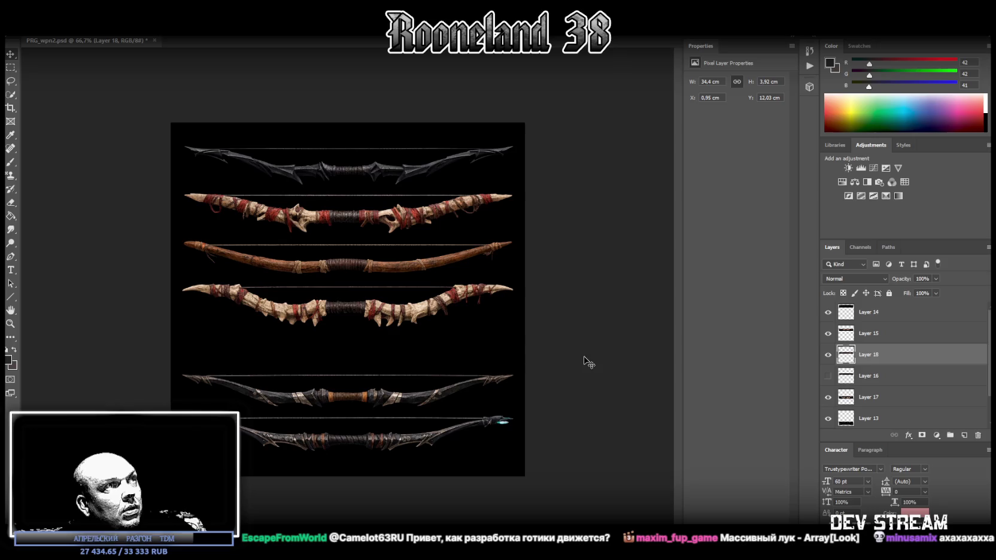
left_click(873, 398)
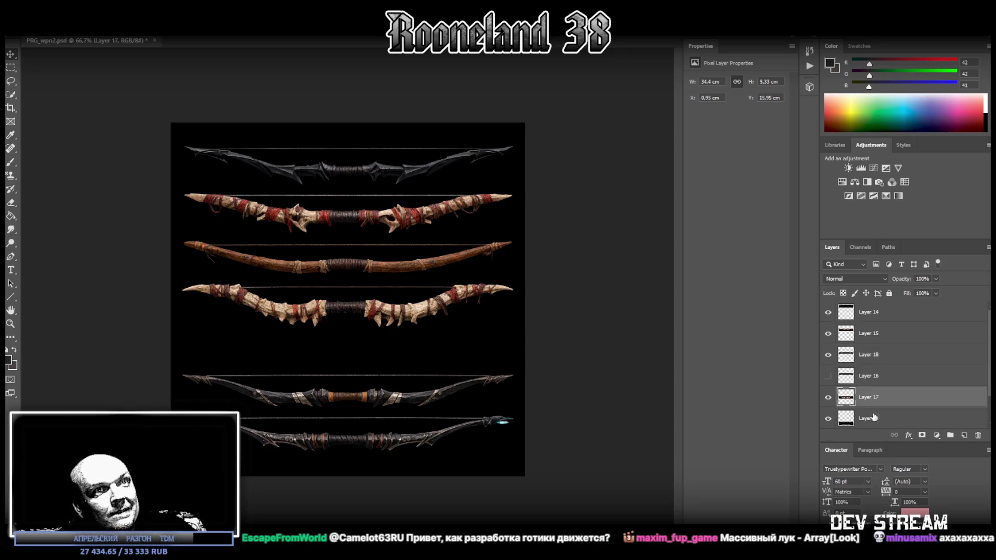
left_click(874, 418)
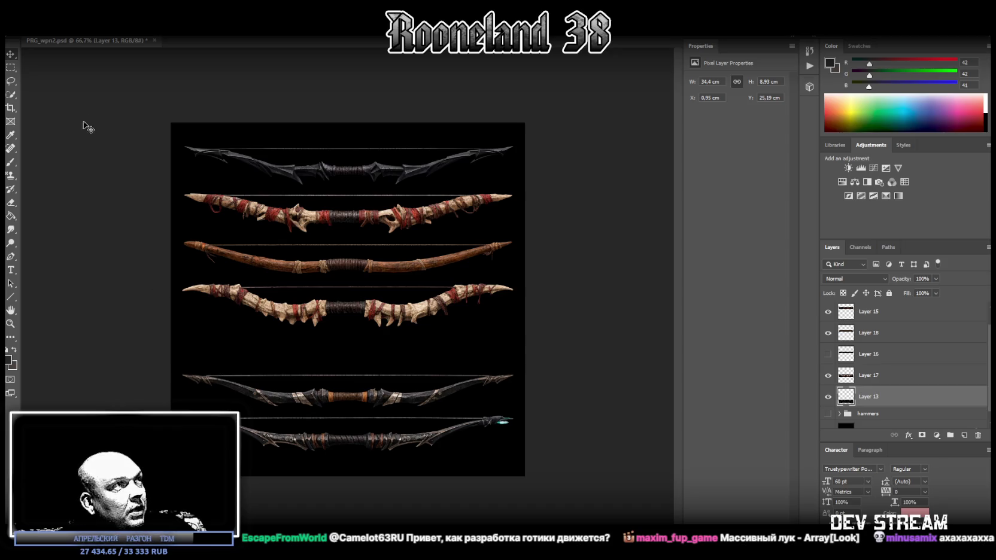
Step: Cut the dark orange-bound sixth bow onto its own Layer 19
left_click(11, 68)
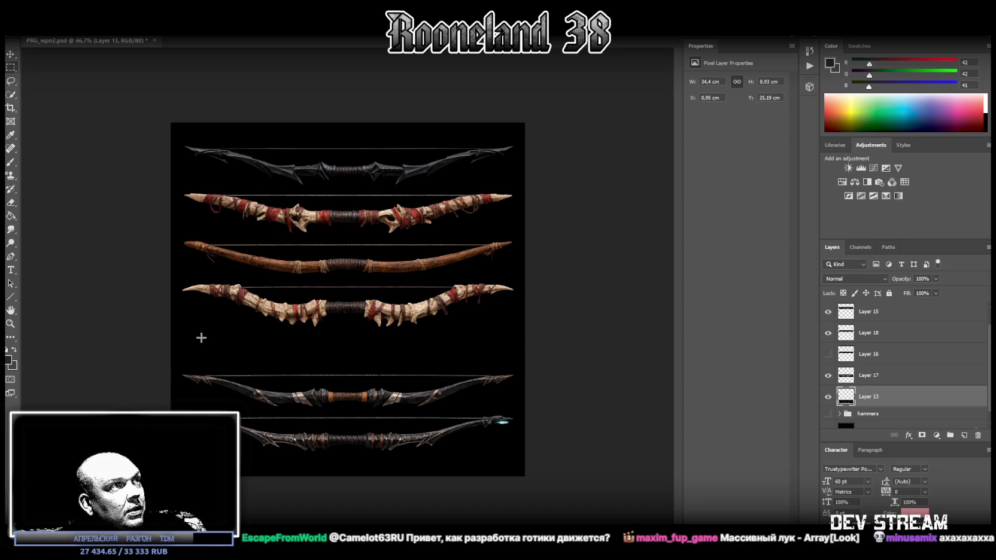
left_click_drag(176, 358, 543, 414)
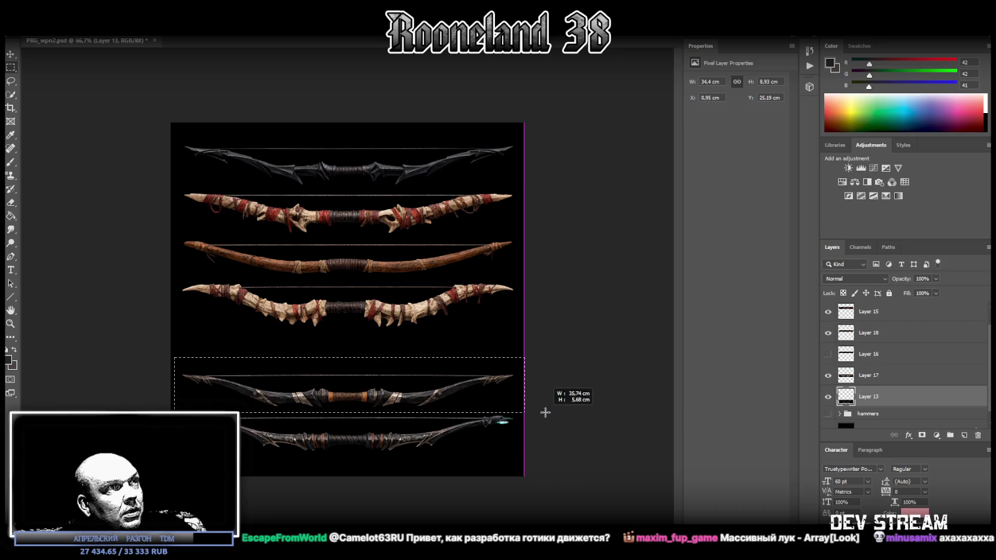
right_click(378, 380)
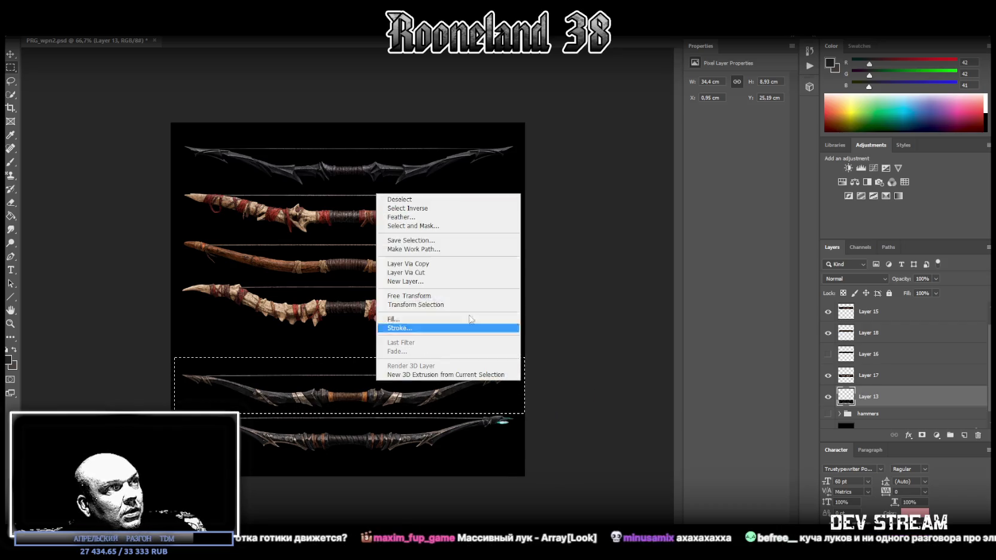
left_click(429, 273)
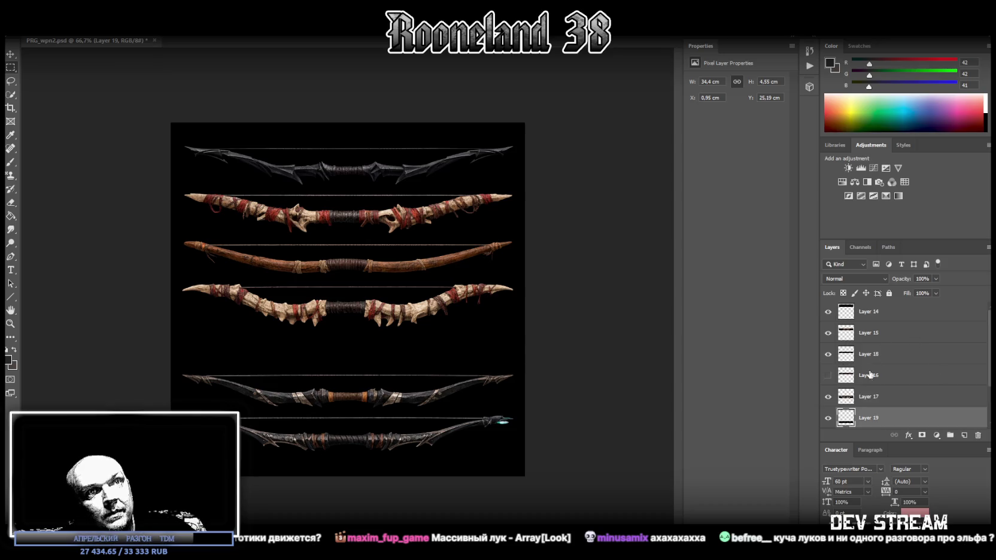
Step: Delete the hidden Layer 16 and select the top bow's Layer 14
left_click(870, 374)
key("Delete")
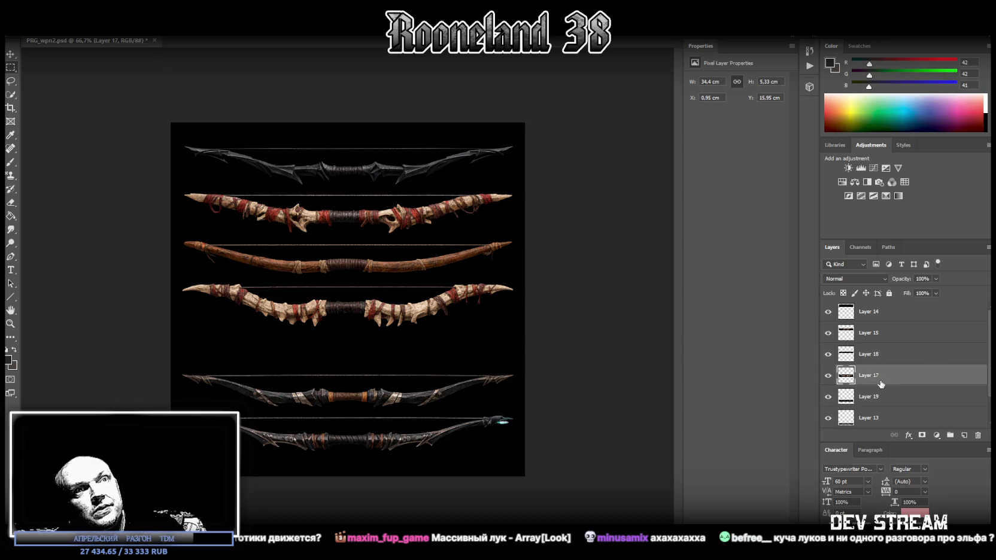
left_click(879, 312)
right_click(880, 314)
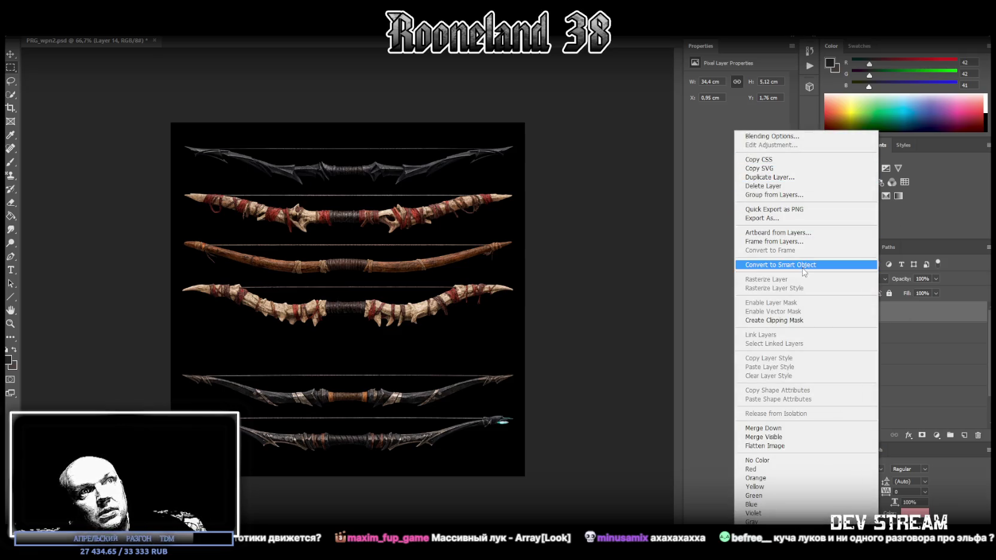
Step: Convert Layers 15, 18 and 17 to smart objects
key("Escape")
left_click(875, 333)
right_click(875, 332)
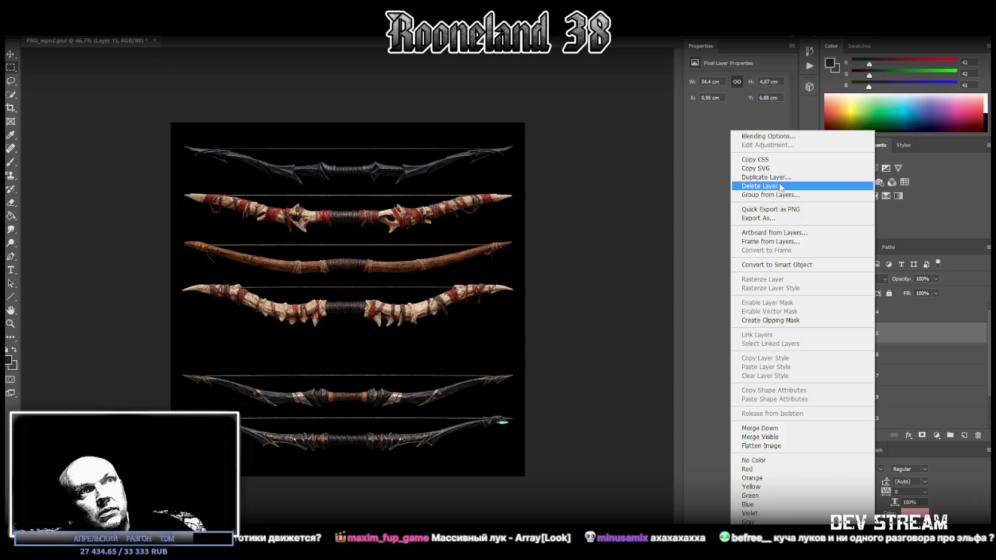
left_click(794, 264)
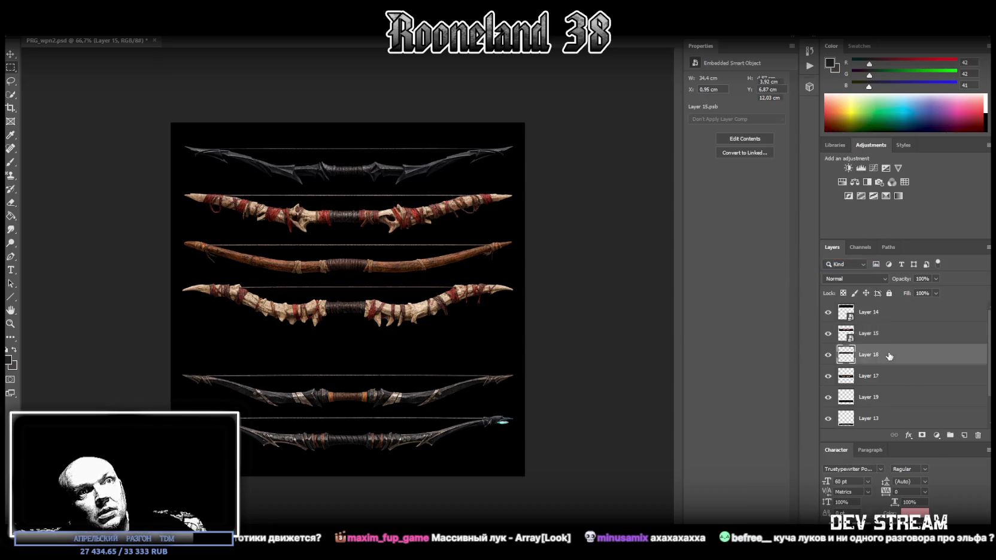
right_click(889, 357)
left_click(791, 262)
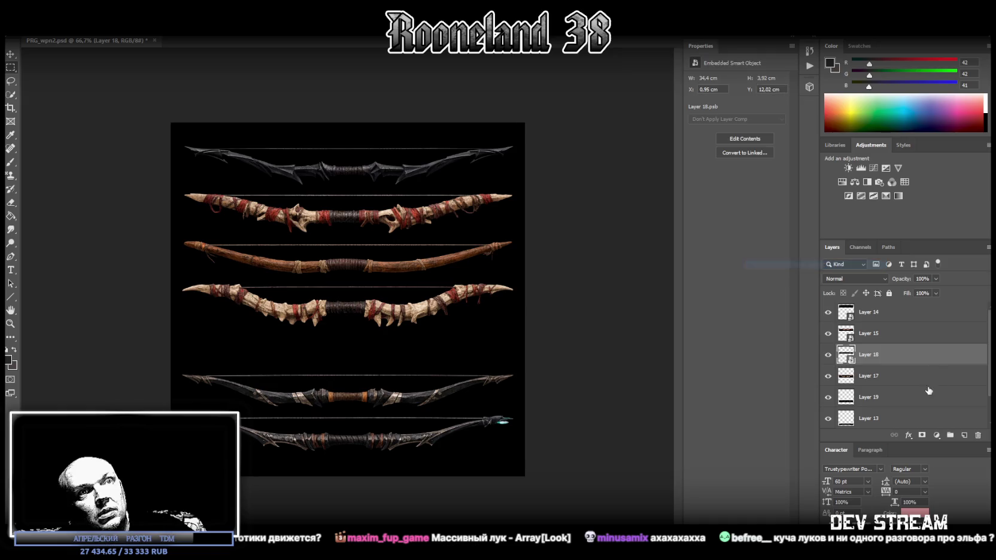
left_click(895, 377)
right_click(895, 378)
left_click(784, 265)
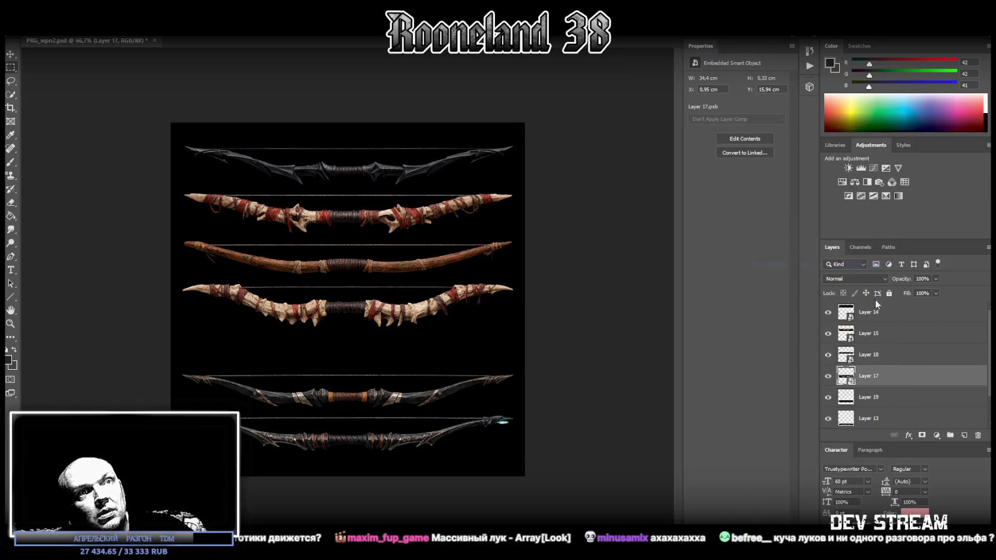
Step: Convert Layers 19 and 13 to smart objects, then select bow Layers 14 through 13
left_click(902, 408)
right_click(902, 408)
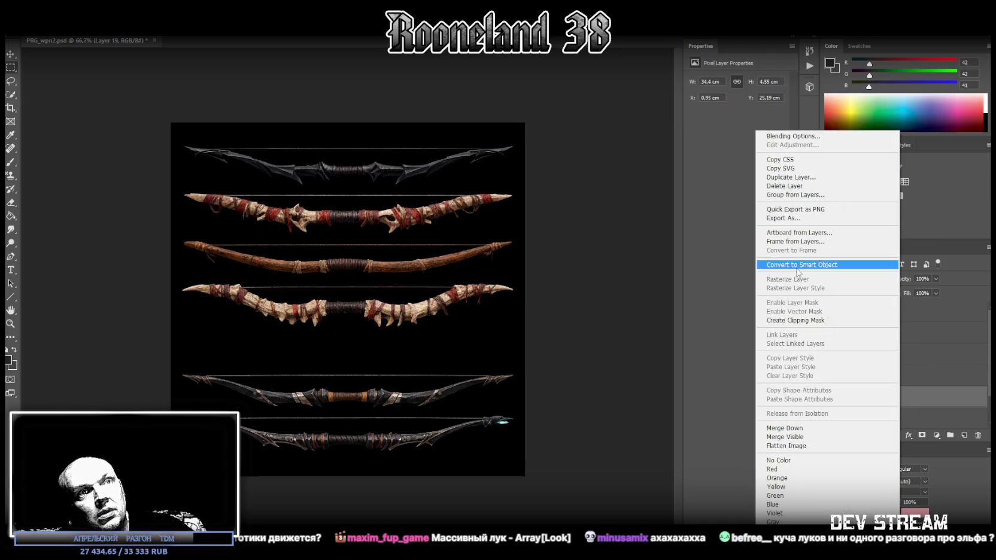
left_click(790, 264)
scroll(928, 362, "down", 2)
left_click(884, 384)
right_click(885, 385)
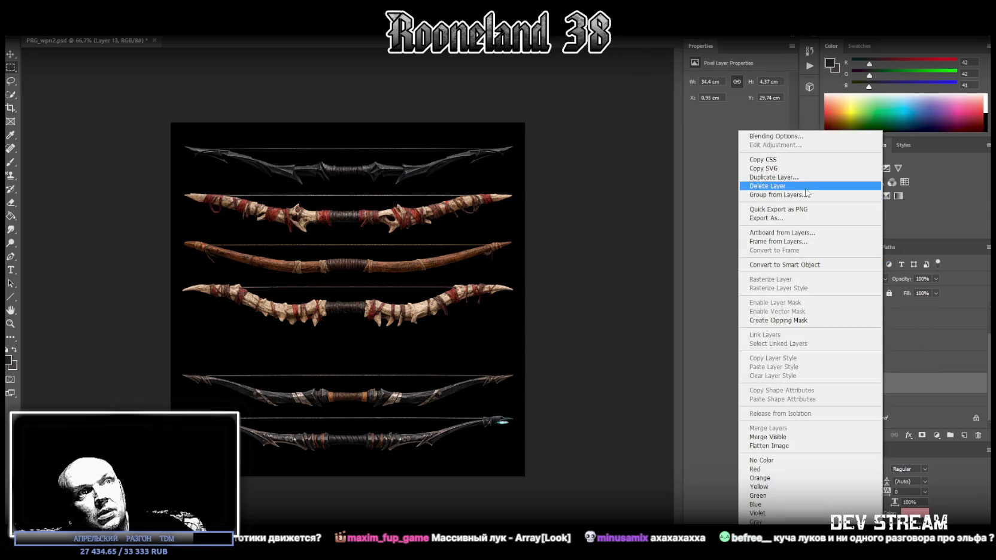
left_click(805, 270)
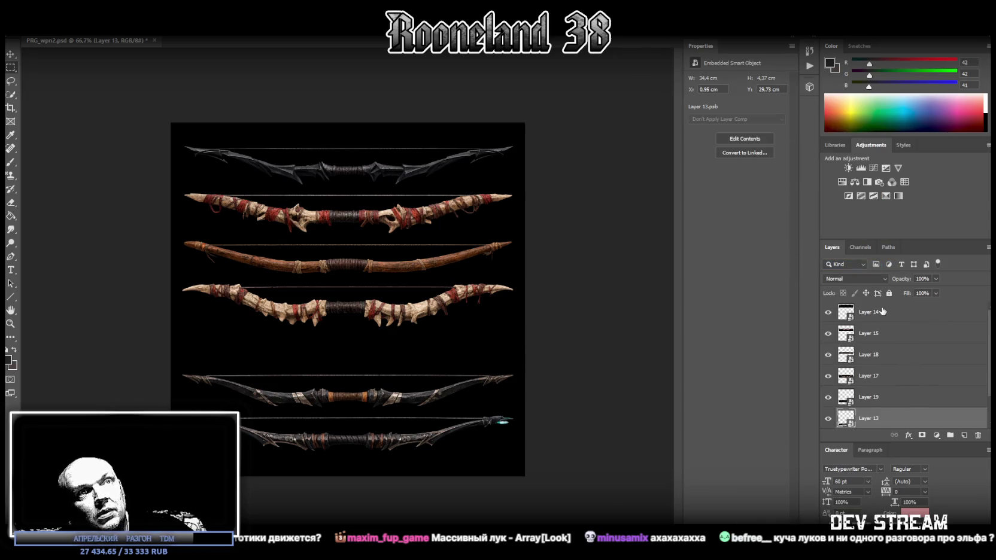
left_click(883, 314)
left_click(891, 413, "shift")
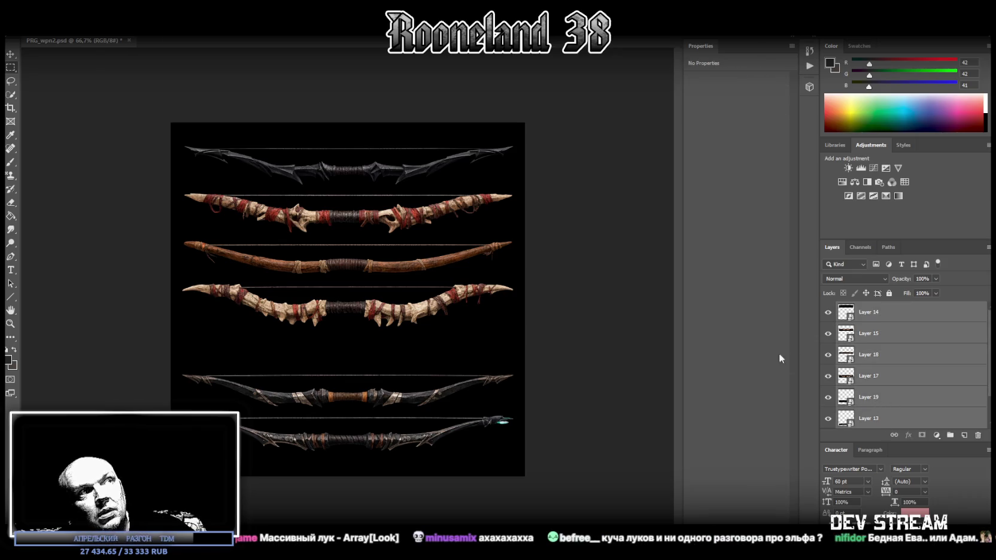
Step: Rotate all six bows 90° upright, scale them down and place them bottom-left
key("ctrl+t")
left_click_drag(595, 107, 296, 235)
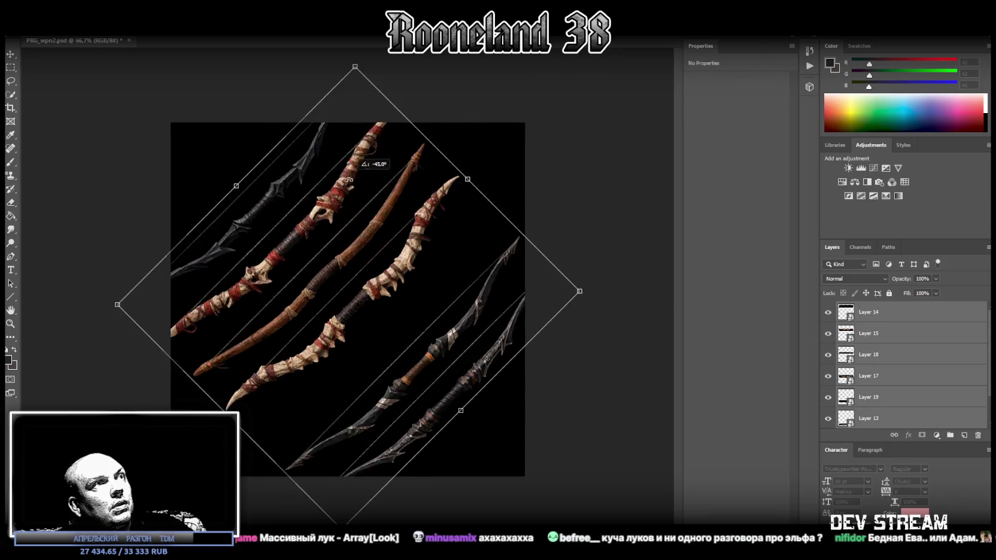
left_click_drag(402, 231, 383, 240)
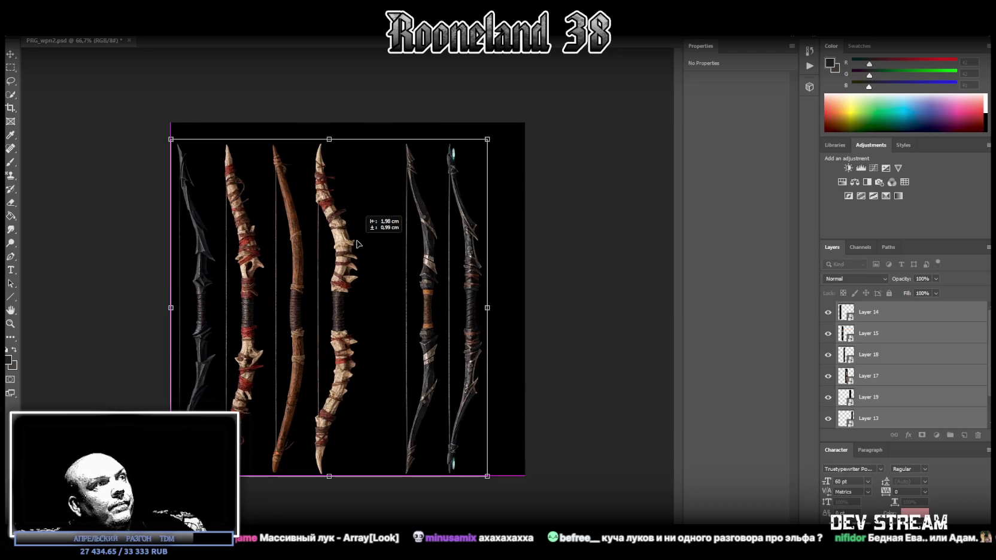
left_click_drag(330, 141, 329, 299)
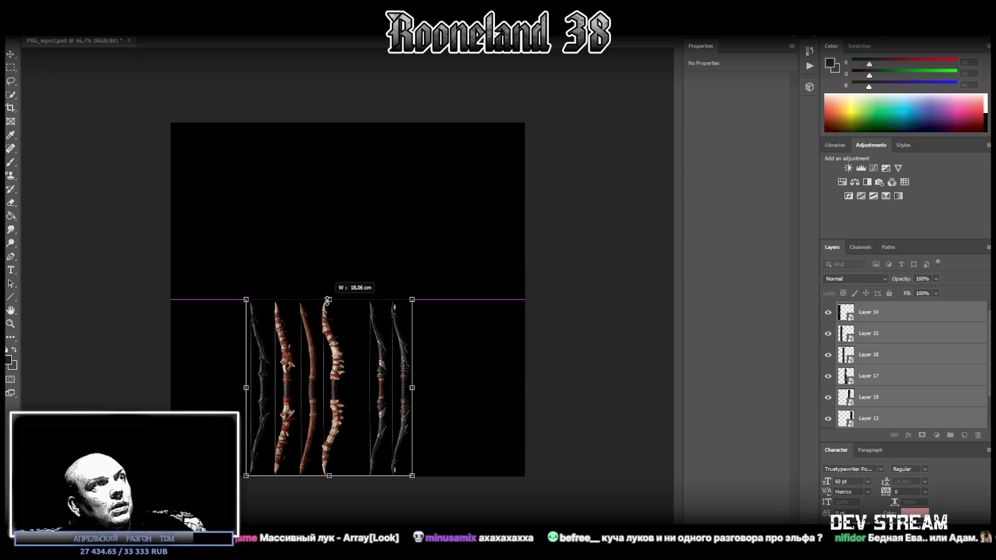
left_click_drag(319, 349, 243, 349)
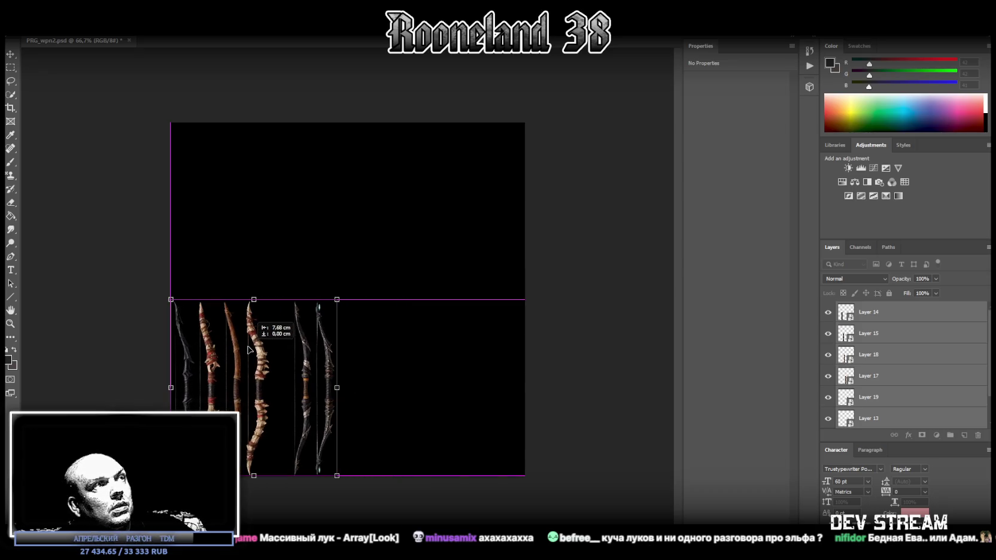
key("Return")
key("z")
mouse_move(222, 419)
left_mouse_down()
mouse_move(422, 350)
mouse_move(353, 350)
left_mouse_up()
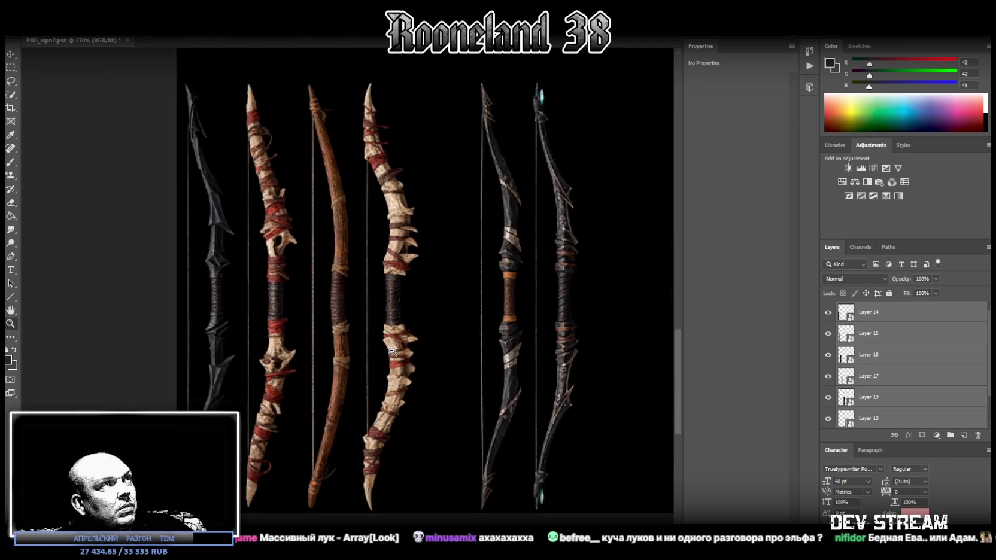
Step: Slide Layers 19 and 13, then the brown bow on Layer 18, left to even the gaps
left_click(899, 406)
left_click(890, 422, "shift")
left_click(9, 55)
left_click_drag(509, 207, 463, 206)
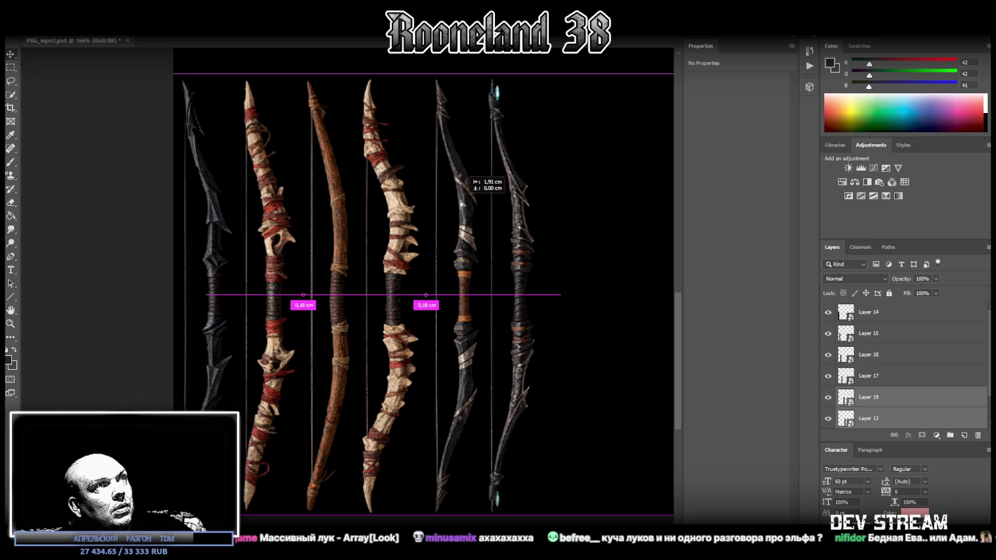
left_click(876, 354)
left_click_drag(334, 195, 335, 202)
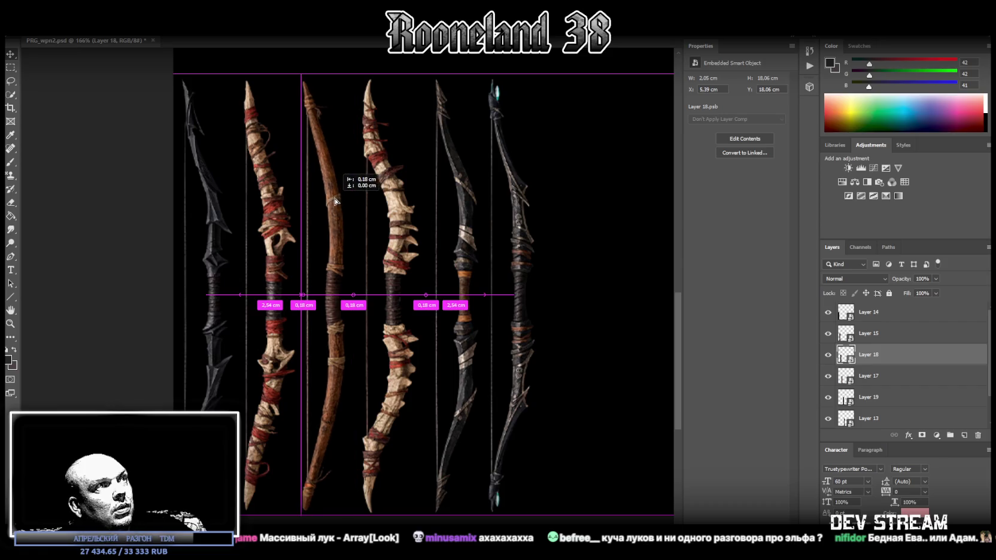
mouse_move(335, 202)
left_mouse_down()
mouse_move(325, 202)
mouse_move(334, 203)
left_mouse_up()
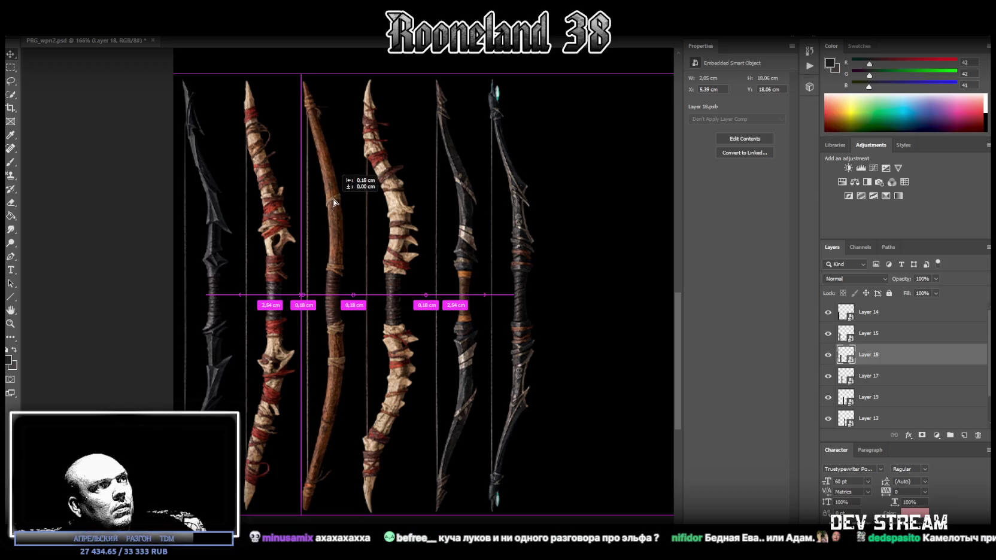
left_click_drag(334, 203, 335, 204)
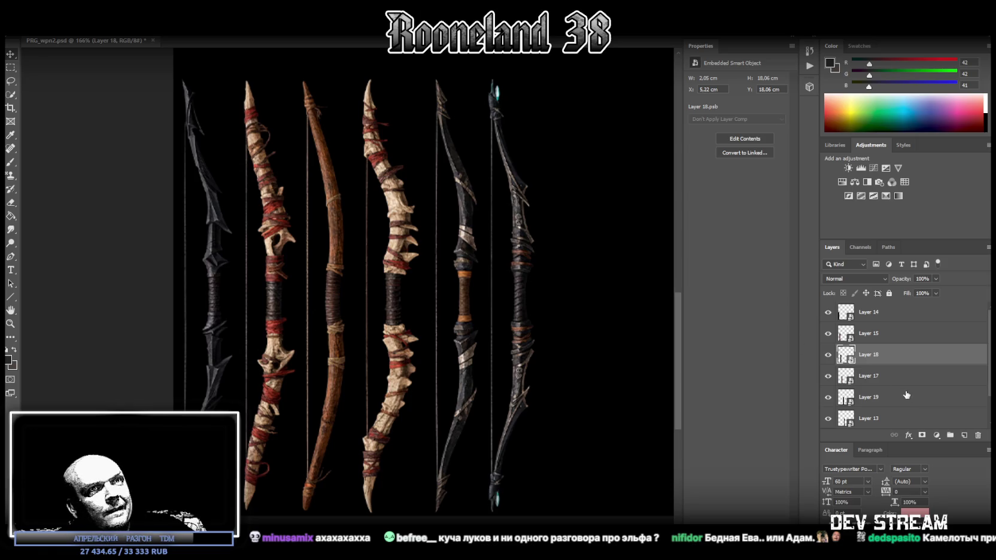
Step: Move Layers 17, 19 and 13 left together and show the hammers group again
left_click(884, 382)
left_click(881, 405, "shift")
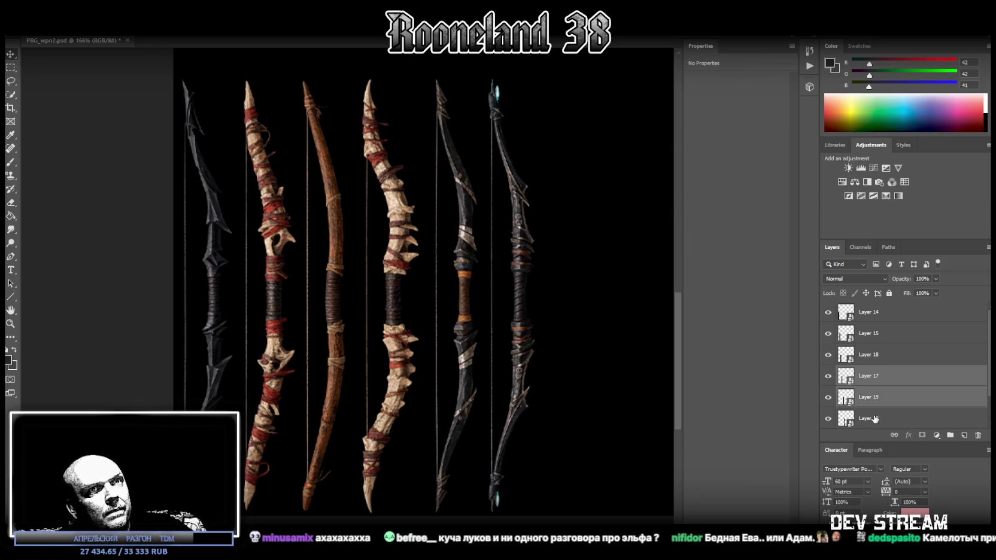
left_click(880, 419, "shift")
left_click_drag(412, 258, 407, 261)
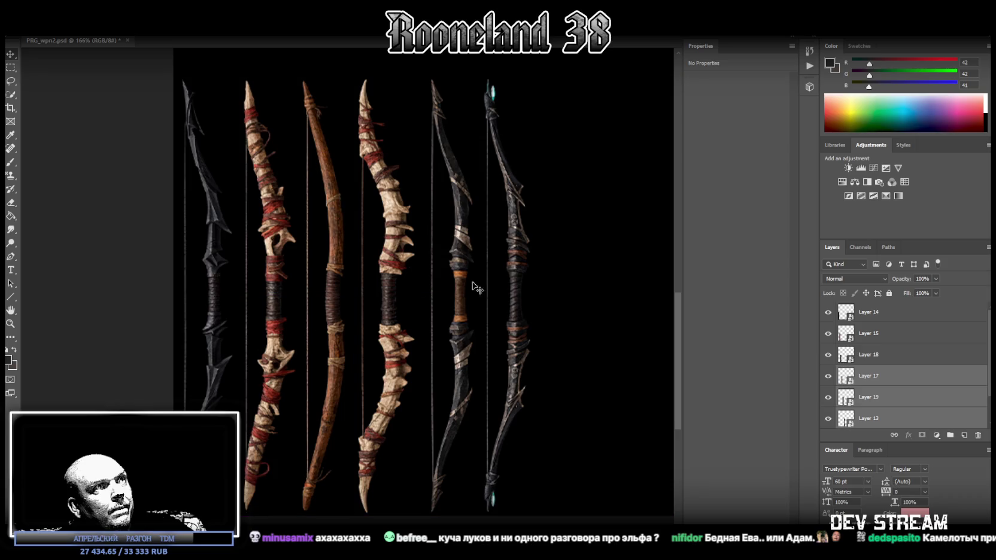
scroll(267, 383, "up", 2)
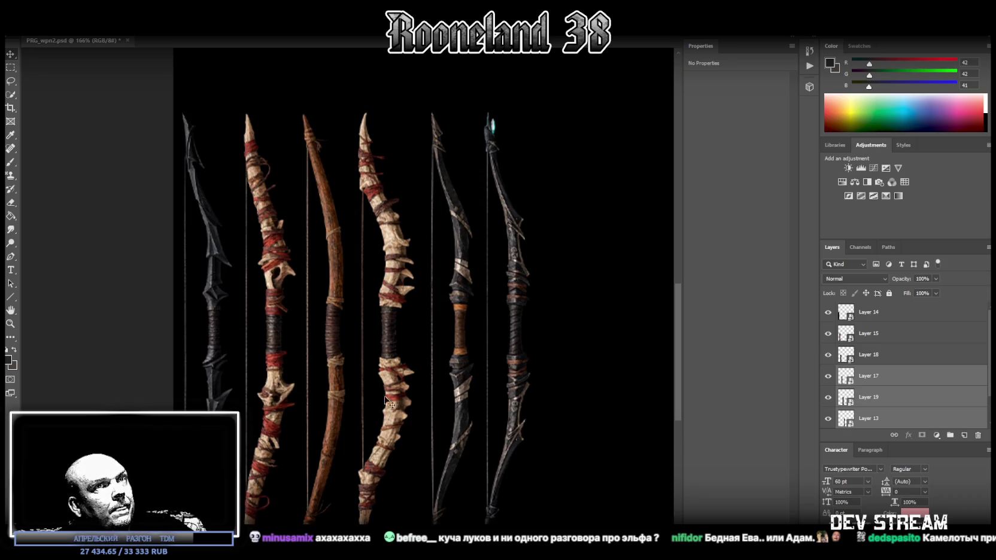
scroll(905, 385, "down", 2)
left_click(827, 402)
Step: Select all six bow layers and move them to the right of the hammers
key("z")
scroll(321, 299, "down", 5, "alt")
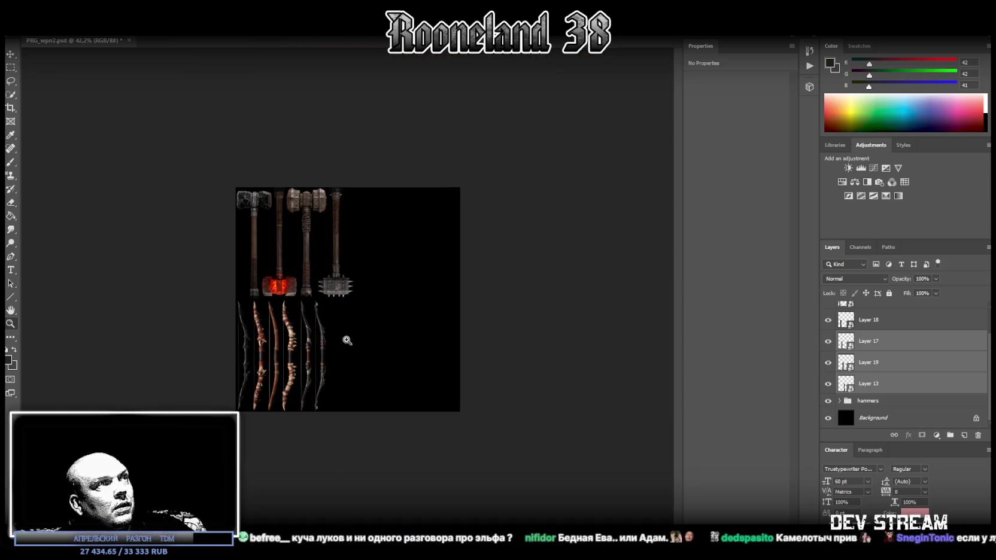
scroll(889, 407, "up", 1)
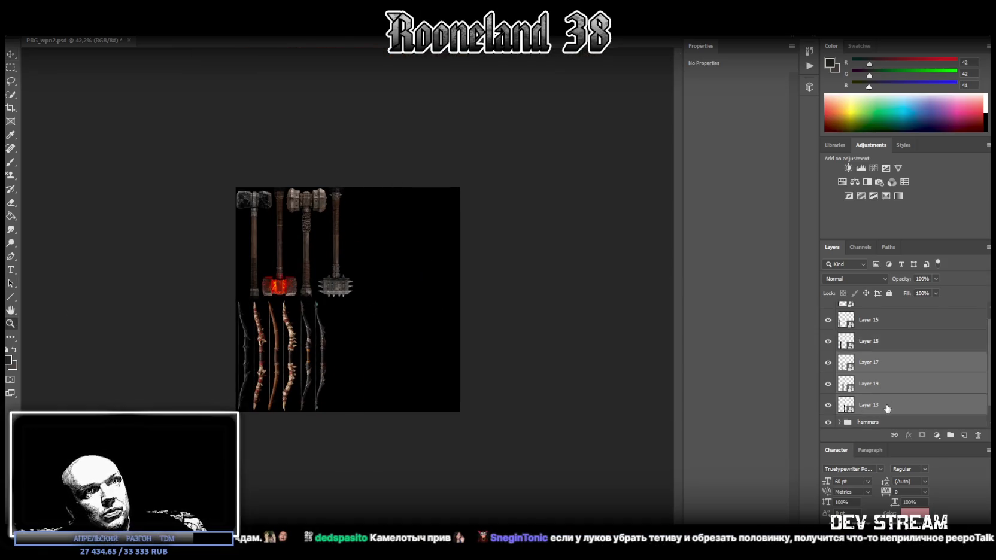
left_click(889, 407)
scroll(892, 383, "up", 1)
left_click(877, 312, "shift")
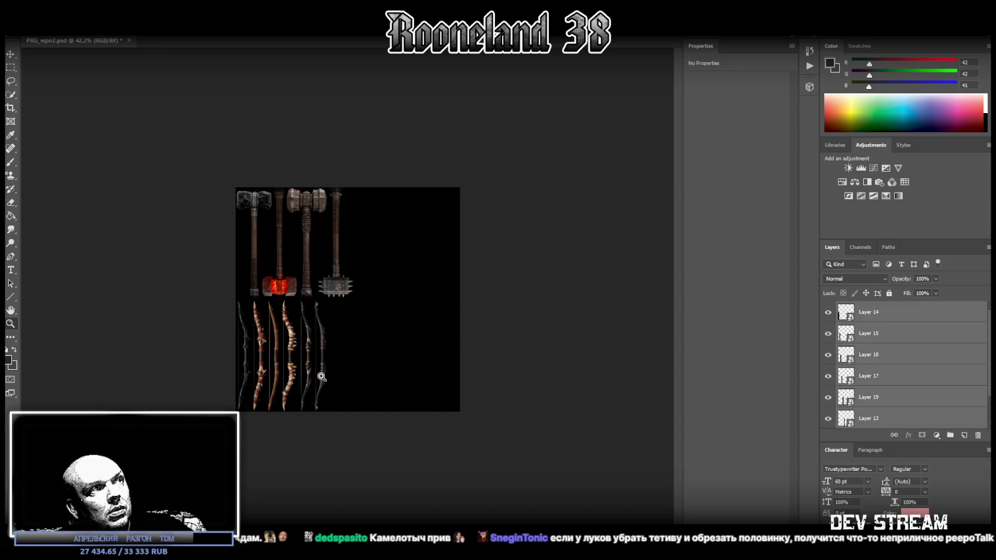
left_click(10, 55)
left_click_drag(314, 357, 432, 243)
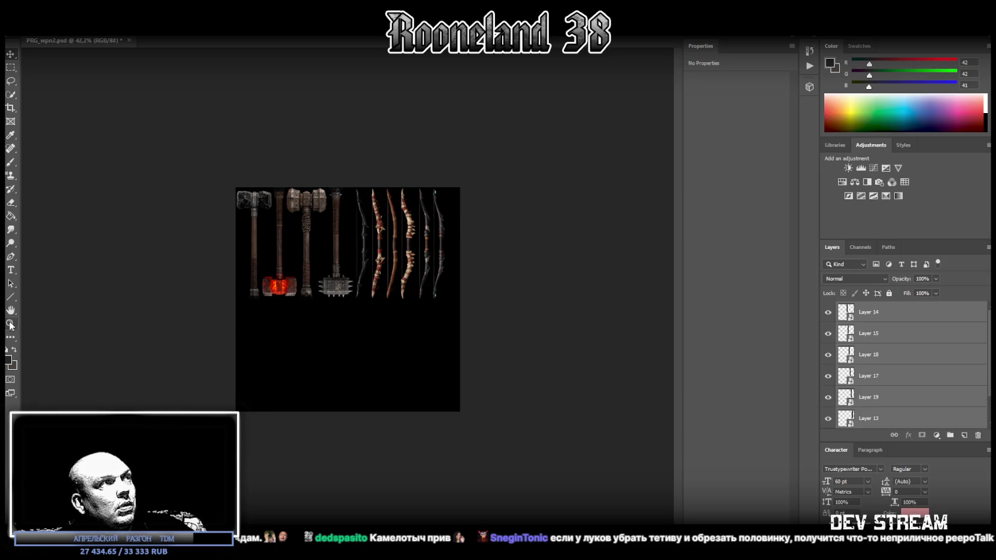
Step: Stretch the bows slightly wider to match the hammers' height
mouse_move(437, 245)
left_mouse_down()
mouse_move(486, 338)
mouse_move(512, 352)
mouse_move(531, 343)
left_mouse_up()
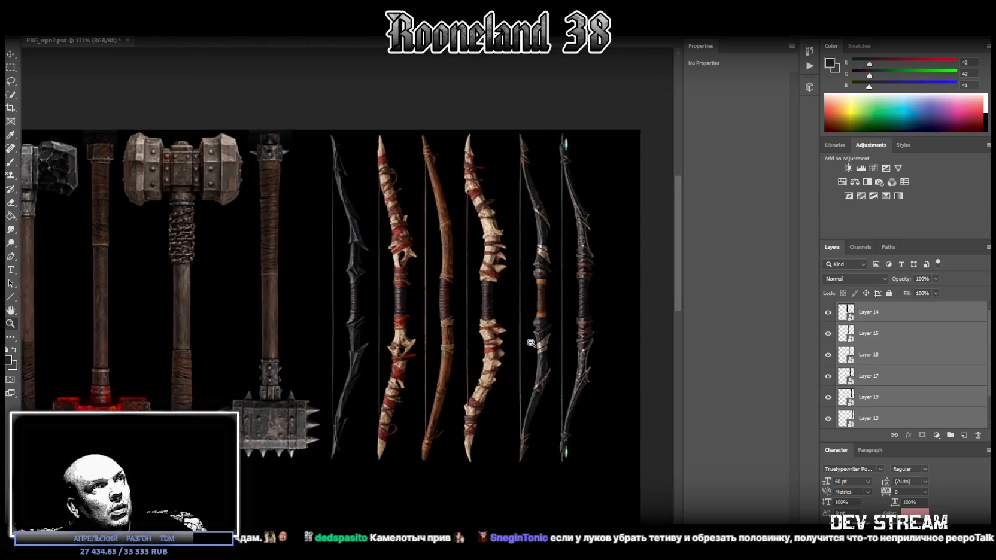
scroll(530, 343, "down", 1, "alt")
key("ctrl+t")
left_click_drag(606, 295, 649, 294)
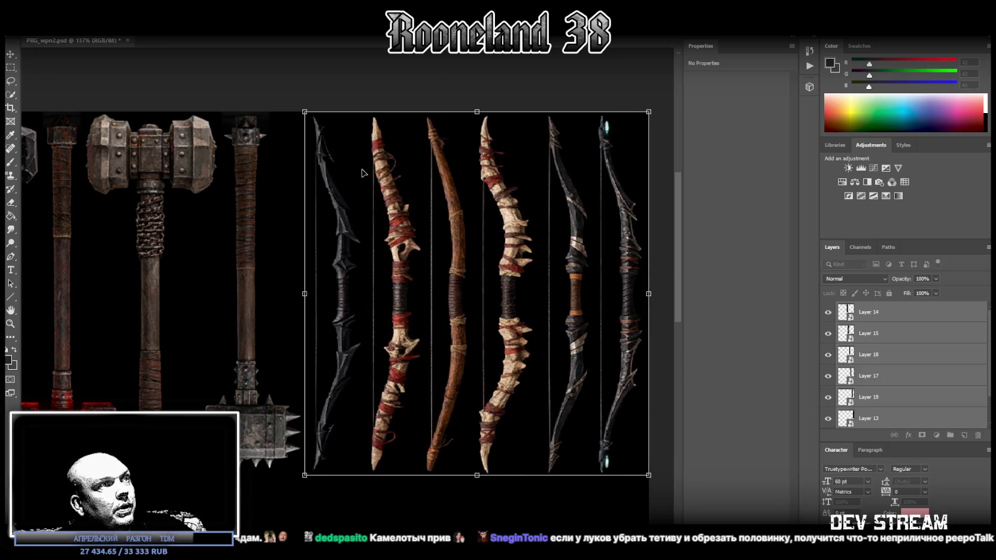
key("Return")
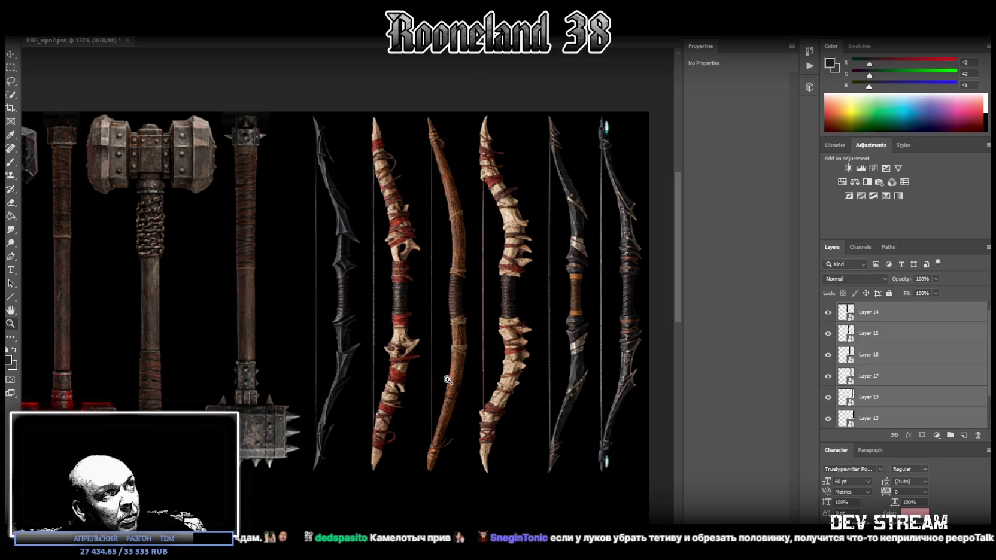
left_click_drag(335, 374, 307, 392)
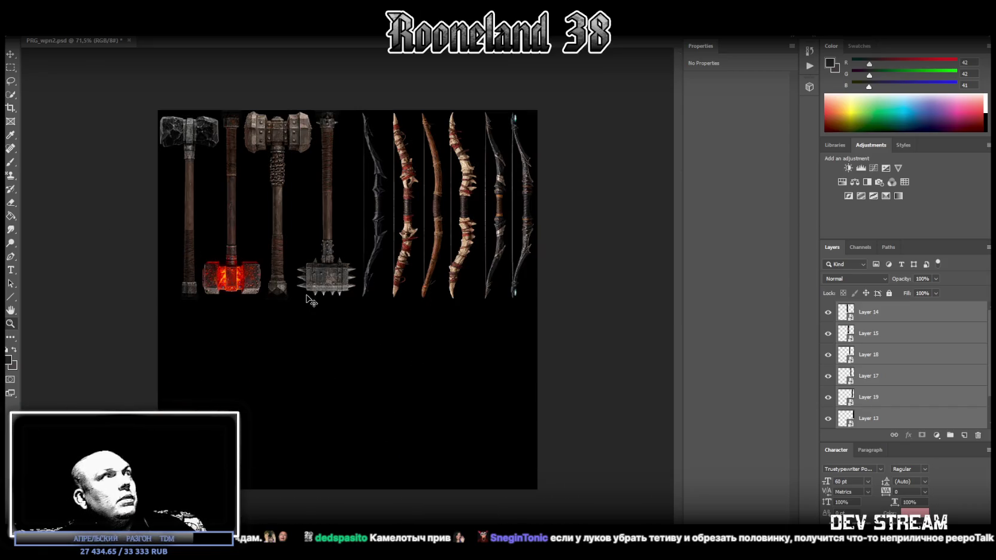
key("alt+f")
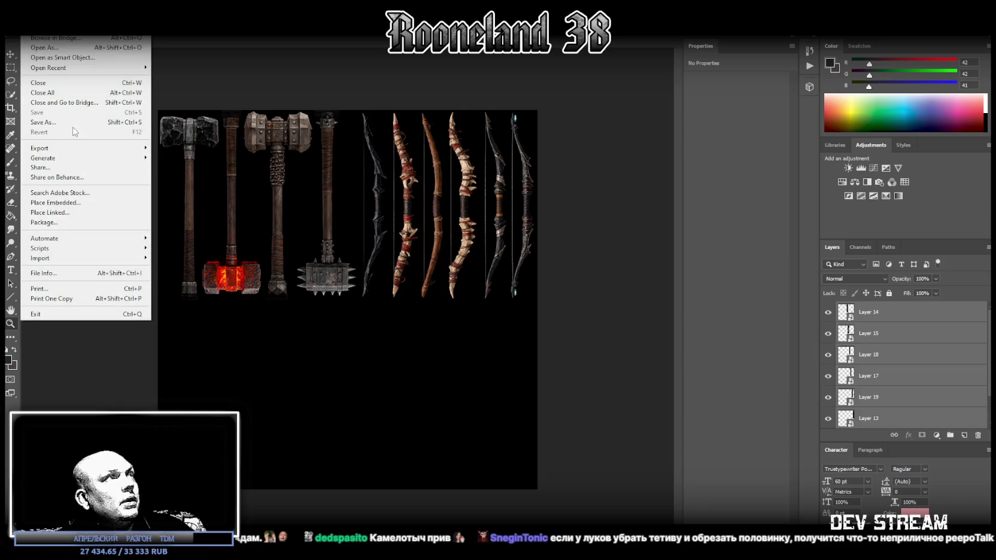
Step: Save the sheet in PNG format, overwriting PRG_wpn2.png in the Weapons folder
left_click(67, 122)
left_click(243, 381)
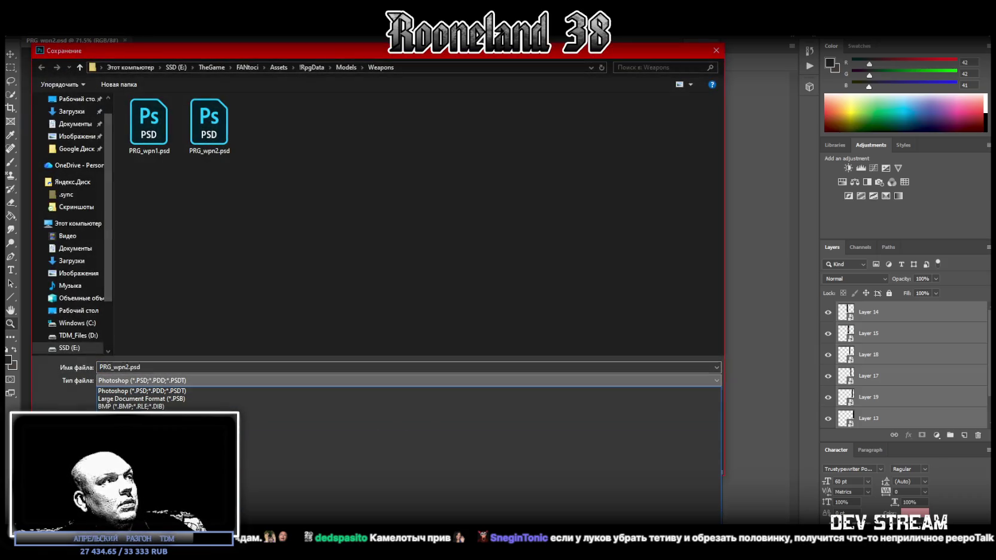
left_click(336, 516)
double_click(204, 123)
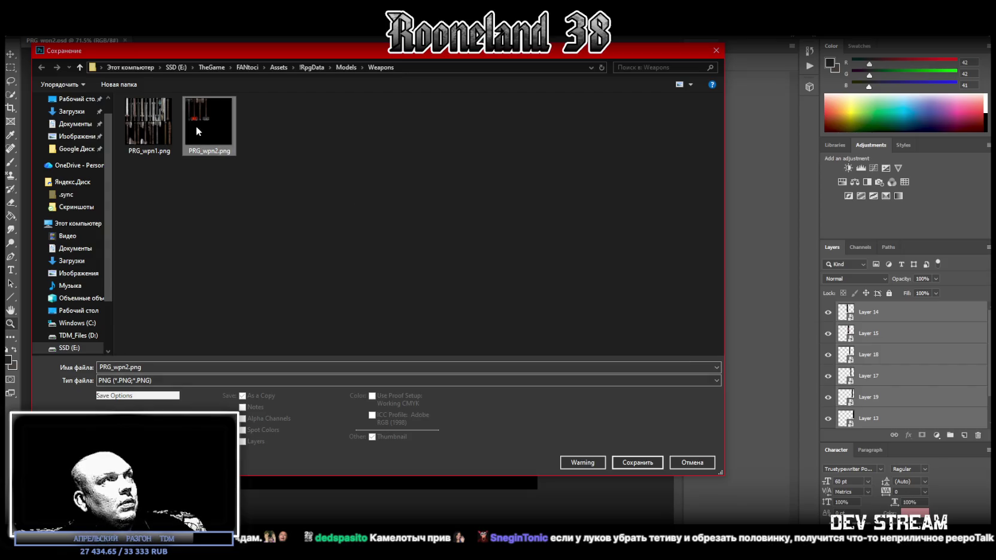
left_click(522, 286)
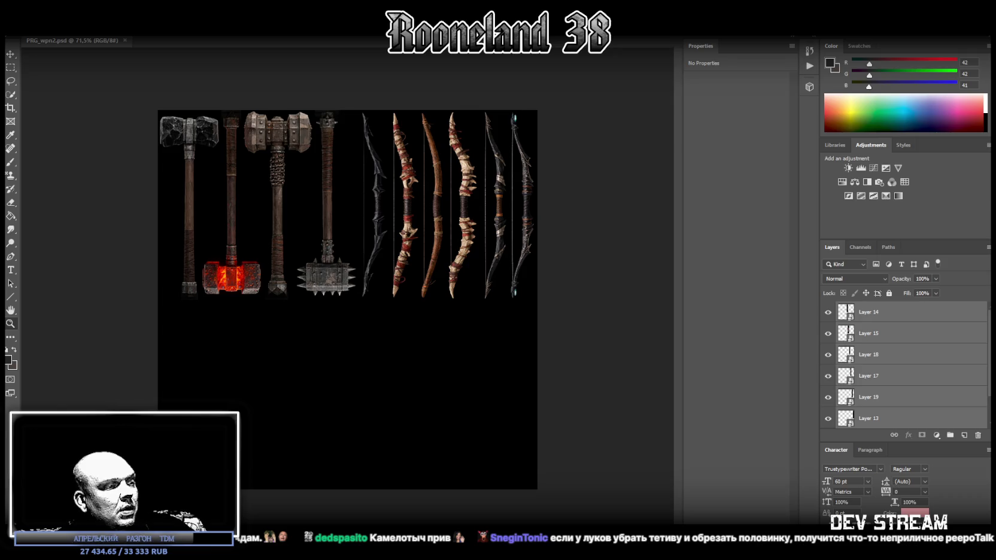
key("alt+Tab")
Step: Drag RPGwpn_2hammer_0 out of the Hammers folder to the outliner root
right_click(56, 491)
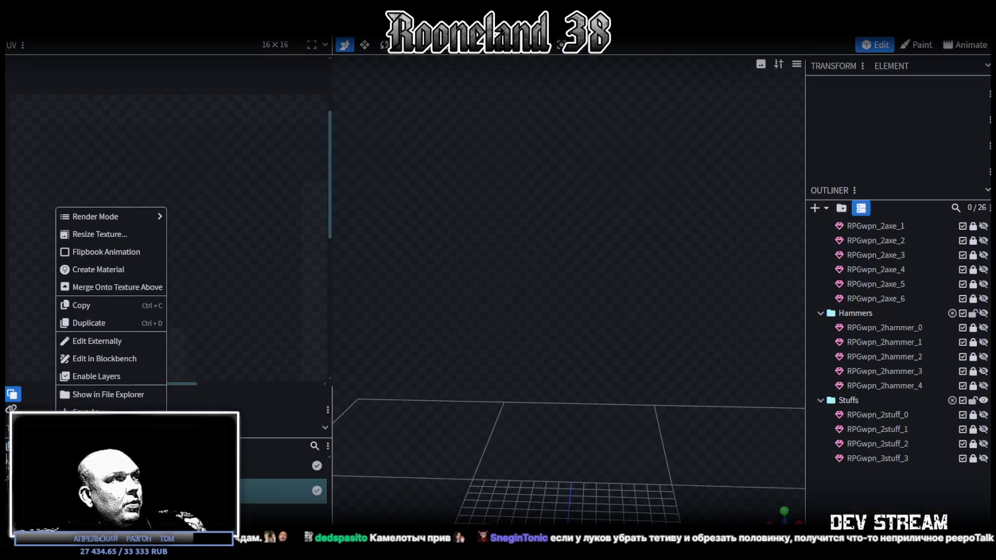
key("Escape")
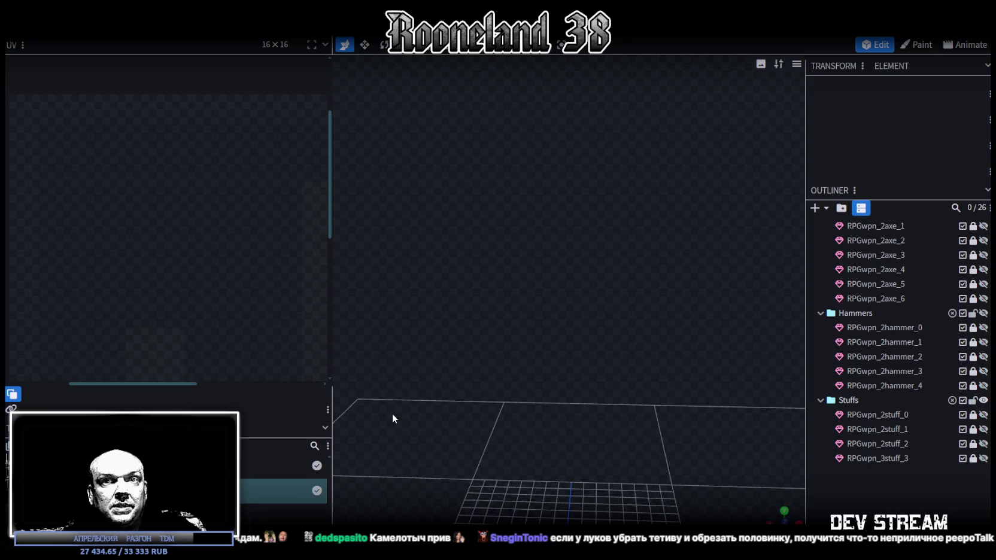
scroll(870, 366, "up", 3)
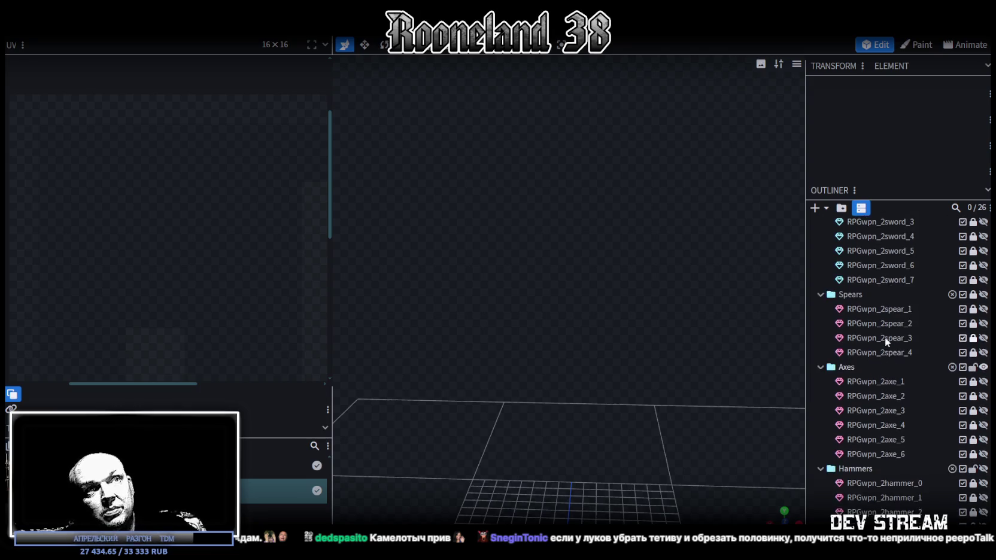
scroll(885, 337, "up", 1)
scroll(910, 261, "down", 3)
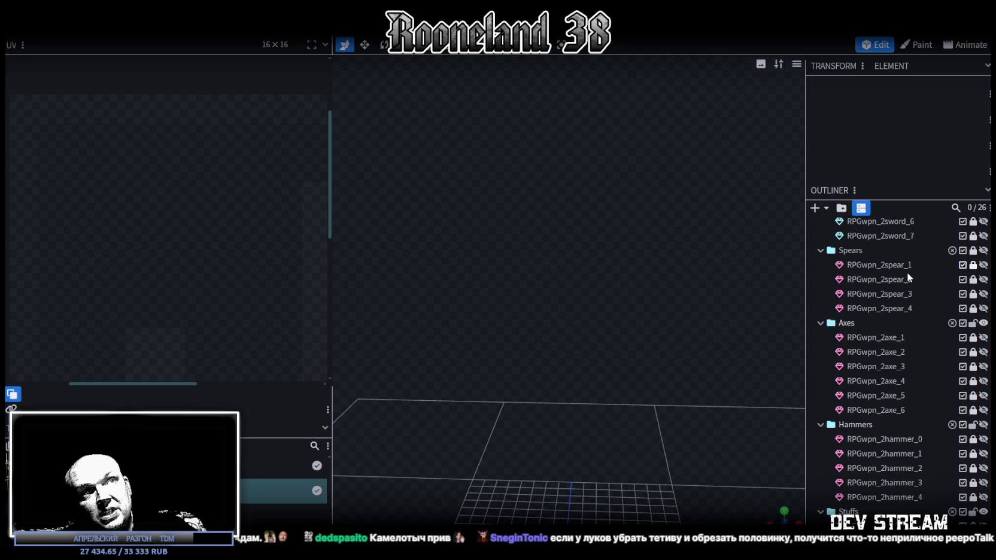
scroll(909, 273, "down", 2)
scroll(904, 299, "down", 2)
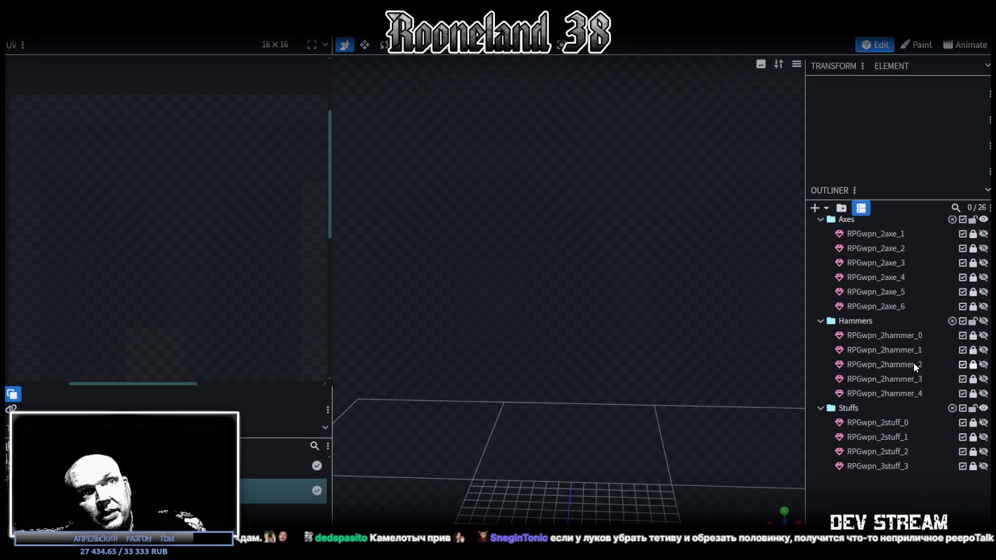
scroll(889, 343, "down", 1)
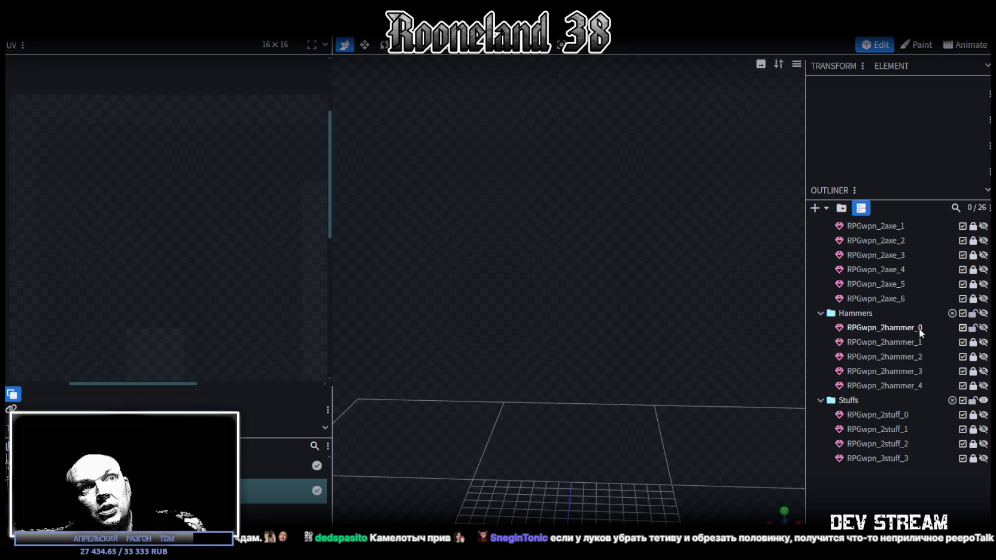
left_click_drag(912, 331, 880, 515)
scroll(850, 359, "up", 5)
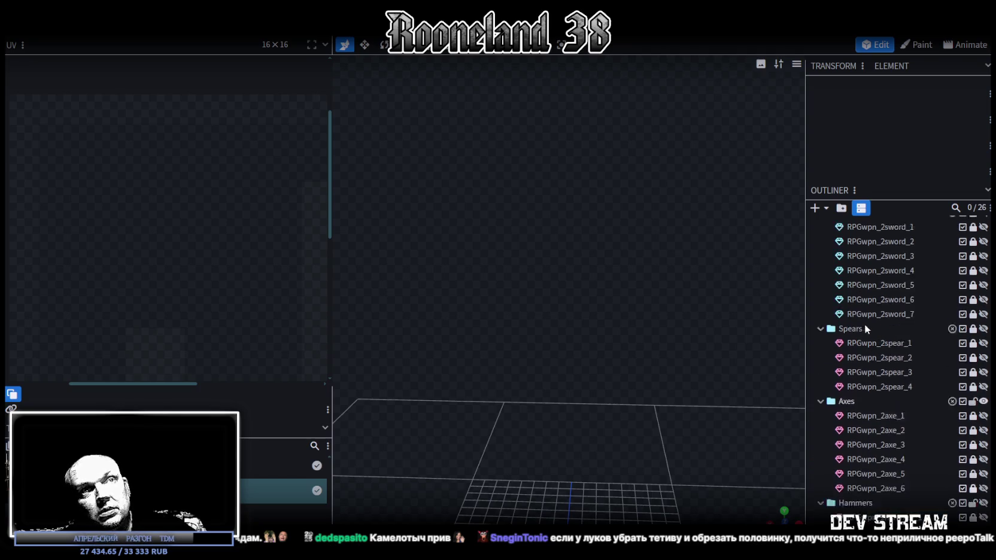
Step: Collapse the Swords, Spears, Axes, Hammers and Stuffs folders and lock the RPGwpn1 group
left_click(821, 230)
left_click(820, 244)
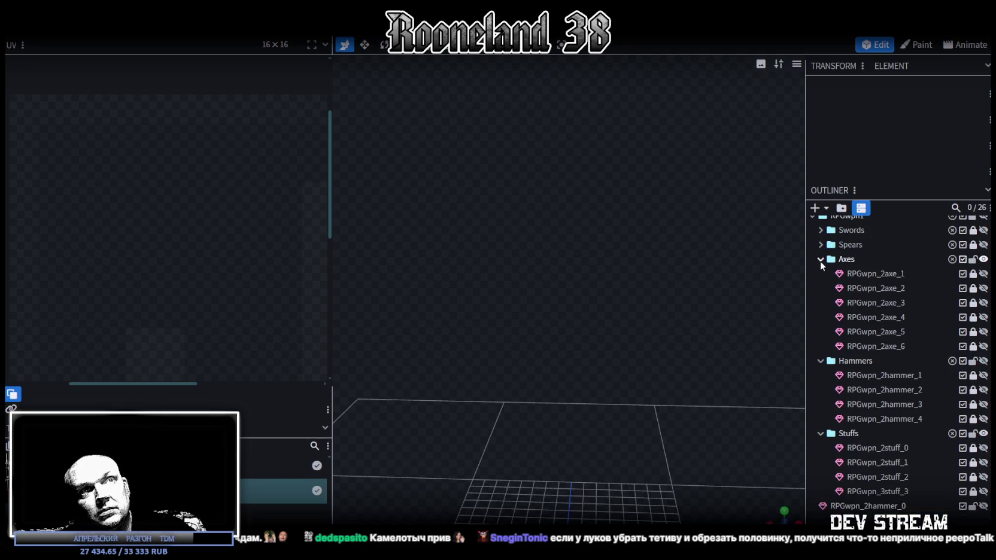
left_click(821, 259)
left_click(821, 282)
left_click(821, 296)
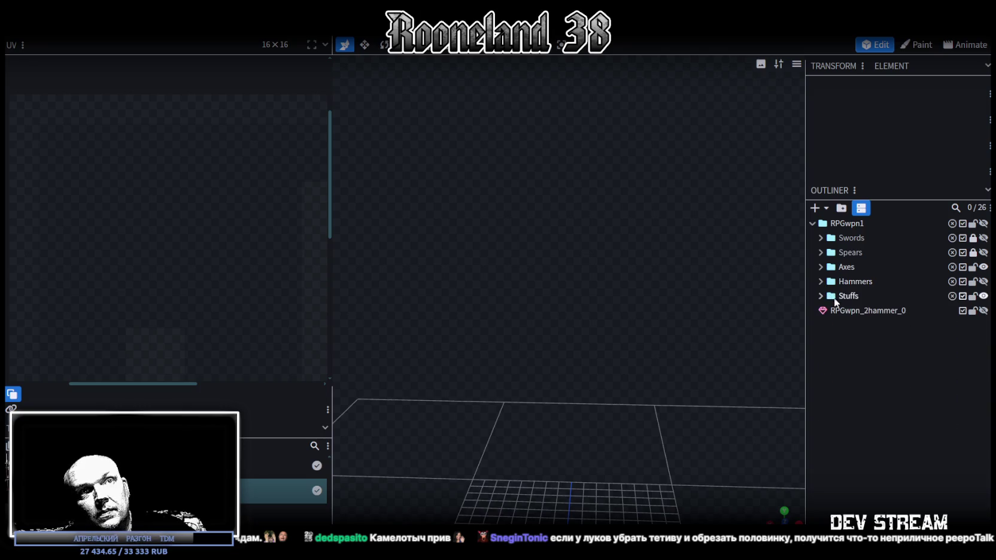
left_click(973, 282)
left_click(973, 267)
left_click(973, 253)
left_click(972, 252)
left_click(973, 224)
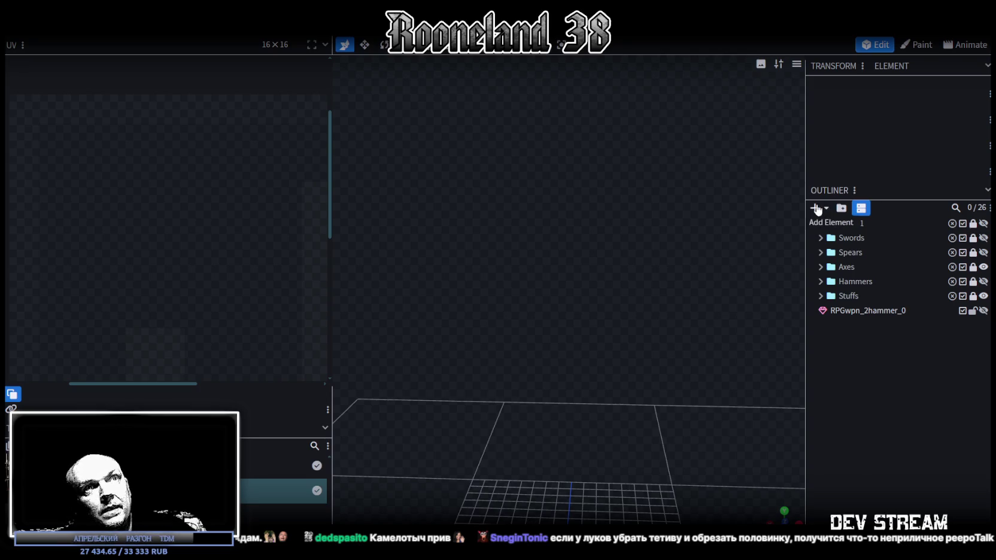
Step: Unhide RPGwpn_2hammer_0, view it from above, and bring up the Add Mesh options
left_click(984, 310)
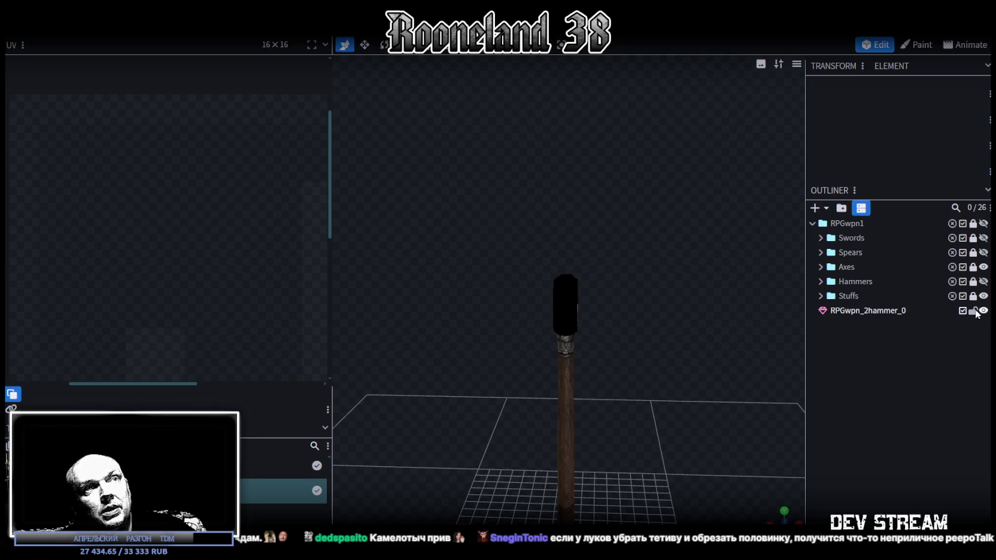
mouse_move(622, 312)
left_mouse_down()
mouse_move(623, 262)
mouse_move(656, 423)
mouse_move(662, 390)
mouse_move(646, 374)
mouse_move(656, 357)
mouse_move(871, 363)
left_mouse_up()
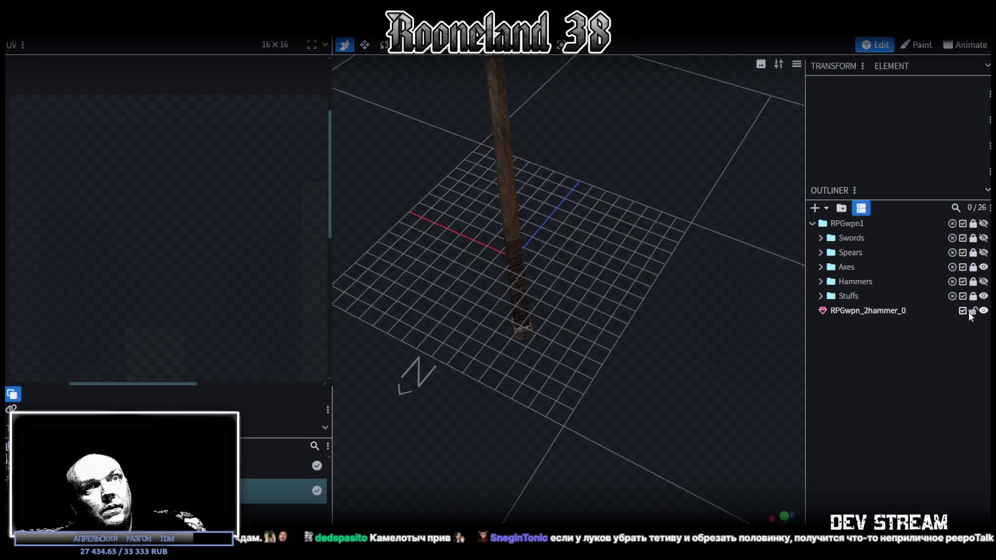
left_click(815, 208)
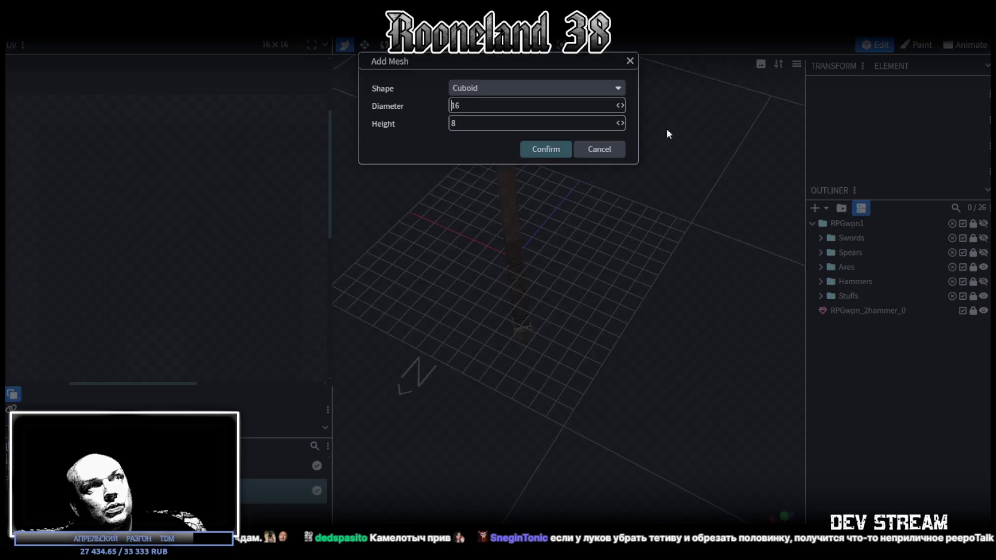
Step: Create a 16×8 cuboid mesh around the hammer
left_click(551, 153)
mouse_move(551, 154)
left_mouse_down()
mouse_move(688, 330)
mouse_move(640, 317)
mouse_move(654, 286)
left_mouse_up()
scroll(654, 291, "down", 2)
left_click(624, 44)
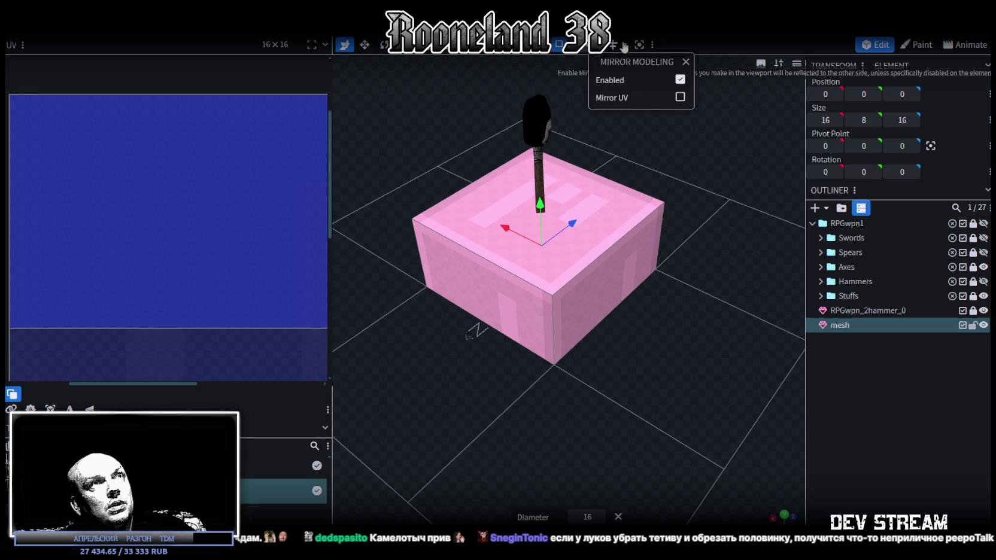
Step: Push the cuboid's side face out along X to make it 20×8×16
left_click(604, 291)
mouse_move(604, 291)
left_mouse_down()
mouse_move(683, 327)
mouse_move(703, 315)
mouse_move(653, 280)
left_mouse_up()
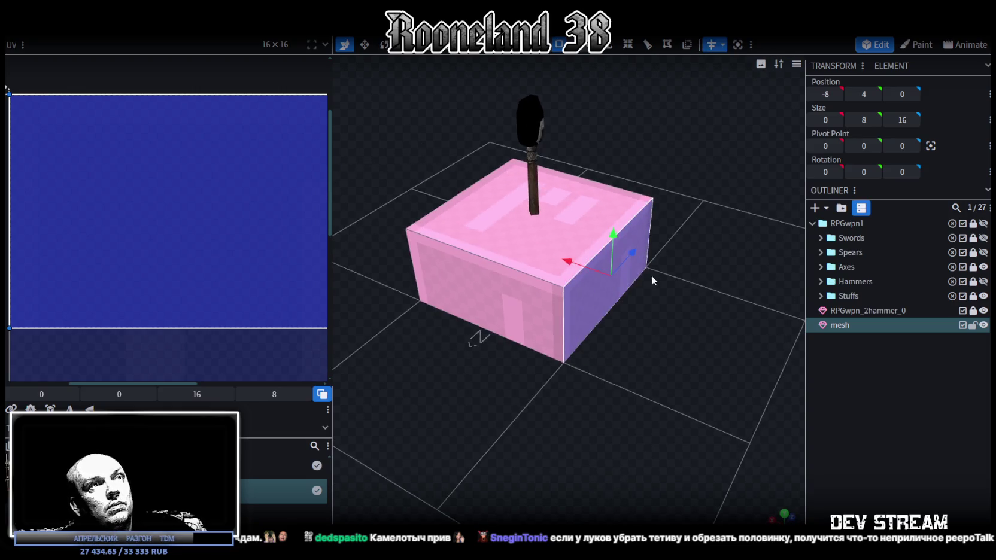
left_click_drag(571, 268, 666, 352)
left_click_drag(585, 269, 590, 279)
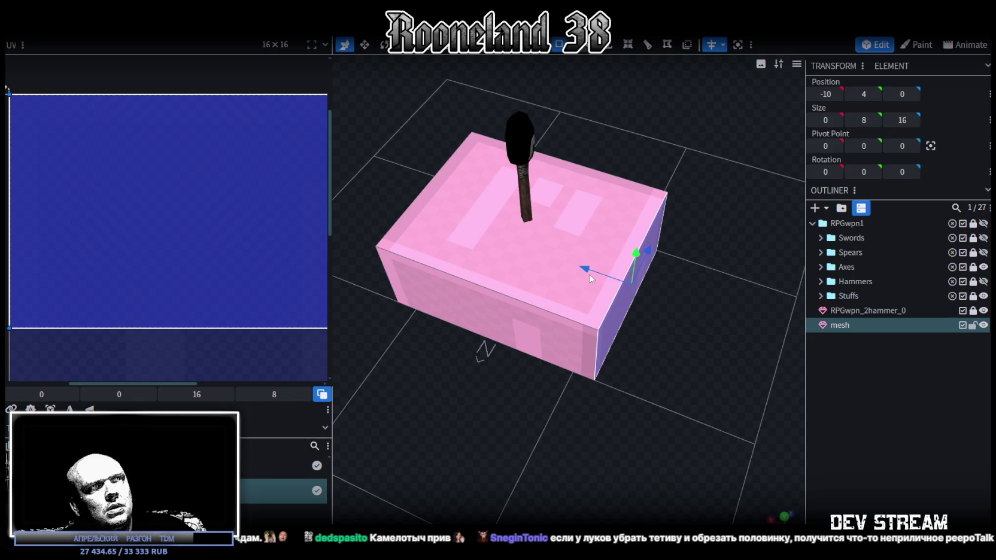
mouse_move(587, 271)
middle_mouse_down()
mouse_move(593, 293)
mouse_move(652, 298)
mouse_move(543, 227)
middle_mouse_up()
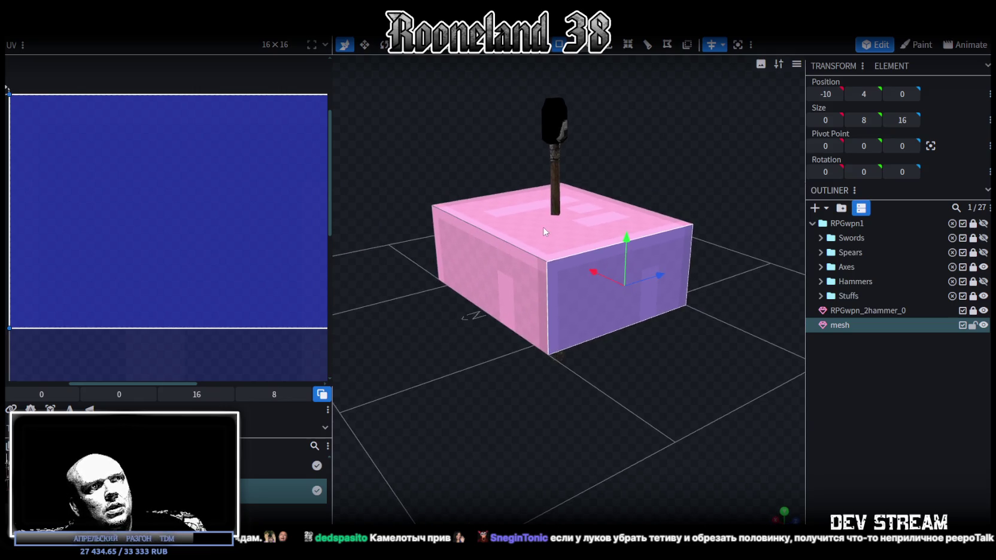
mouse_move(607, 312)
middle_mouse_down()
mouse_move(578, 309)
mouse_move(598, 329)
mouse_move(564, 331)
mouse_move(568, 342)
mouse_move(640, 358)
mouse_move(567, 352)
mouse_move(575, 366)
mouse_move(689, 368)
middle_mouse_up()
left_click(840, 328)
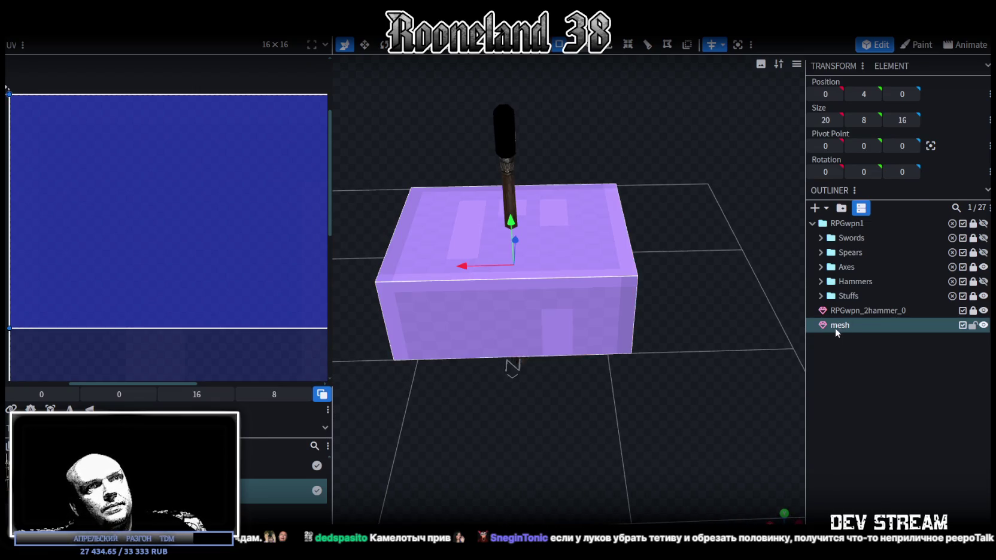
Step: Apply the weapon PNG texture sheet to the mesh
right_click(837, 329)
mouse_move(895, 485)
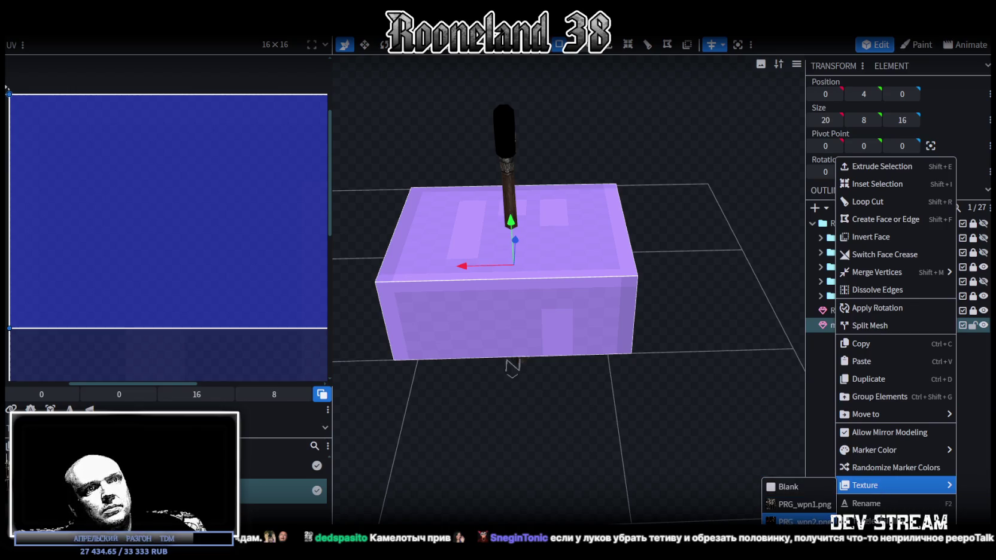
left_click(796, 521)
middle_click_drag(718, 312, 668, 359)
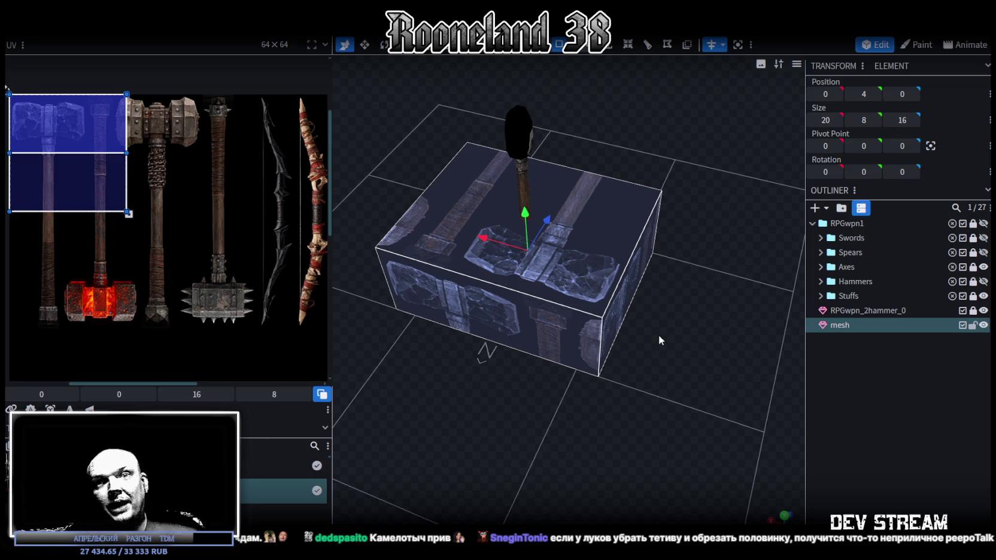
Step: Stretch the box along X and lower its top face into a thin 30 × 0.5 × 6 plank
mouse_move(631, 377)
left_mouse_down()
mouse_move(687, 452)
mouse_move(712, 396)
mouse_move(715, 429)
mouse_move(646, 267)
mouse_move(606, 430)
mouse_move(582, 237)
left_mouse_up()
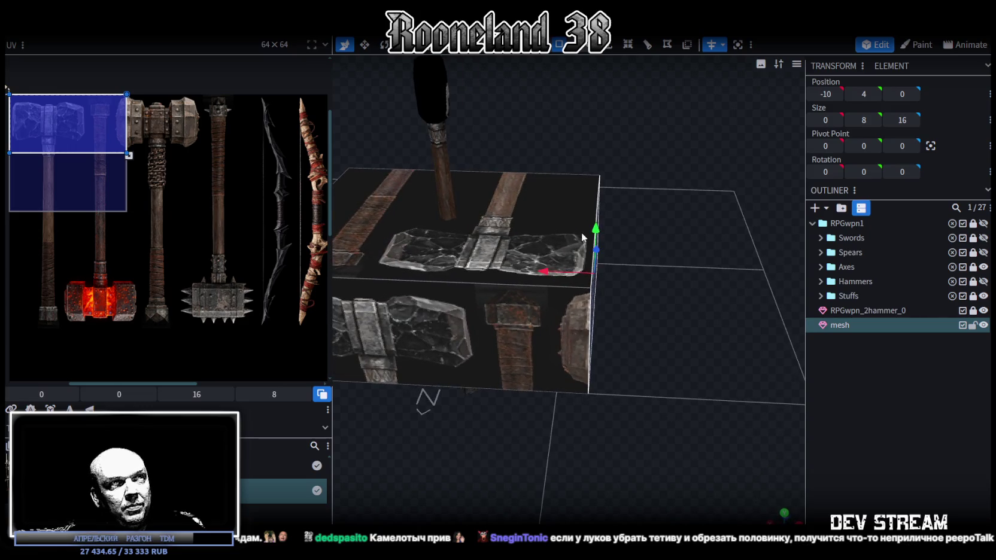
mouse_move(551, 276)
left_mouse_down()
mouse_move(625, 289)
mouse_move(516, 432)
mouse_move(453, 417)
mouse_move(448, 426)
mouse_move(484, 412)
mouse_move(522, 417)
mouse_move(535, 402)
mouse_move(479, 410)
mouse_move(551, 215)
left_mouse_up()
left_click(564, 254)
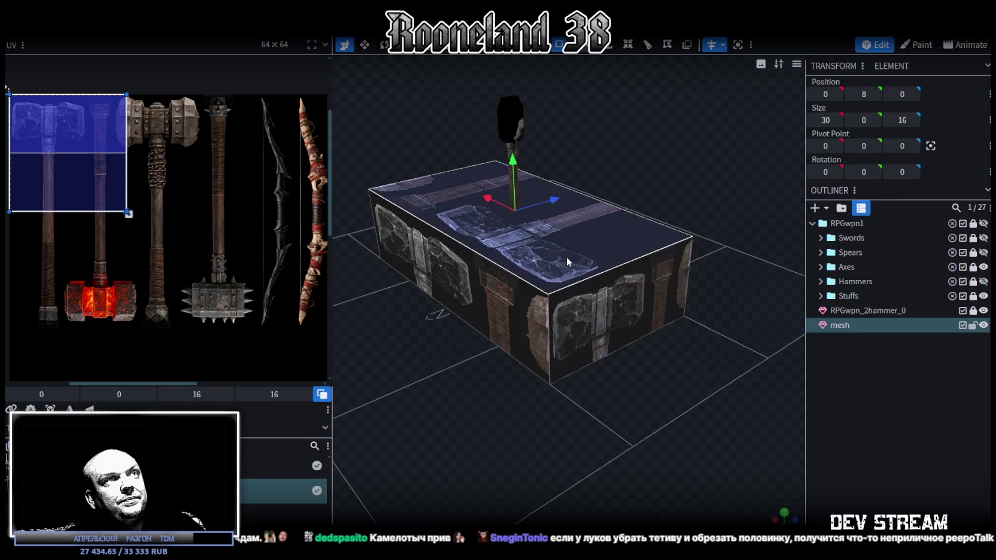
mouse_move(692, 173)
left_mouse_down()
mouse_move(679, 149)
mouse_move(529, 171)
left_mouse_up()
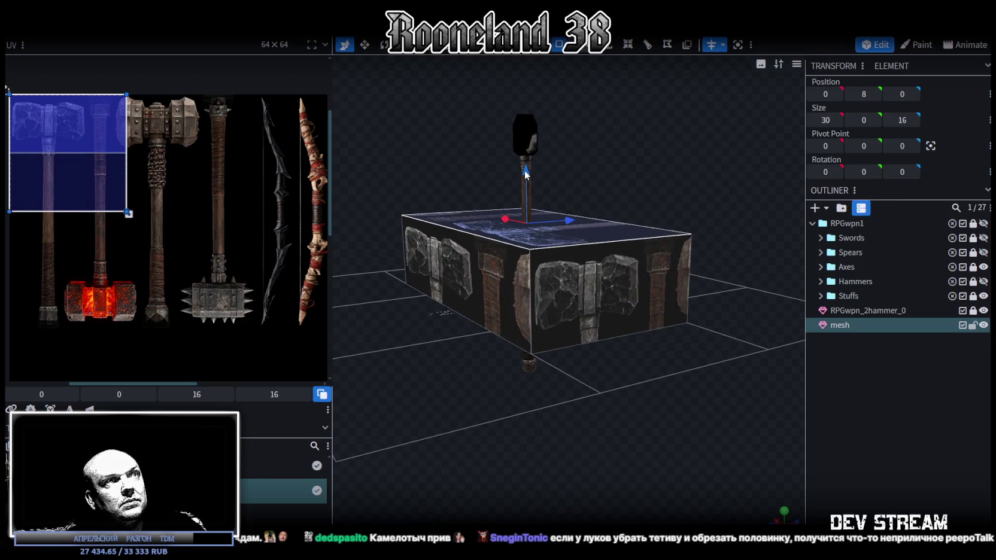
mouse_move(674, 191)
left_mouse_down()
mouse_move(661, 186)
mouse_move(663, 144)
mouse_move(609, 325)
left_mouse_up()
left_click_drag(702, 156, 707, 234)
left_click(579, 243)
mouse_move(541, 159)
left_mouse_down()
mouse_move(539, 227)
mouse_move(393, 360)
mouse_move(539, 320)
mouse_move(527, 339)
mouse_move(638, 336)
left_mouse_up()
left_click(638, 336)
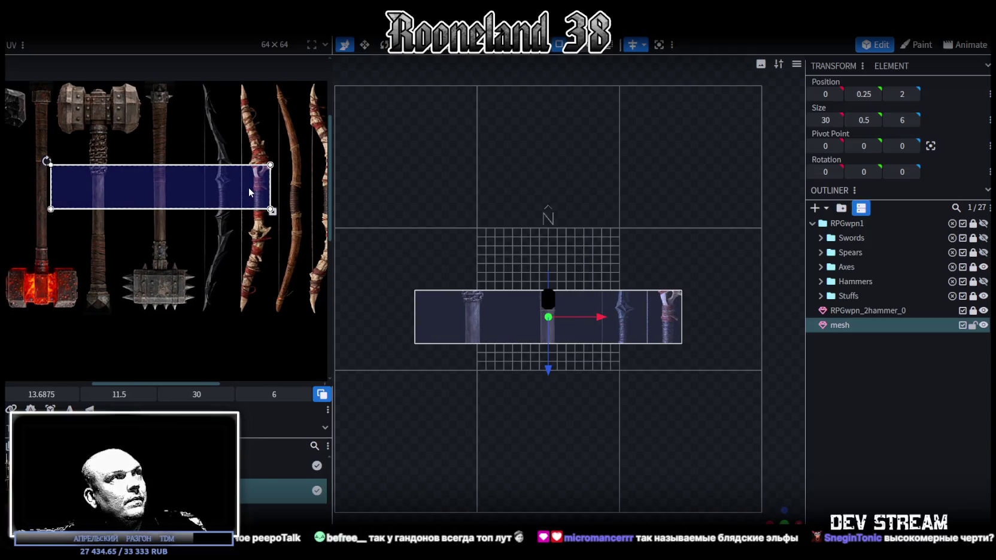
Step: Rotate the strip's UV area 90° and move it onto the dark bow
right_click(218, 184)
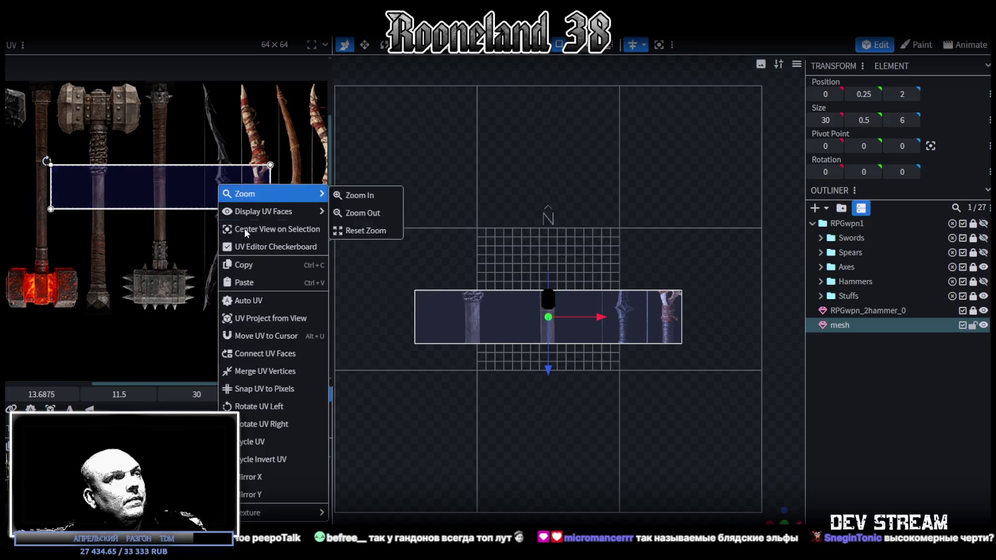
left_click(272, 429)
left_click_drag(174, 198, 226, 145)
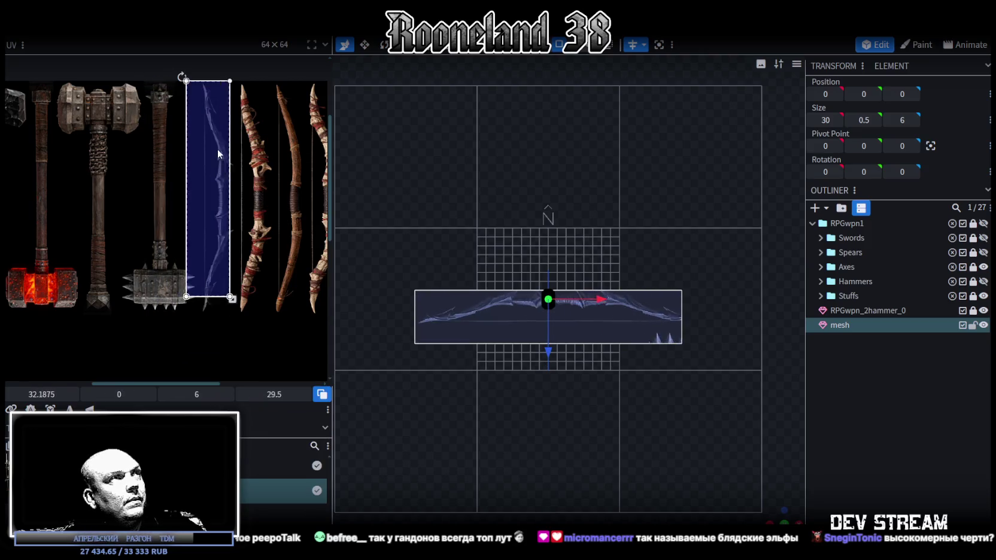
scroll(238, 217, "up", 1)
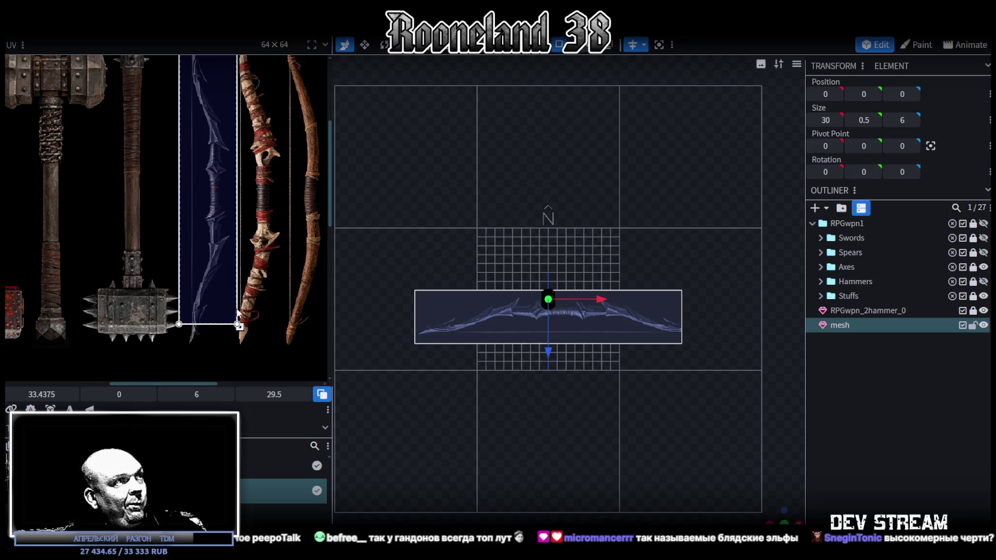
scroll(223, 257, "up", 1)
scroll(635, 405, "up", 1)
Step: Move the plank mesh along Z so it sits at position 0, 0, 0
mouse_move(766, 512)
left_mouse_down()
mouse_move(654, 397)
mouse_move(612, 333)
mouse_move(576, 308)
mouse_move(636, 350)
left_mouse_up()
key("ctrl+z")
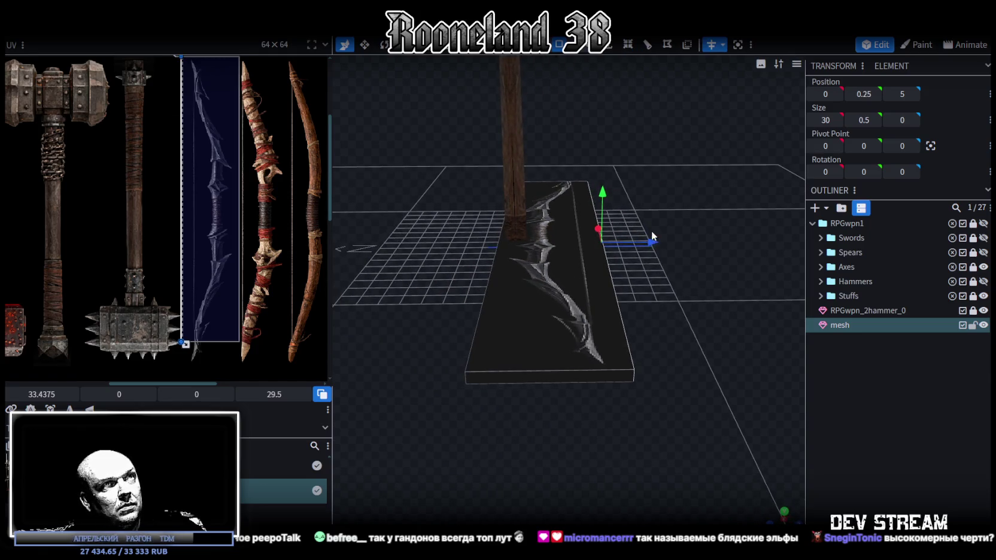
left_click_drag(650, 244, 635, 246)
scroll(636, 367, "down", 2)
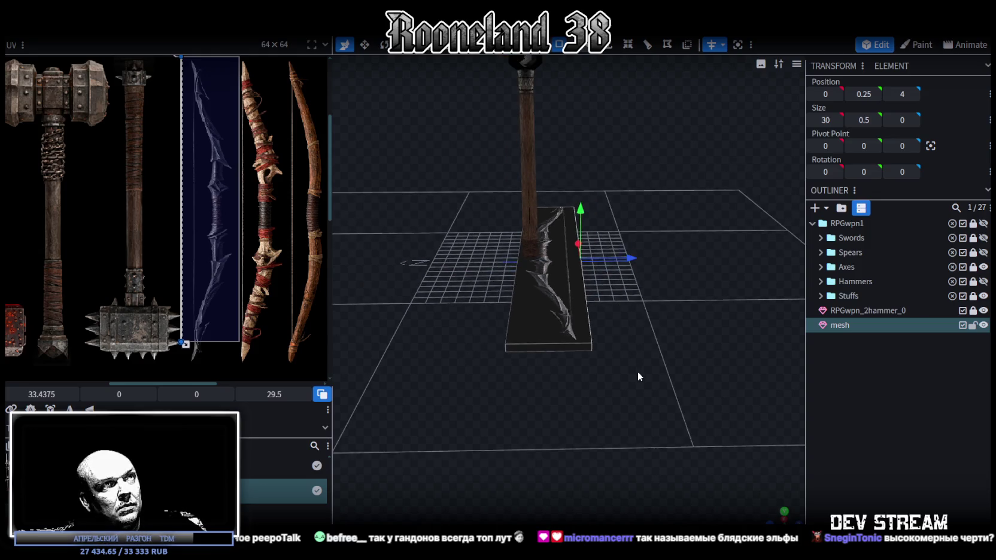
left_click_drag(637, 372, 635, 411)
Step: From the top view, reposition the strip's UV area and rotate it 90° upright
key("ctrl+z")
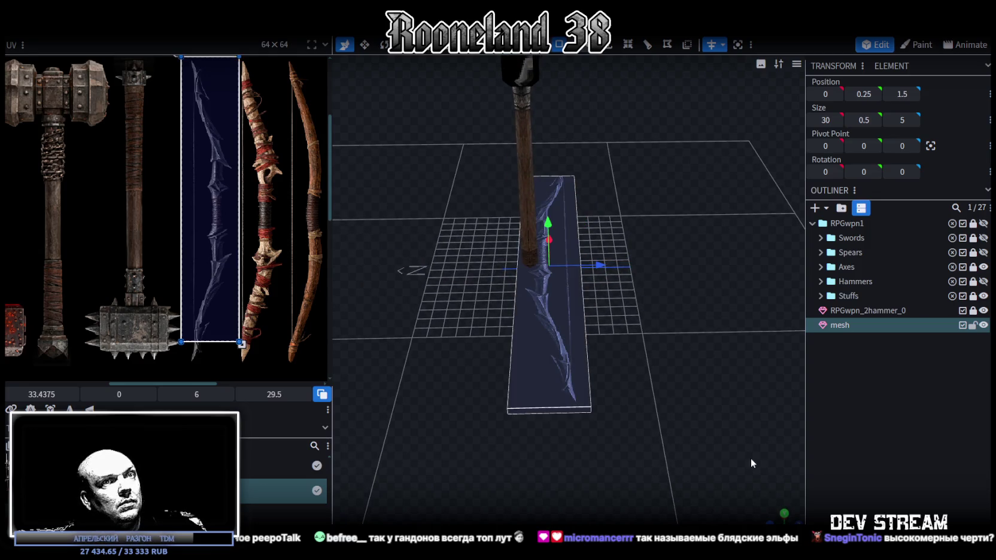
left_click(783, 516)
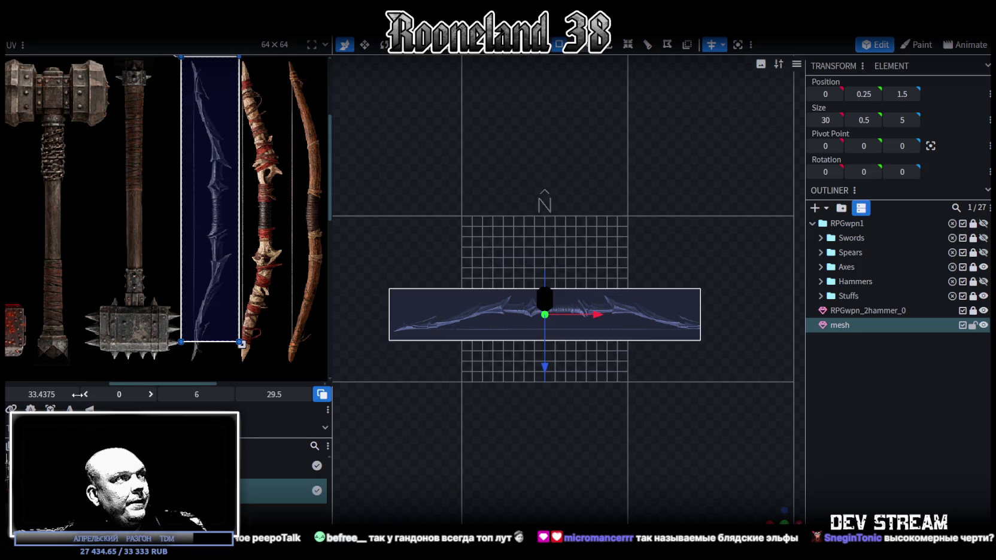
scroll(156, 248, "down", 2)
scroll(156, 248, "down", 1)
mouse_move(180, 230)
left_mouse_down()
mouse_move(130, 278)
mouse_move(173, 209)
left_mouse_up()
right_click(165, 251)
right_click(129, 278)
left_click(179, 449)
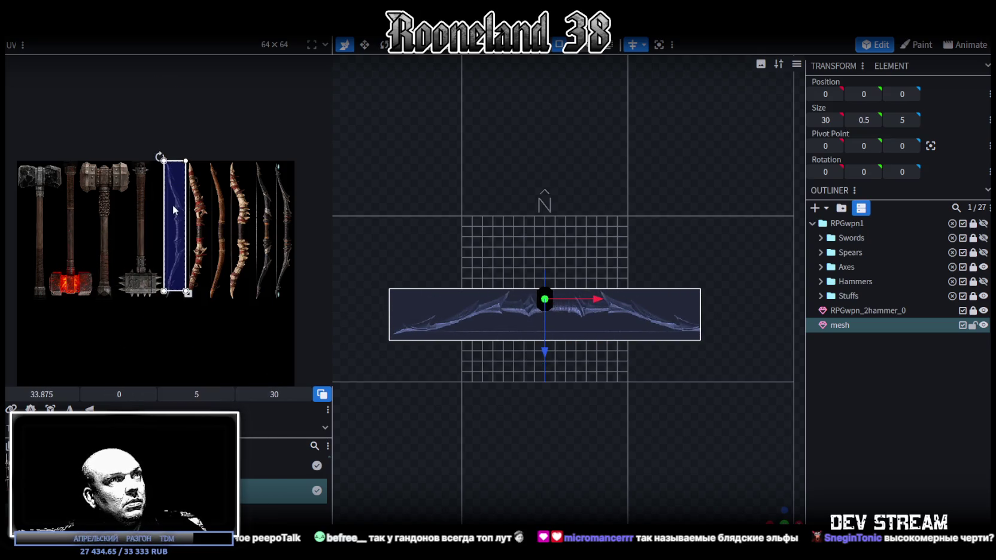
Step: Enlarge the UV area until it covers the single dark spiky bow
scroll(174, 210, "up", 3)
scroll(164, 210, "up", 2)
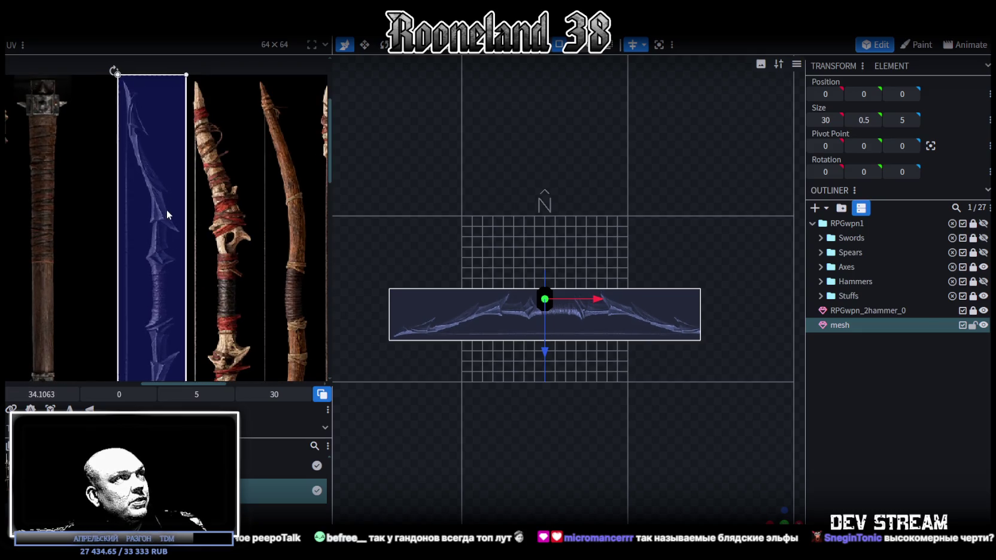
scroll(165, 209, "down", 3)
scroll(181, 198, "up", 2)
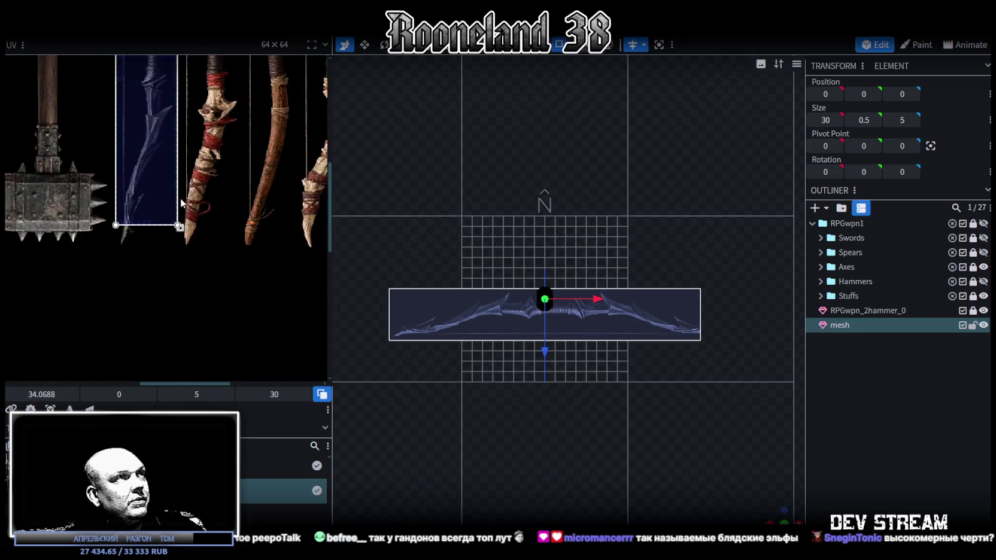
scroll(184, 245, "up", 1)
left_click_drag(177, 230, 182, 256)
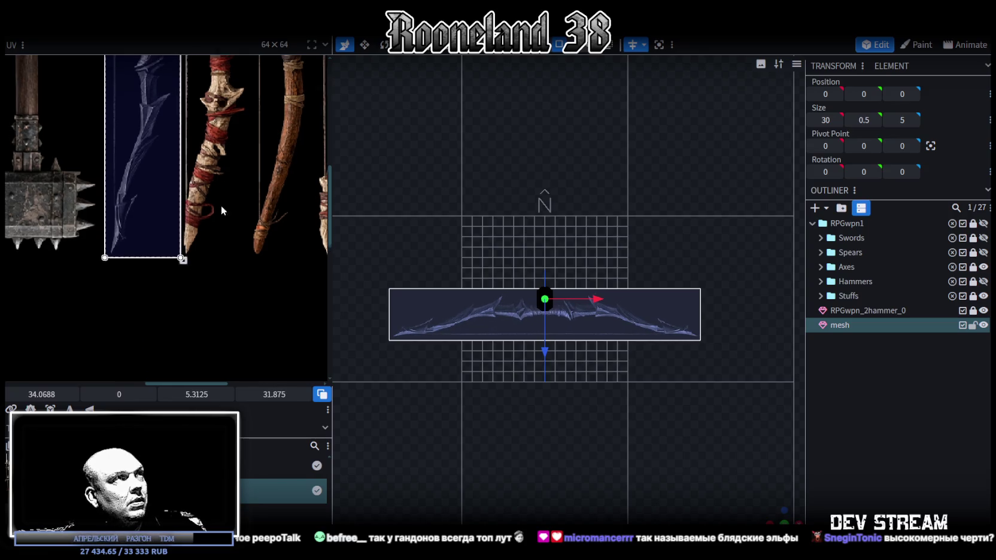
scroll(165, 243, "up", 2)
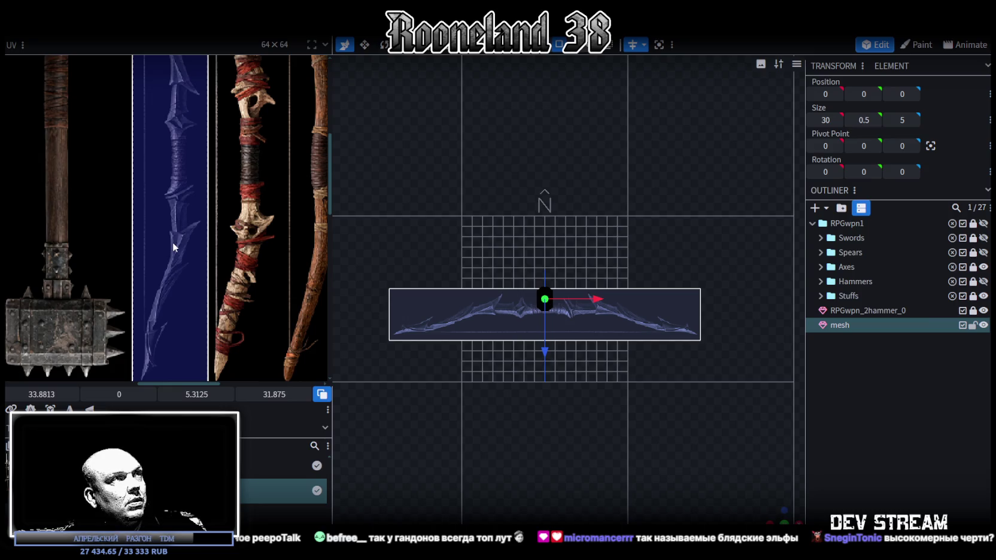
mouse_move(776, 513)
left_mouse_down()
mouse_move(555, 393)
mouse_move(693, 453)
left_mouse_up()
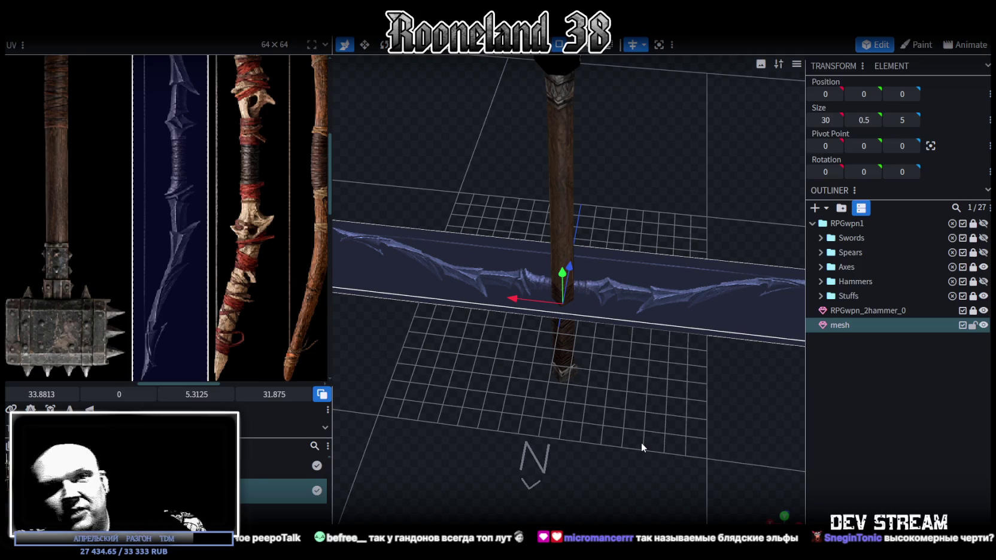
mouse_move(633, 438)
left_mouse_down()
mouse_move(681, 436)
mouse_move(551, 389)
mouse_move(578, 399)
mouse_move(338, 338)
left_mouse_up()
Step: Select the blade strip's edge and add a loop cut, 1 cut at offset 15
scroll(221, 255, "down", 3)
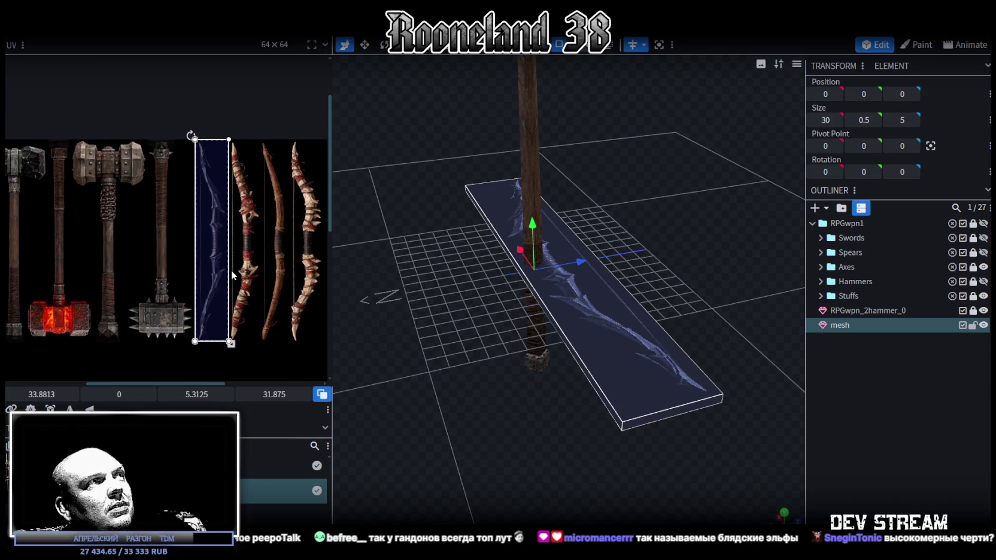
scroll(215, 323, "up", 3)
scroll(250, 337, "up", 2)
scroll(250, 337, "up", 1)
scroll(239, 270, "down", 2)
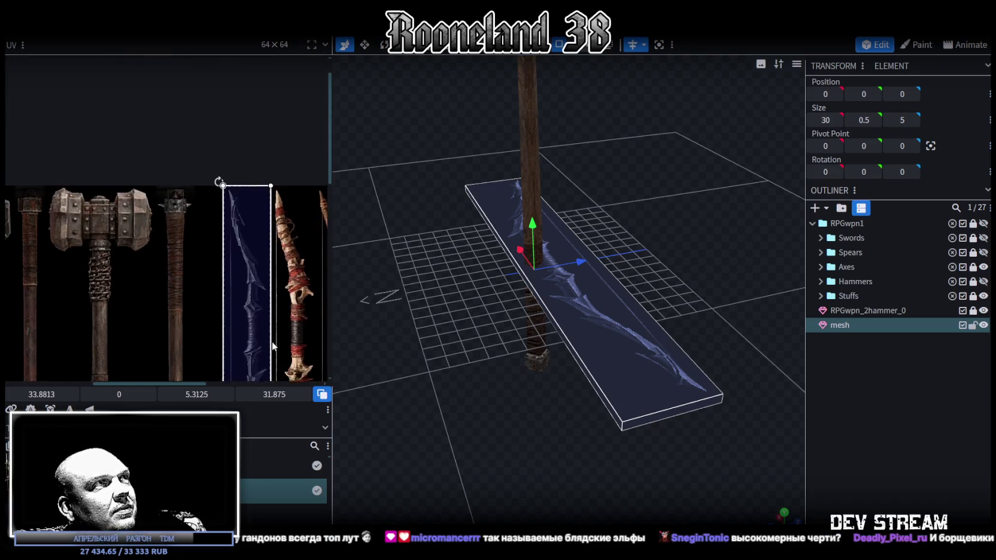
scroll(235, 190, "up", 1)
scroll(235, 203, "up", 3)
scroll(231, 201, "up", 1)
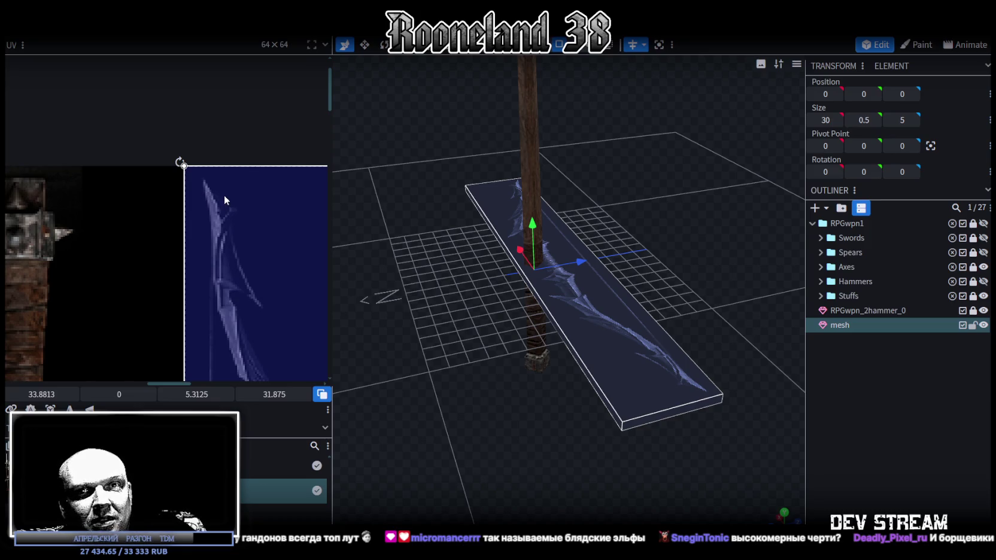
mouse_move(639, 354)
left_mouse_down()
mouse_move(625, 348)
mouse_move(580, 384)
mouse_move(576, 356)
mouse_move(595, 334)
left_mouse_up()
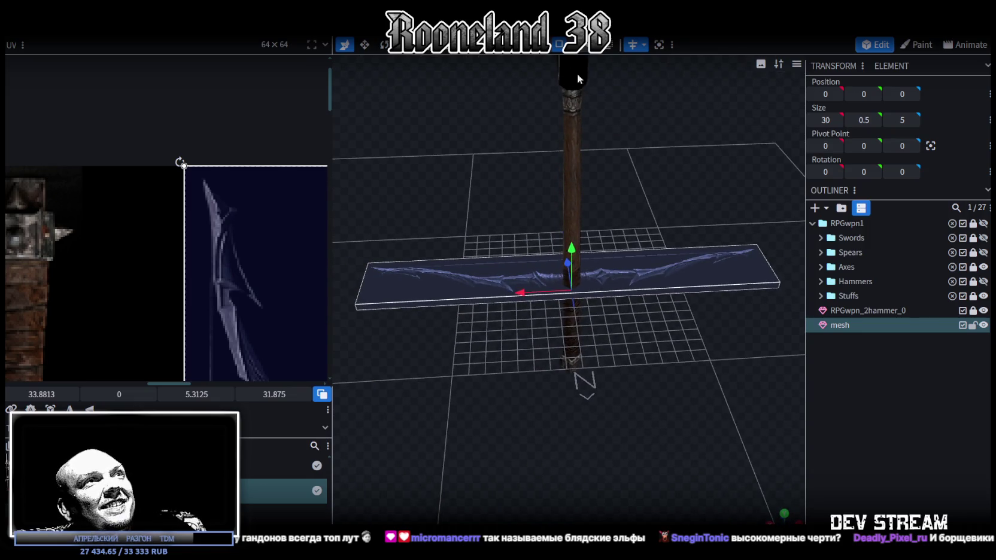
scroll(604, 293, "up", 2)
left_click(603, 292)
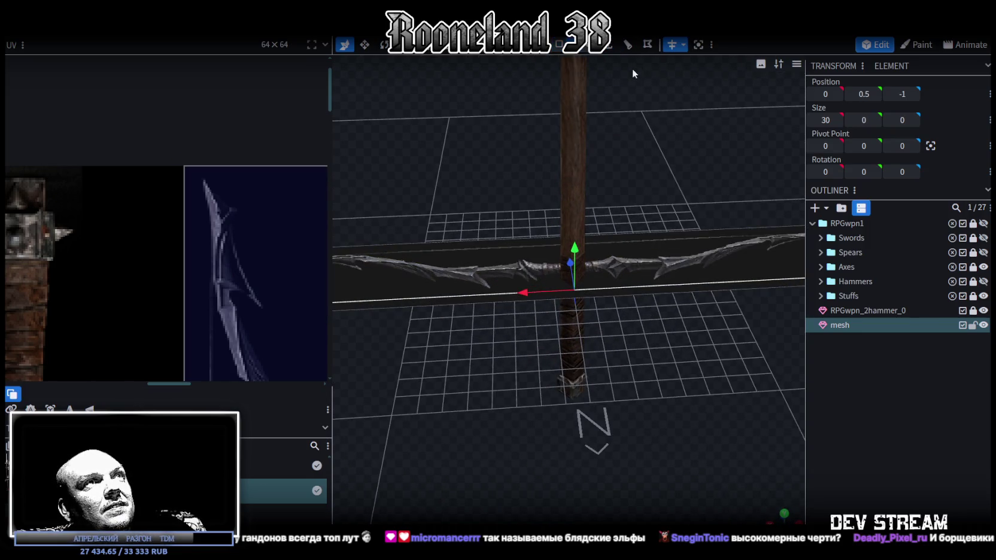
key("ctrl+r")
Step: Select the new middle edge and inspect the cut around the blade and handle
mouse_move(631, 75)
left_mouse_down()
mouse_move(592, 194)
mouse_move(603, 216)
mouse_move(601, 204)
left_mouse_up()
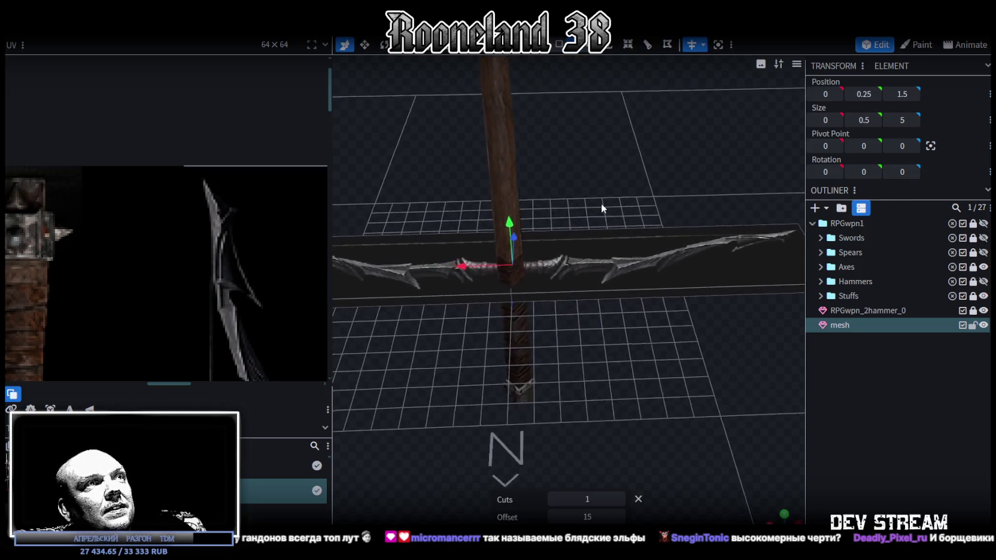
left_click(606, 298)
left_click_drag(610, 299, 623, 352)
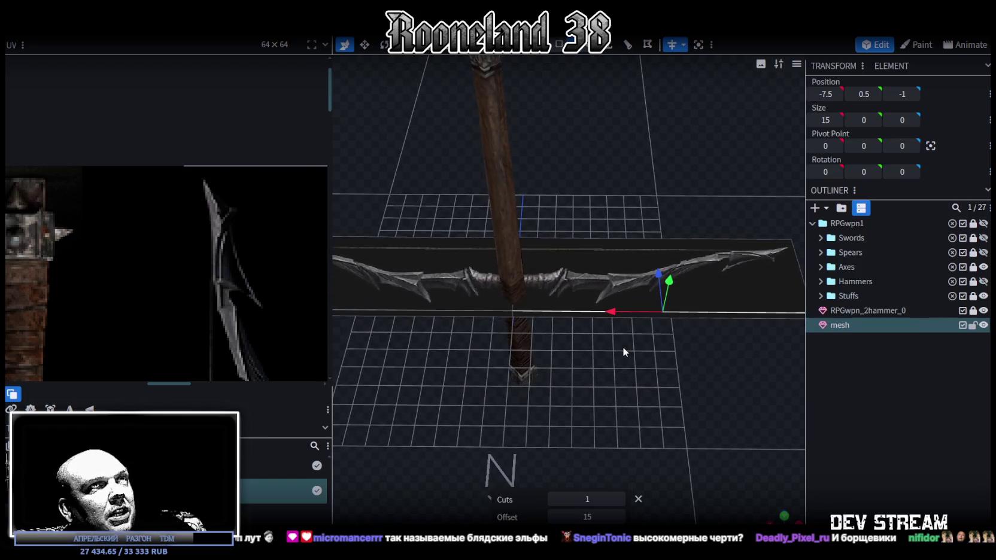
mouse_move(652, 179)
left_mouse_down()
mouse_move(613, 128)
mouse_move(636, 156)
mouse_move(627, 195)
mouse_move(573, 216)
mouse_move(643, 226)
left_mouse_up()
scroll(175, 262, "down", 2)
scroll(230, 193, "down", 2)
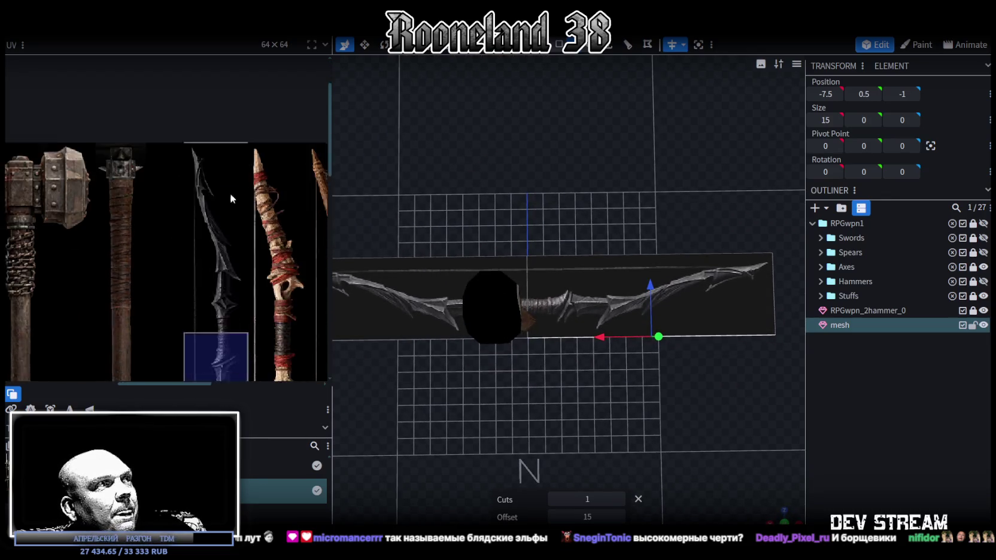
scroll(244, 208, "down", 1)
mouse_move(625, 348)
left_mouse_down()
mouse_move(573, 317)
mouse_move(458, 279)
mouse_move(536, 273)
left_mouse_up()
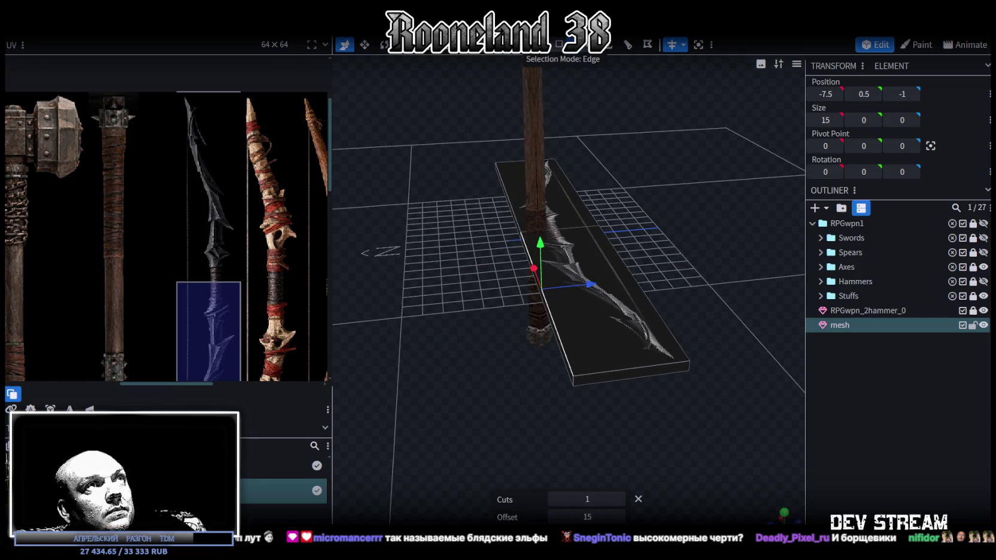
Step: Scale the strip's lower face end to zero width, merging its vertices into a point
scroll(560, 45, "down", 1)
left_click_drag(652, 219, 580, 80)
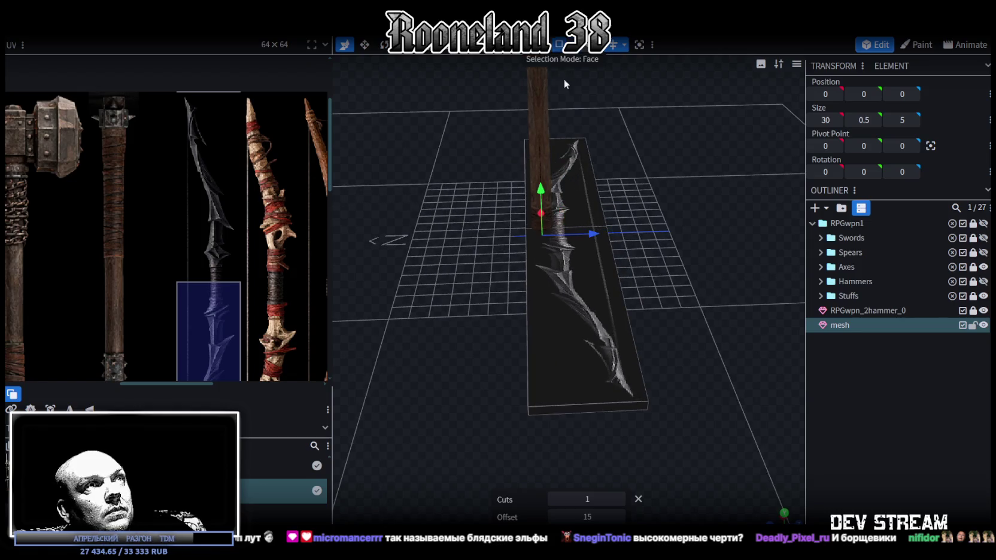
left_click(582, 319)
key("s")
left_click_drag(632, 296, 301, 329)
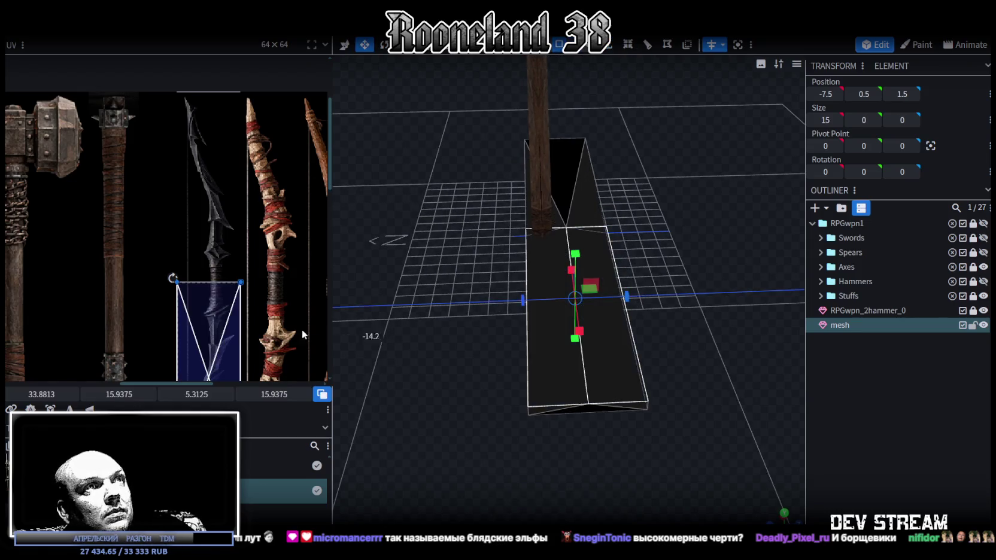
left_click(410, 124)
mouse_move(456, 137)
left_mouse_down()
mouse_move(565, 357)
mouse_move(665, 364)
mouse_move(597, 354)
mouse_move(598, 55)
left_mouse_up()
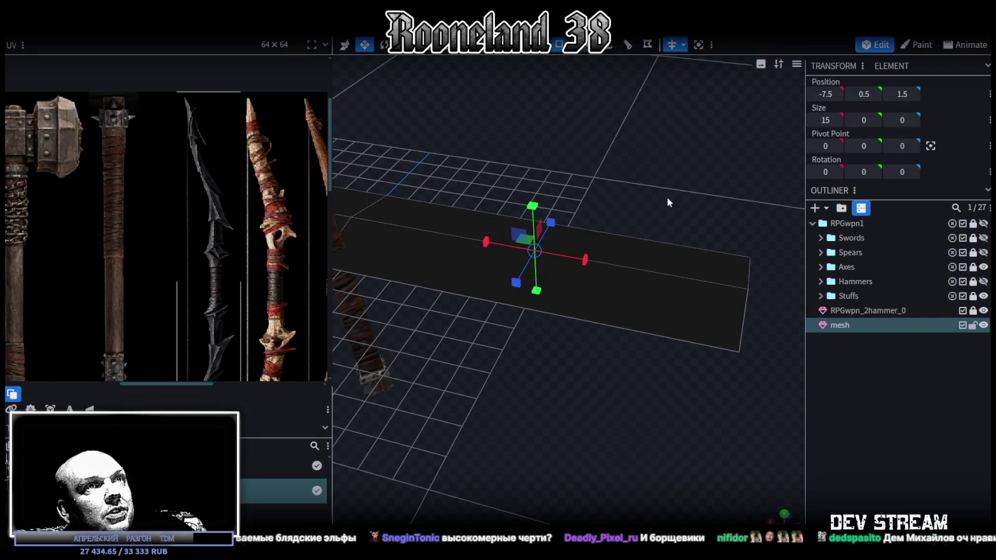
Step: Move the strip's tip vertex out to X -14.5
left_click(746, 281)
left_click(748, 289)
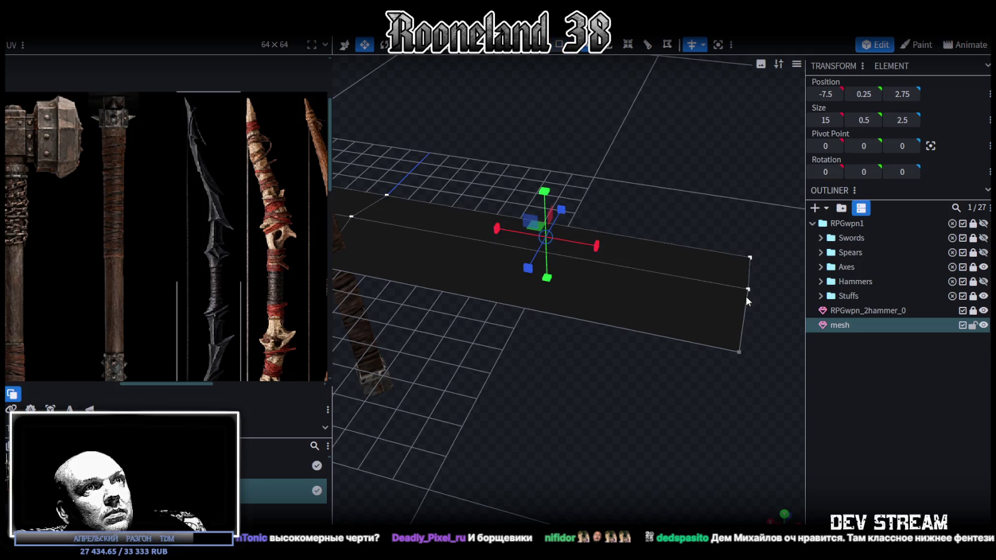
key("v")
left_click_drag(657, 275, 656, 275)
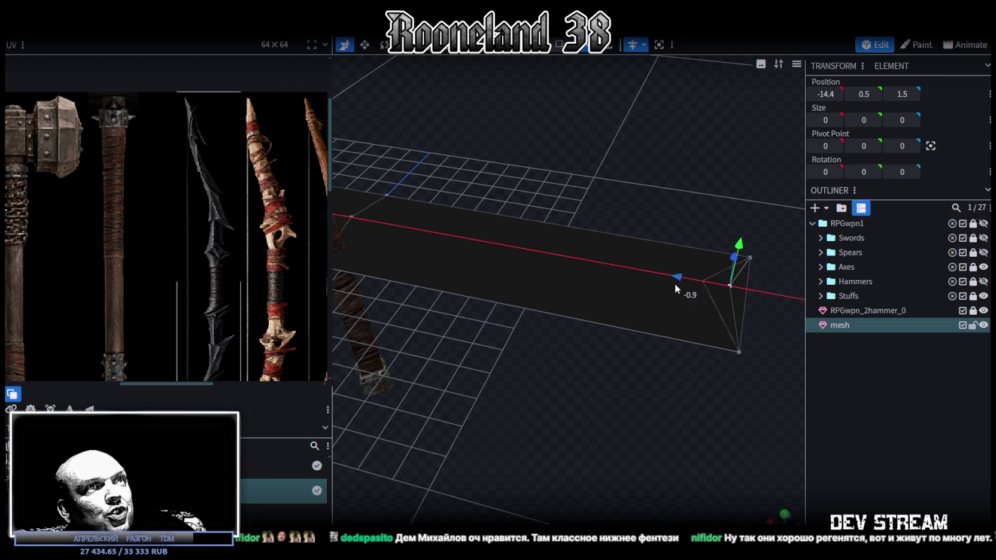
left_click_drag(652, 274, 694, 285)
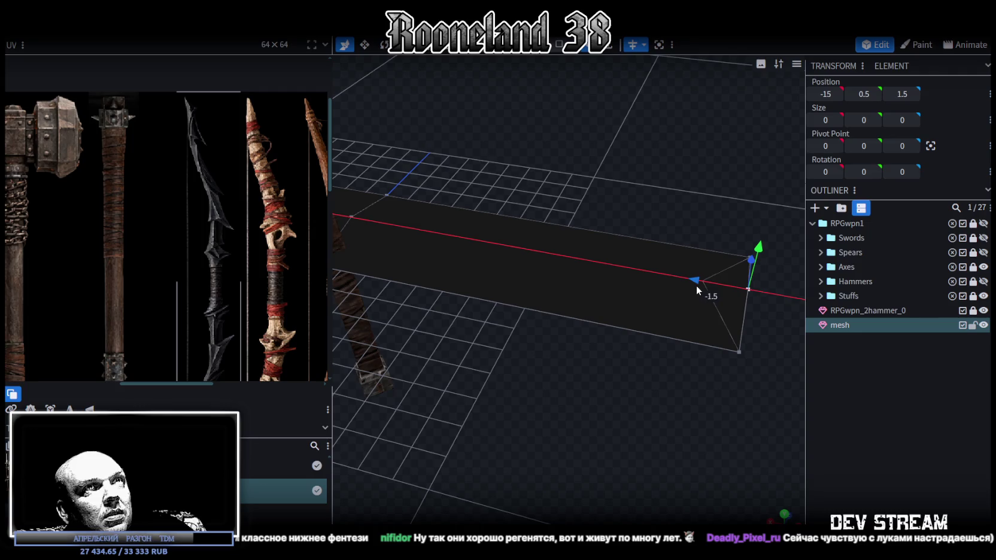
mouse_move(697, 285)
left_mouse_down()
mouse_move(682, 280)
mouse_move(485, 424)
mouse_move(482, 400)
mouse_move(479, 432)
mouse_move(362, 381)
left_mouse_up()
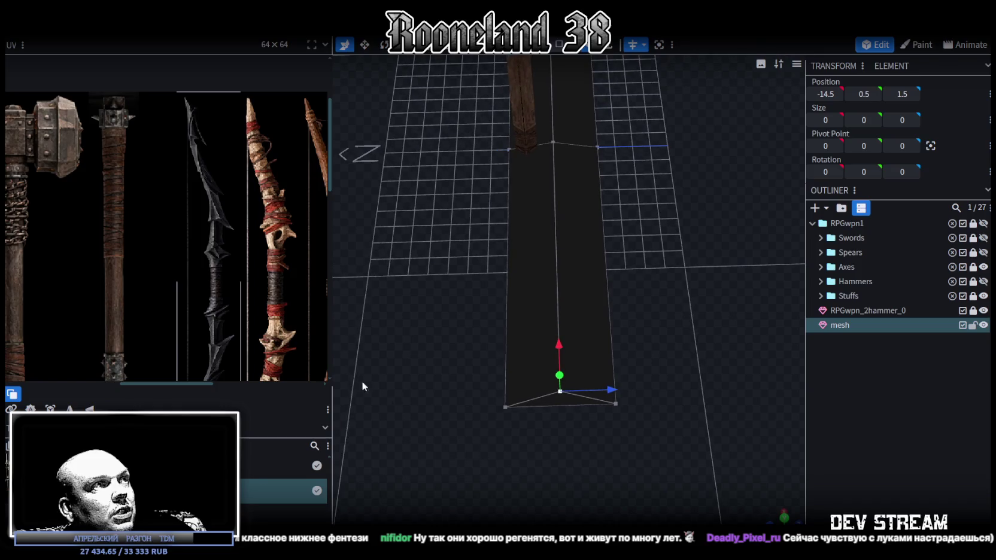
scroll(224, 309, "down", 3)
scroll(248, 337, "up", 2)
scroll(254, 263, "up", 2)
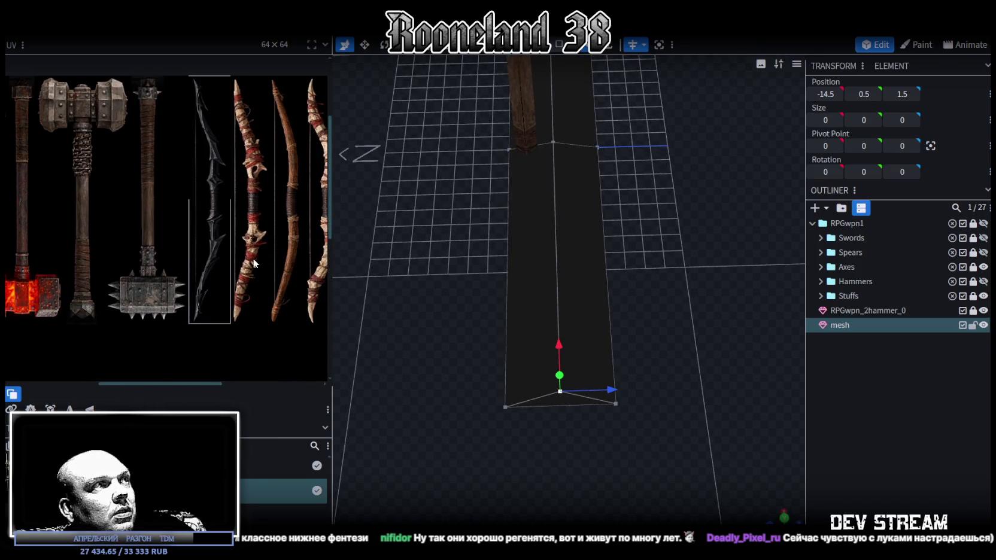
Step: Shrink the strip's face to a Z size of 1
left_click(583, 48)
left_click(563, 371)
left_click_drag(609, 259, 583, 260)
mouse_move(574, 262)
left_mouse_down()
mouse_move(628, 377)
mouse_move(579, 284)
left_mouse_up()
Step: Box-select the strip's vertices and shift them along Z to 0.5
left_click(583, 45)
mouse_move(585, 60)
left_mouse_down()
mouse_move(552, 146)
mouse_move(571, 180)
left_mouse_up()
left_click_drag(615, 485, 488, 197)
key("v")
mouse_move(623, 334)
left_mouse_down()
mouse_move(600, 339)
mouse_move(743, 373)
mouse_move(669, 419)
mouse_move(668, 436)
left_mouse_up()
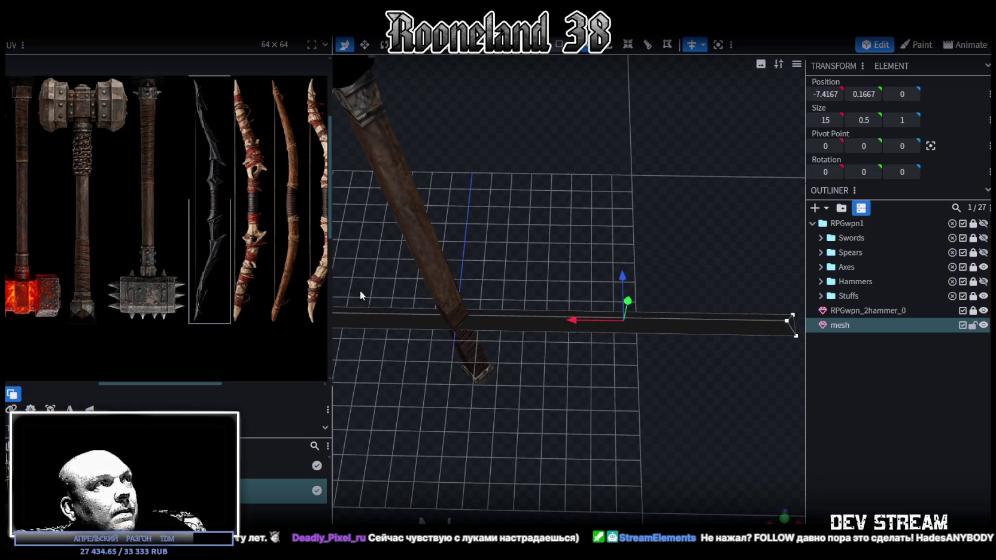
left_click(704, 328)
mouse_move(706, 354)
left_mouse_down()
mouse_move(716, 434)
mouse_move(764, 481)
left_mouse_up()
Step: UV-project the whole mesh from the top view and rotate the UV strip upright onto the bow
key("KP_7")
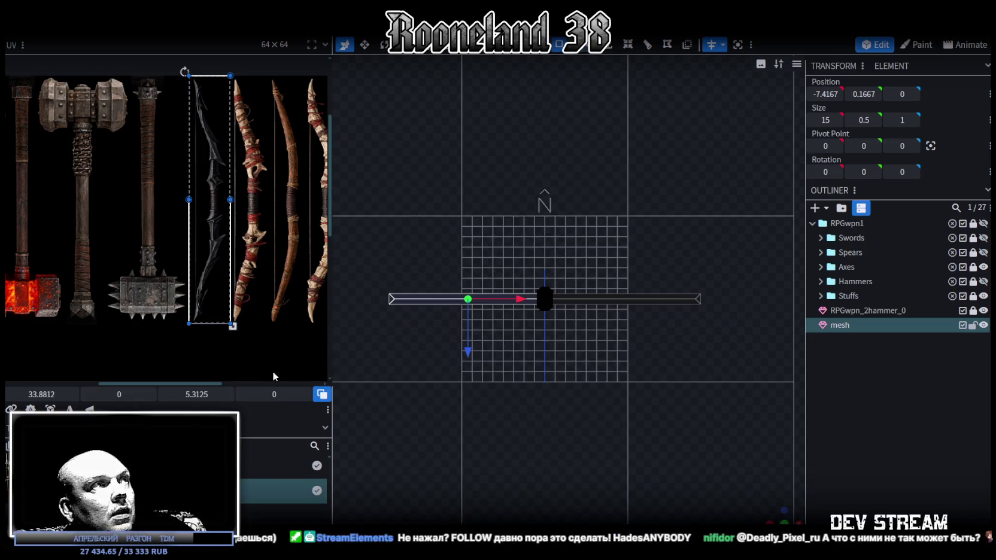
left_click(82, 402)
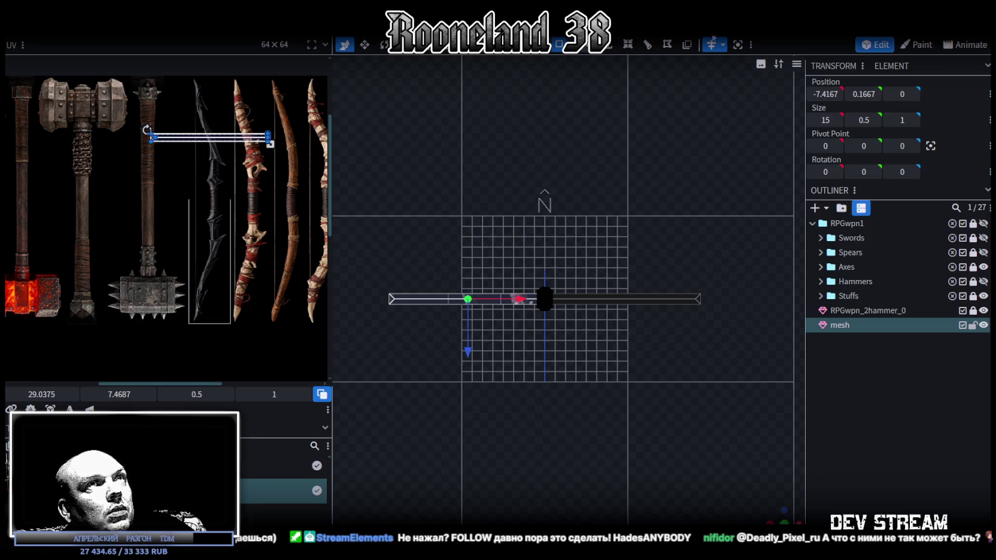
left_click_drag(747, 263, 372, 346)
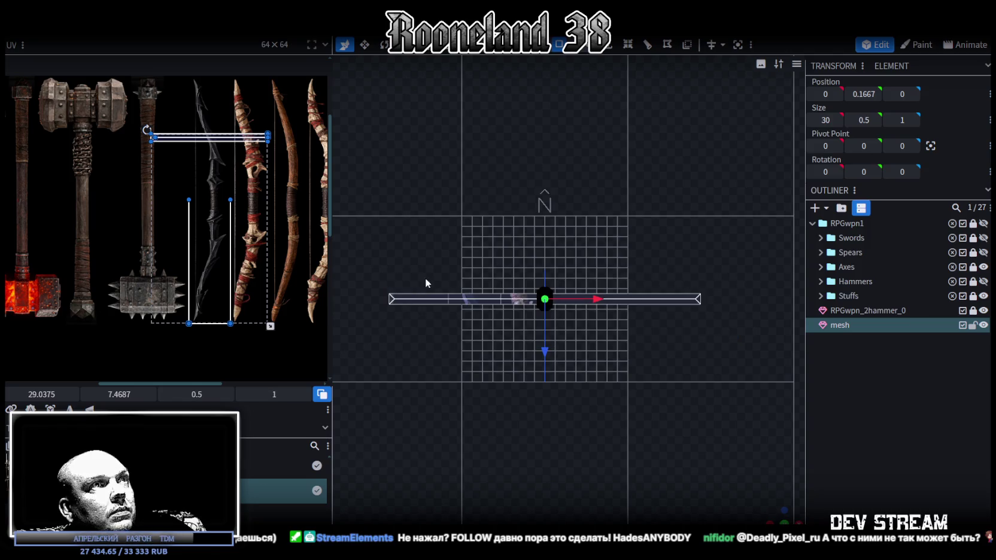
left_click(82, 402)
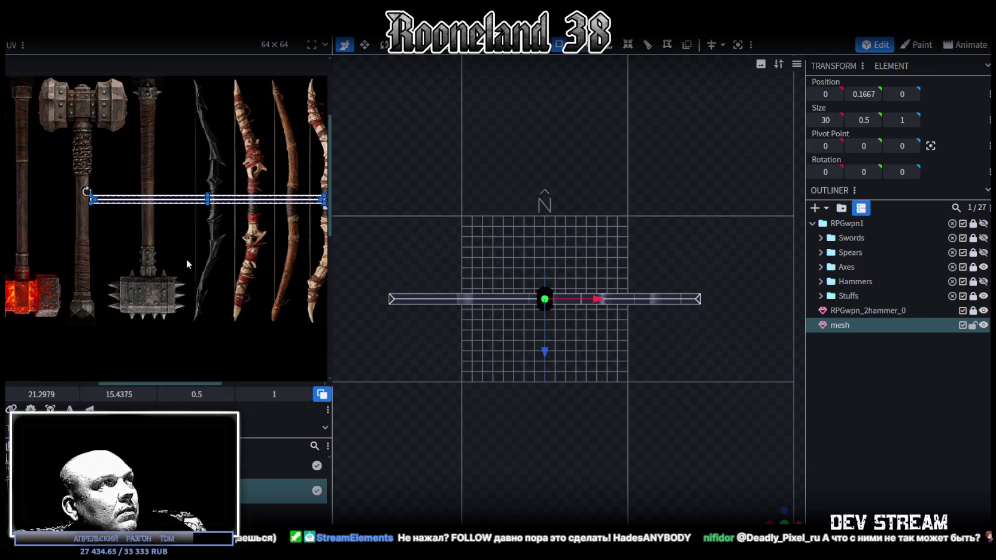
right_click(212, 197)
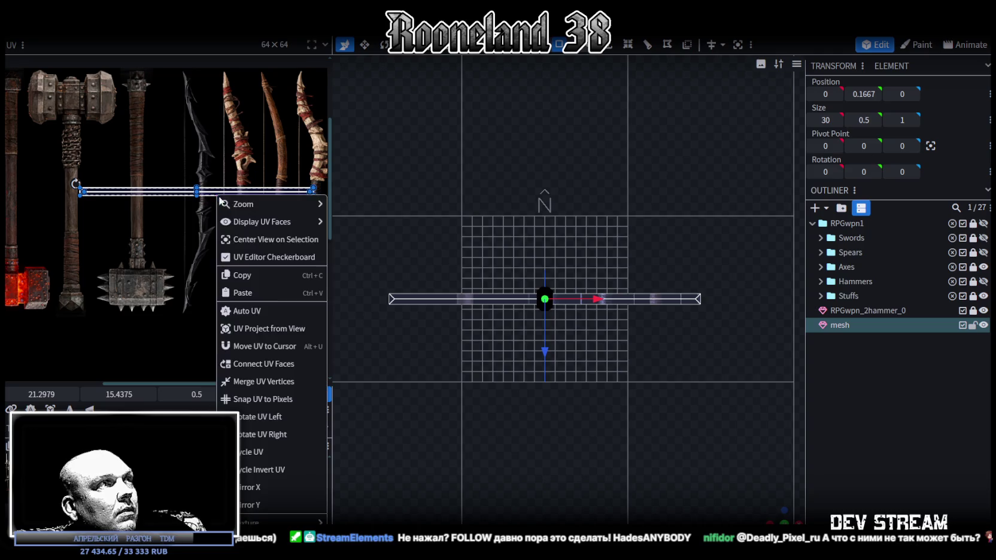
left_click(261, 419)
left_click_drag(196, 177, 197, 176)
scroll(691, 405, "up", 3)
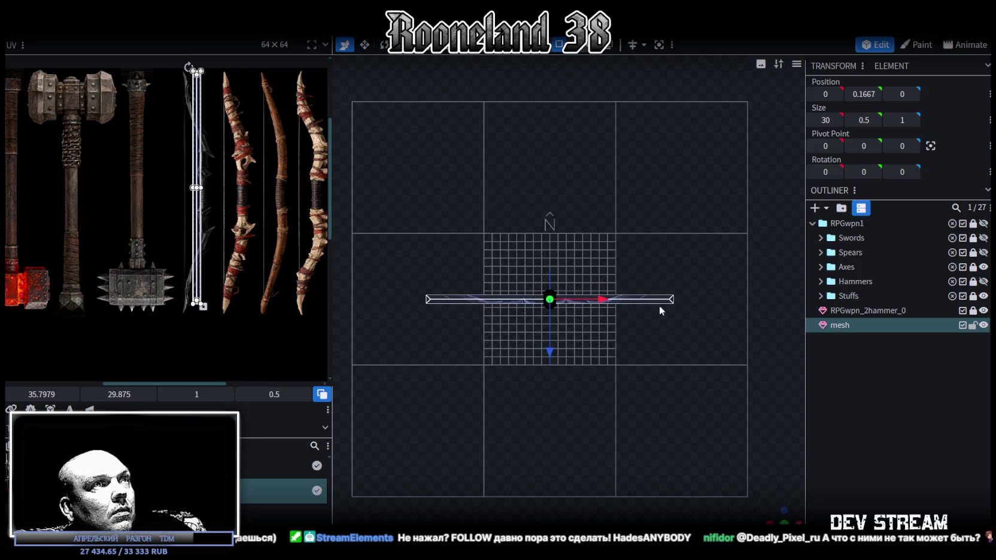
Step: Extend the strip's end vertices outward so the mesh spans 32 units
key("s")
left_click_drag(606, 299, 624, 300)
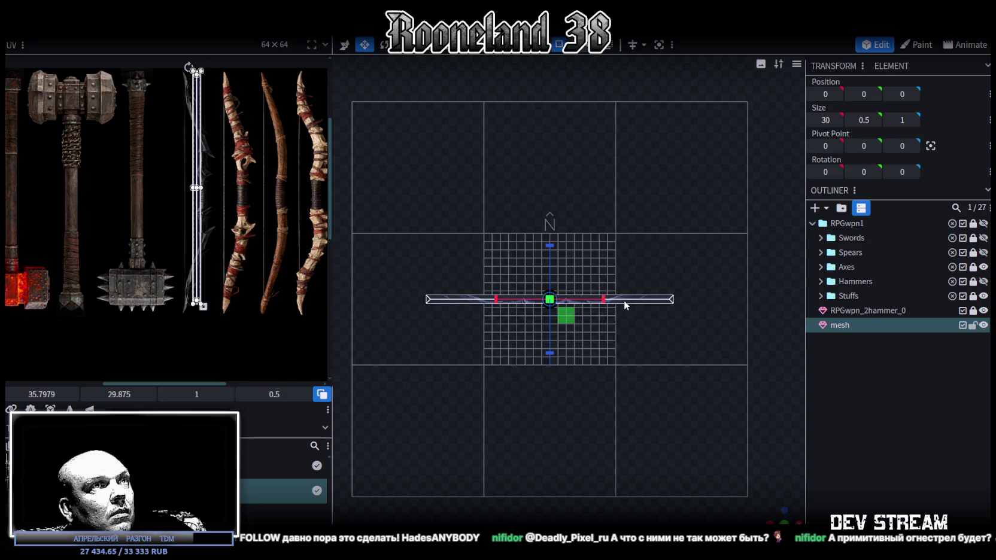
left_click(695, 299)
key("v")
left_click_drag(721, 300, 729, 299)
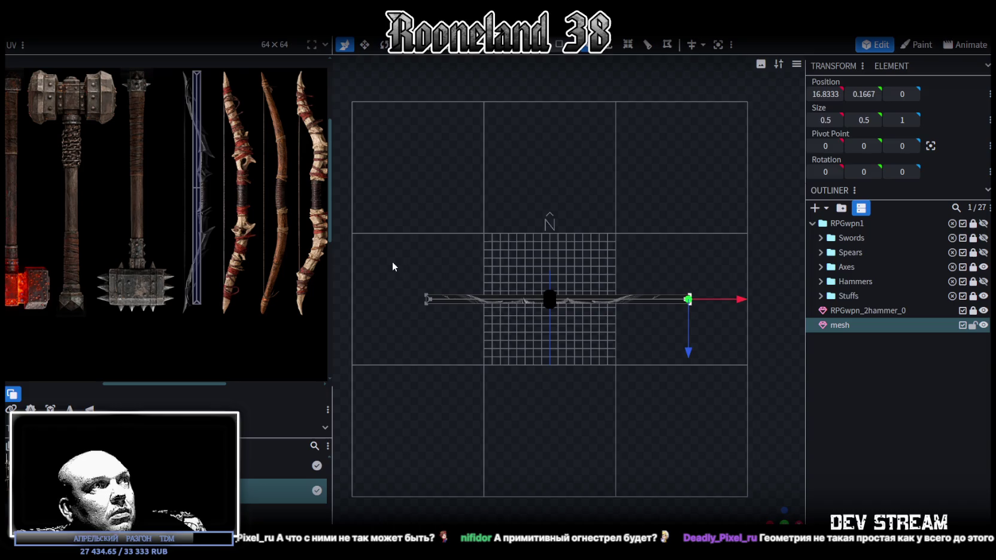
left_click(427, 300)
left_click_drag(480, 304, 465, 304)
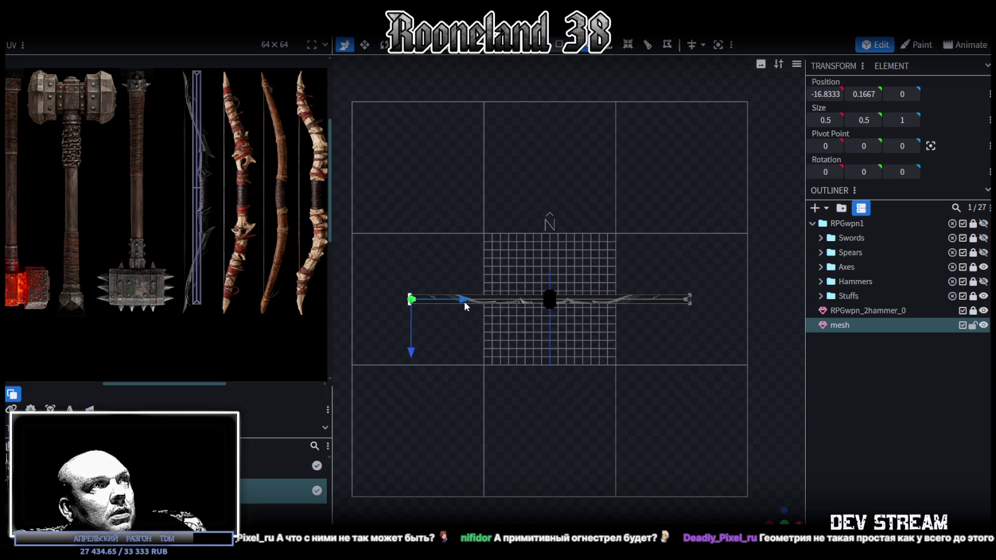
left_click(688, 300)
left_click_drag(739, 306, 731, 305)
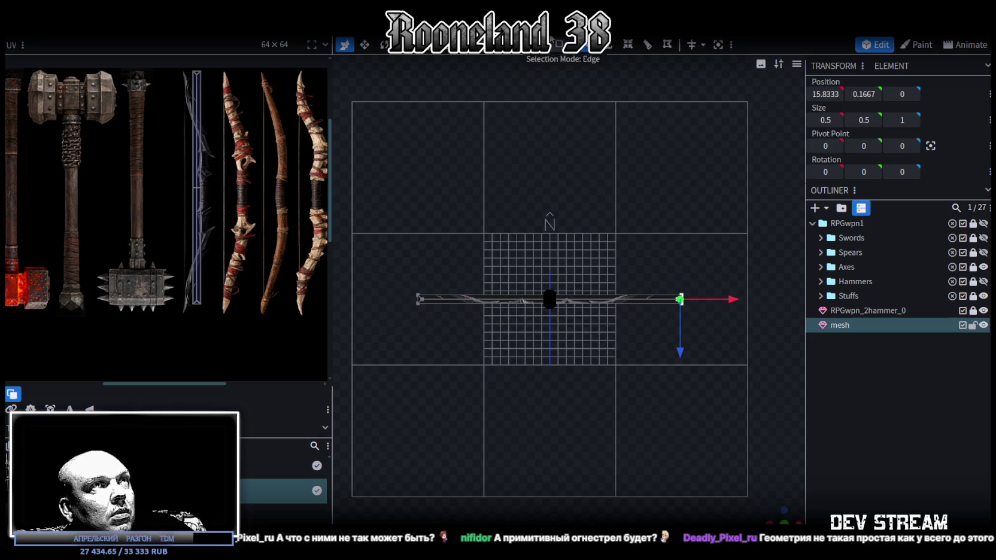
Step: Select the whole mesh, rotate its UV strip upright again and nudge a UV face
key("ctrl+a")
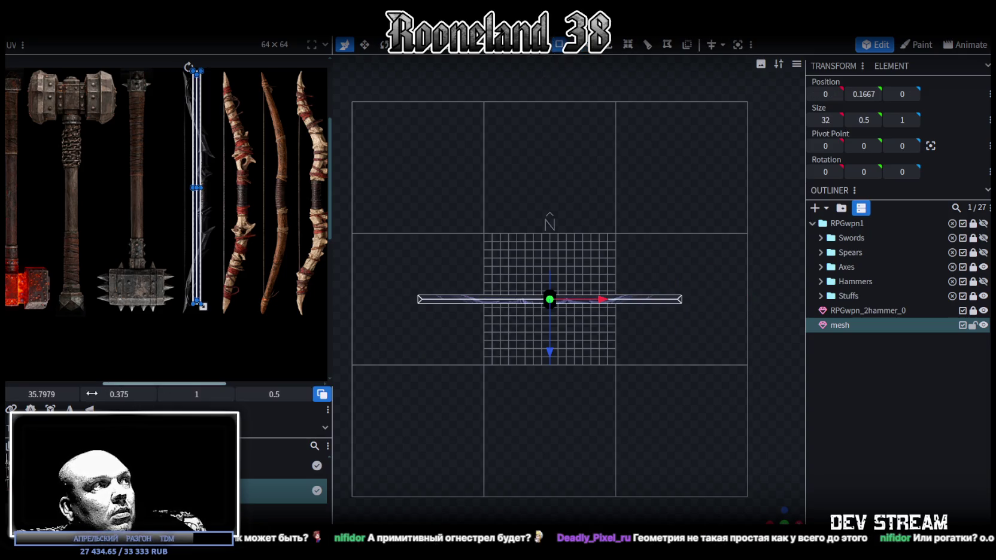
right_click(176, 205)
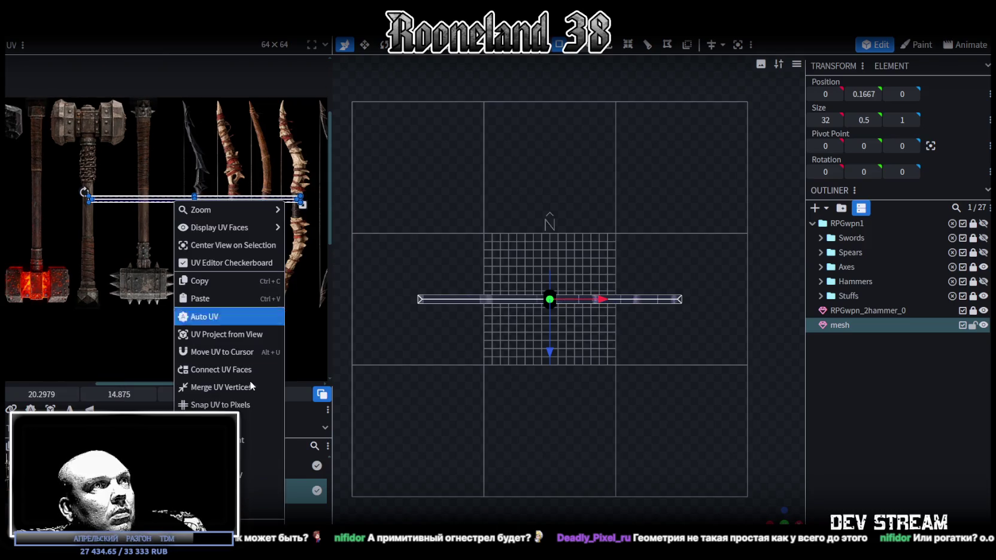
left_click(263, 430)
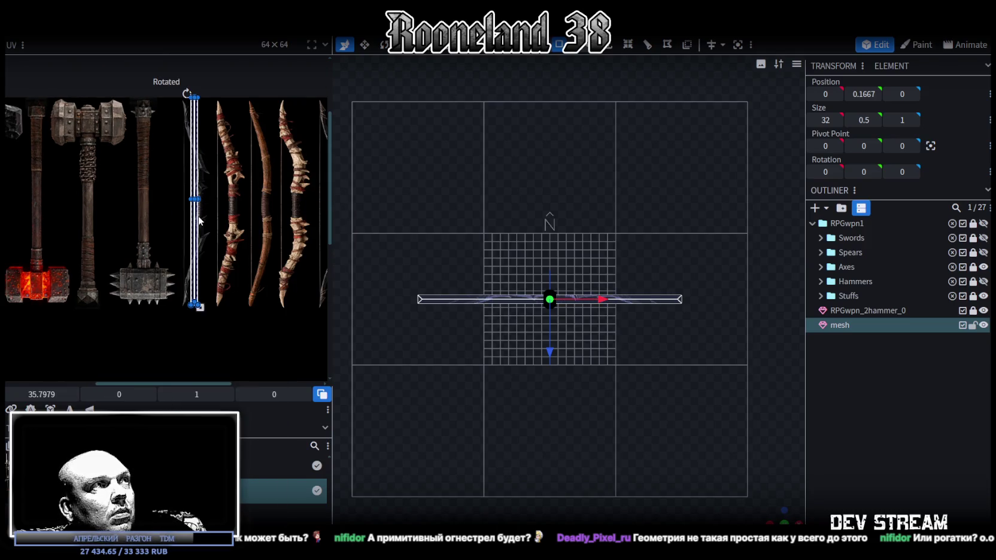
left_click(198, 219)
scroll(162, 307, "up", 2)
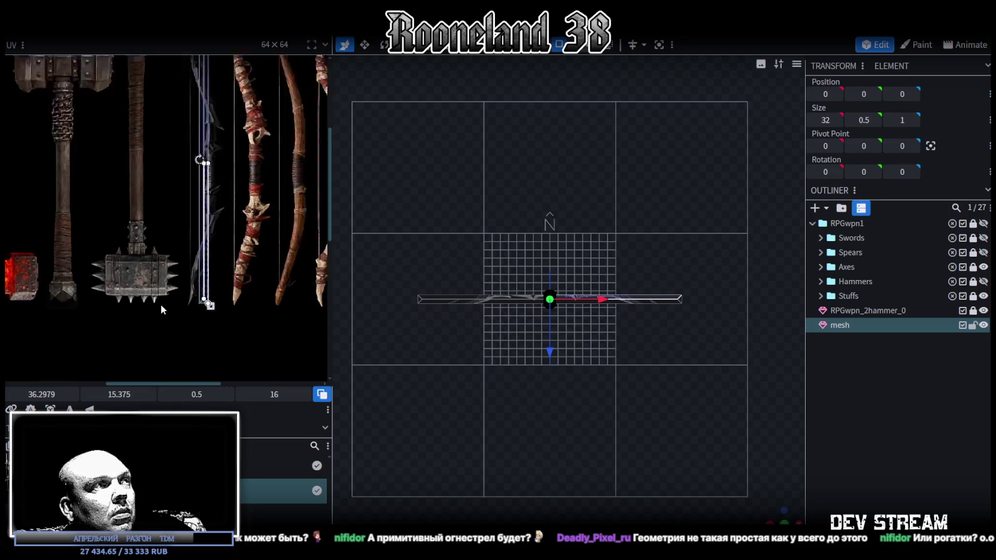
scroll(160, 304, "up", 2)
scroll(179, 299, "down", 2)
left_click(242, 239)
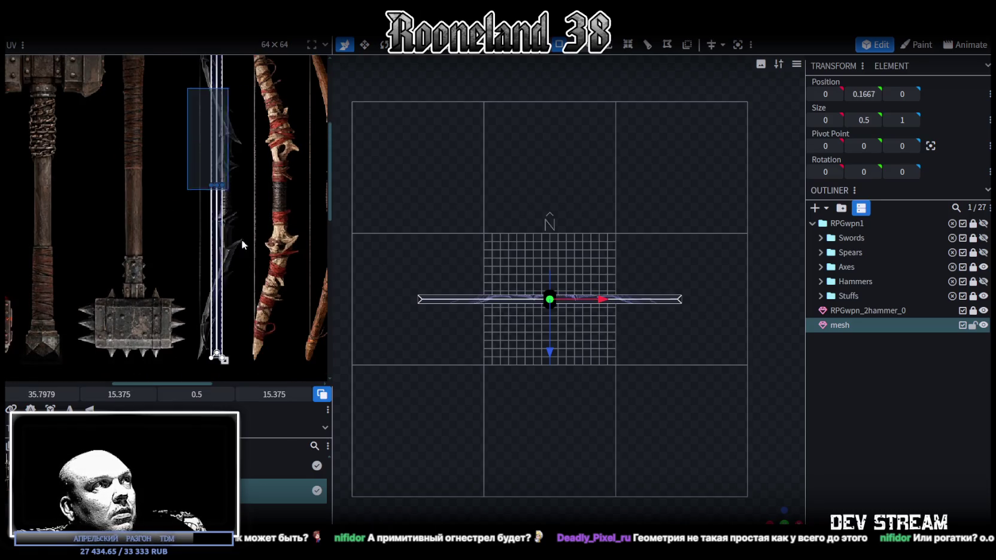
scroll(225, 215, "up", 3)
left_click(213, 217)
left_click_drag(213, 218, 232, 221)
Step: Box-select the whole UV strip and widen it over the dark bow blade
scroll(231, 223, "down", 3)
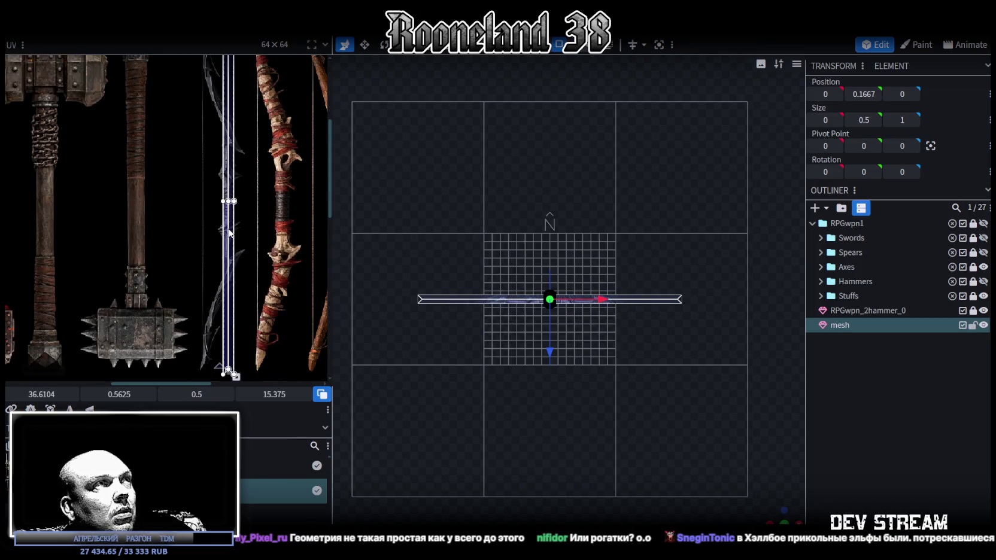
scroll(251, 268, "down", 1)
scroll(252, 346, "down", 1)
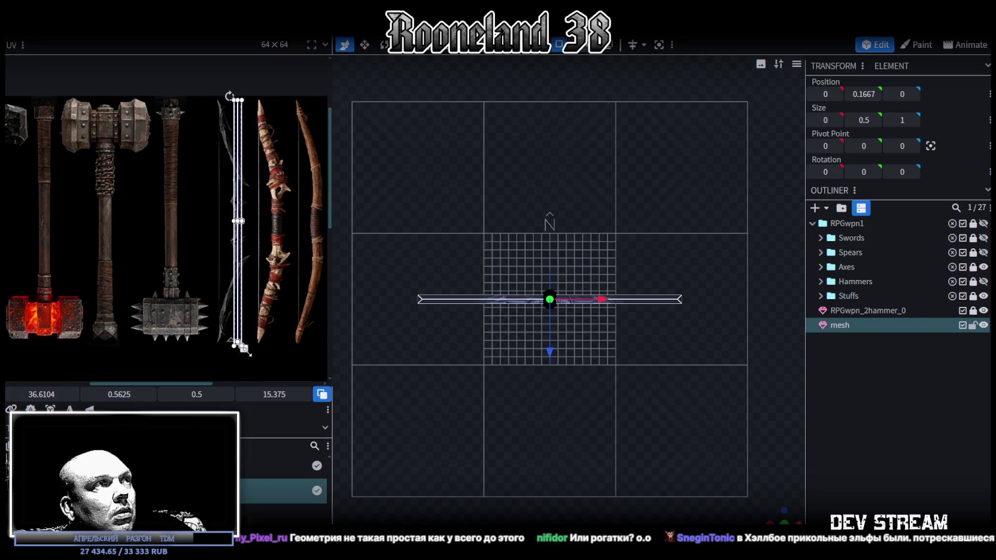
left_click_drag(244, 349, 215, 362)
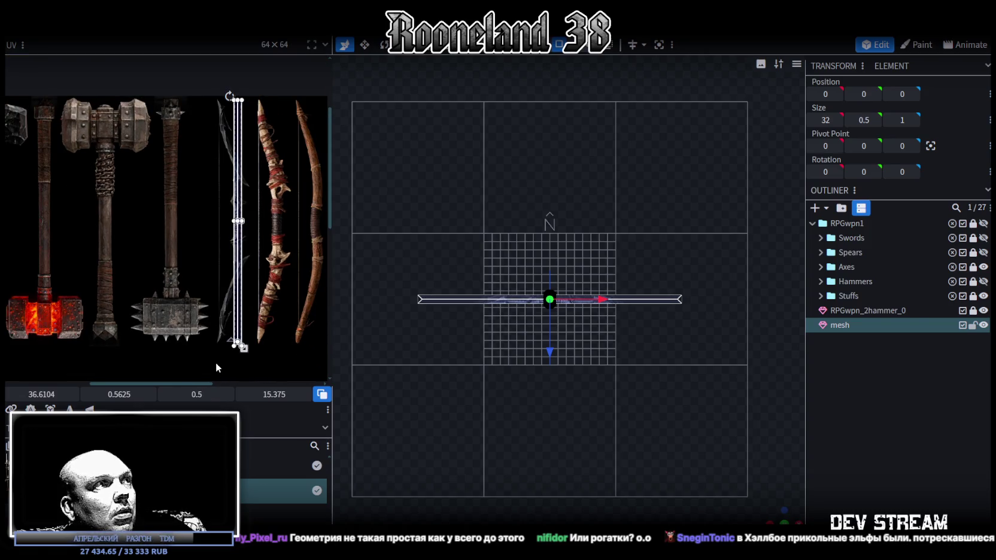
key("ctrl+z")
left_click_drag(203, 368, 282, 78)
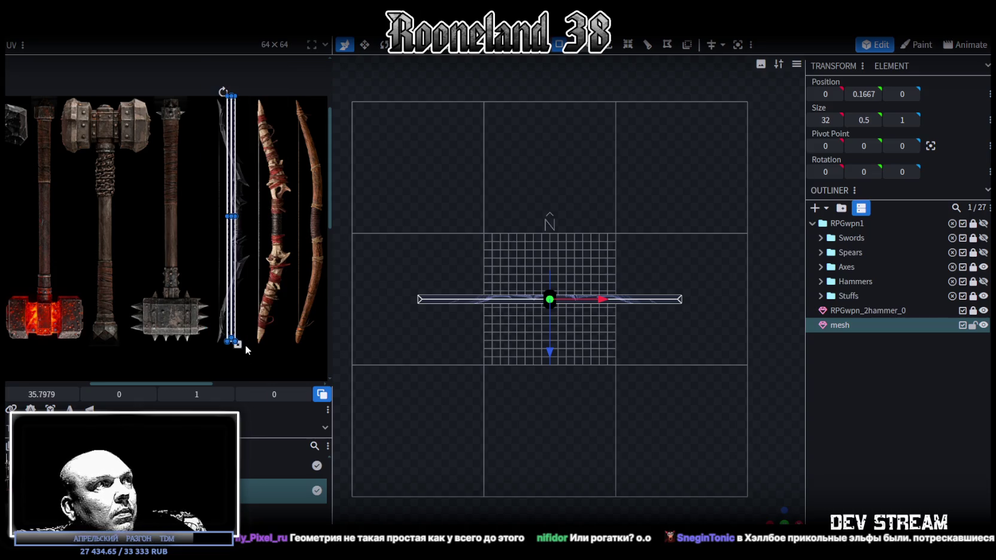
left_click_drag(238, 344, 255, 346)
mouse_move(232, 311)
left_mouse_down()
mouse_move(220, 311)
mouse_move(254, 348)
left_mouse_up()
scroll(591, 358, "up", 5)
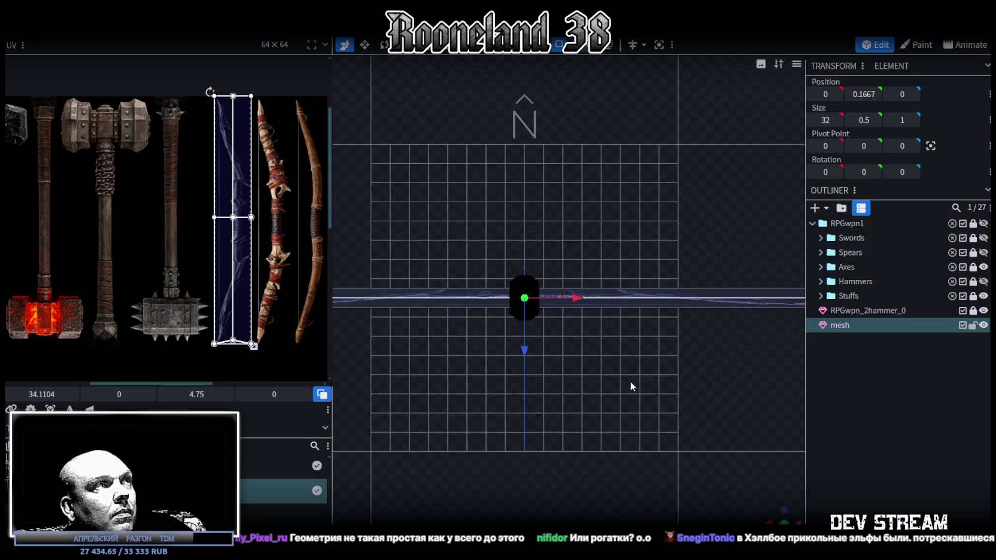
mouse_move(591, 358)
left_mouse_down()
mouse_move(465, 402)
mouse_move(505, 406)
mouse_move(293, 461)
left_mouse_up()
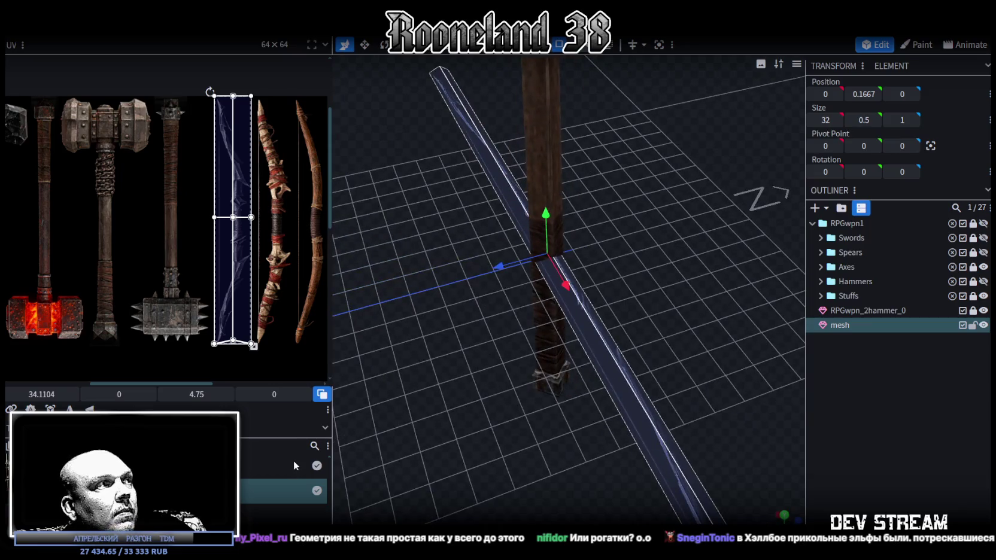
mouse_move(530, 387)
left_mouse_down()
mouse_move(646, 407)
mouse_move(653, 442)
mouse_move(619, 431)
mouse_move(613, 363)
left_mouse_up()
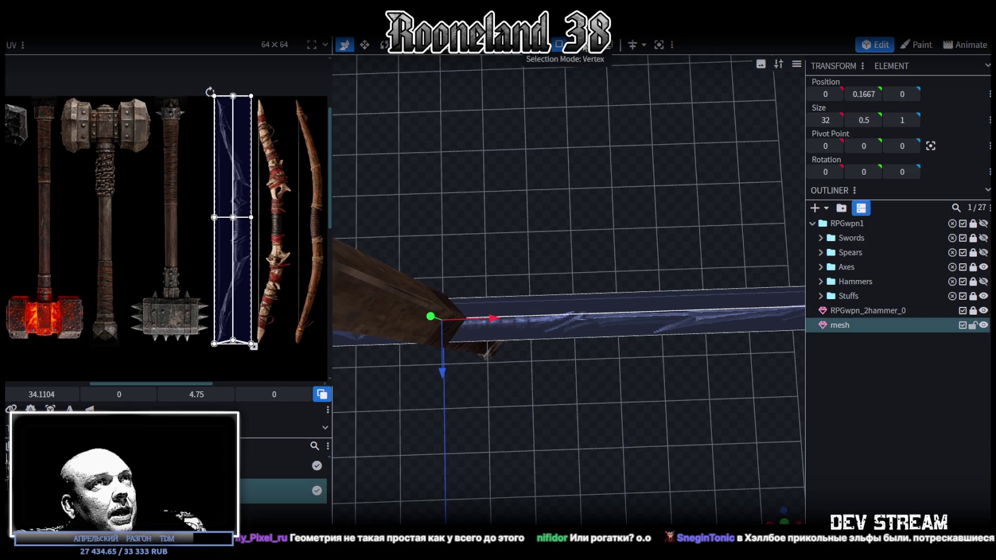
left_click(603, 169)
left_click_drag(569, 324, 576, 319)
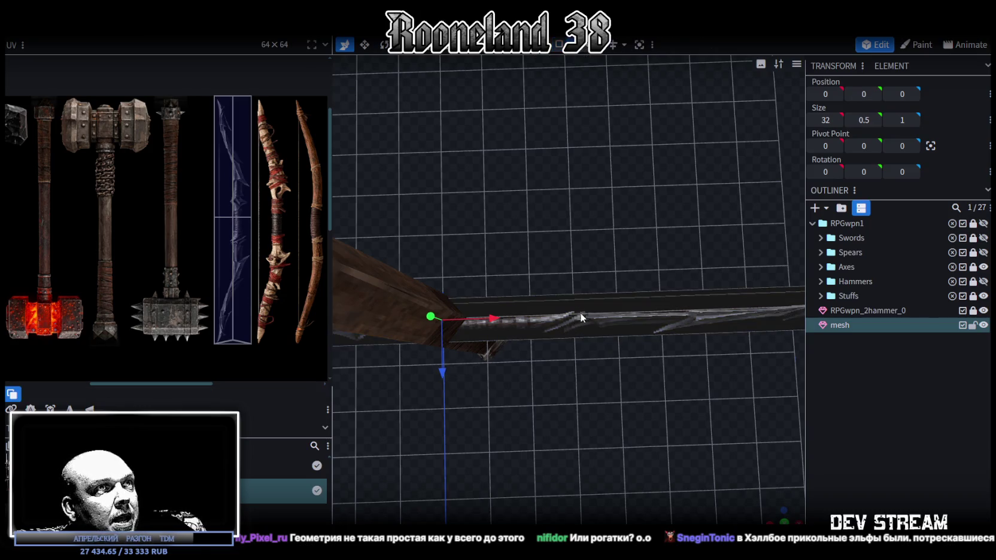
left_click(581, 317)
mouse_move(541, 419)
left_mouse_down()
mouse_move(449, 402)
mouse_move(389, 405)
left_mouse_up()
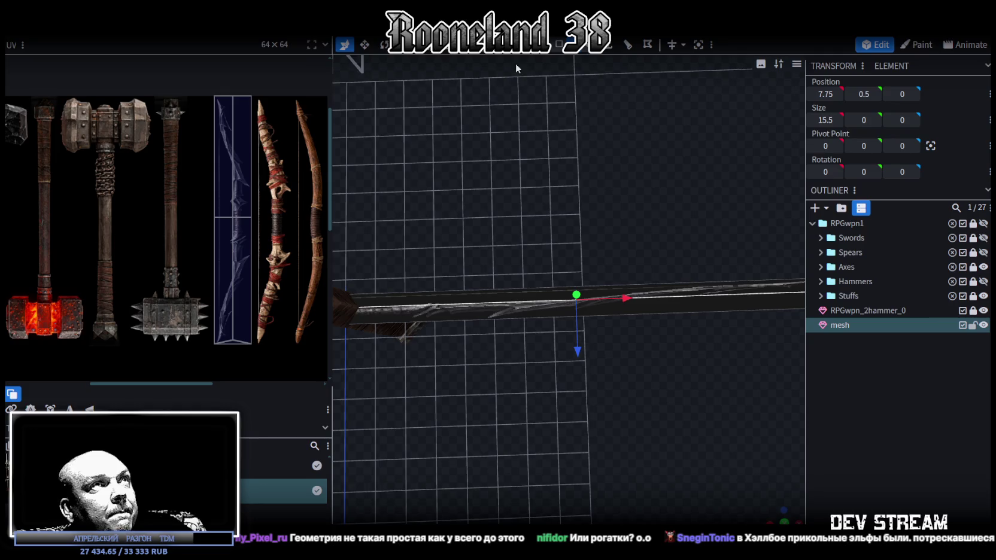
left_click_drag(630, 66, 654, 139)
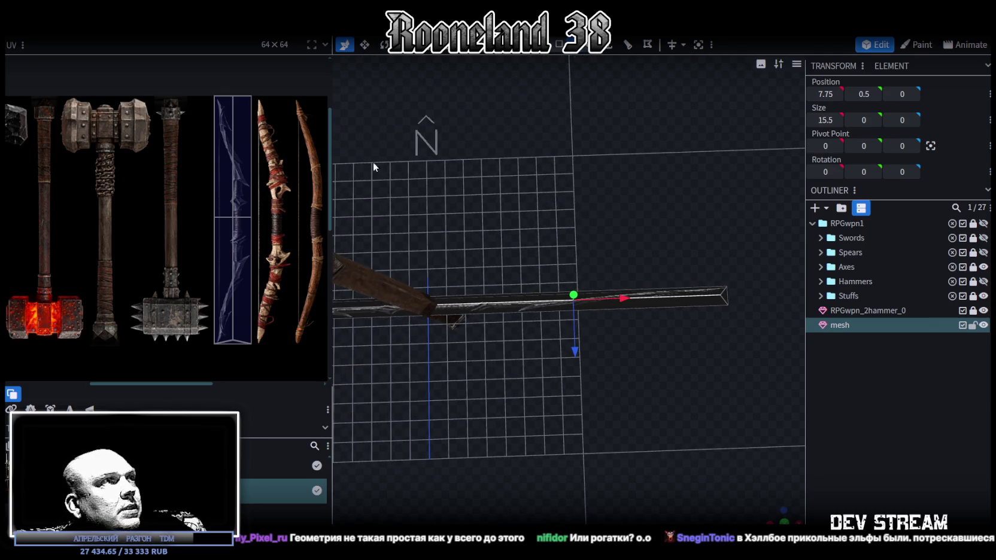
scroll(222, 293, "up", 3)
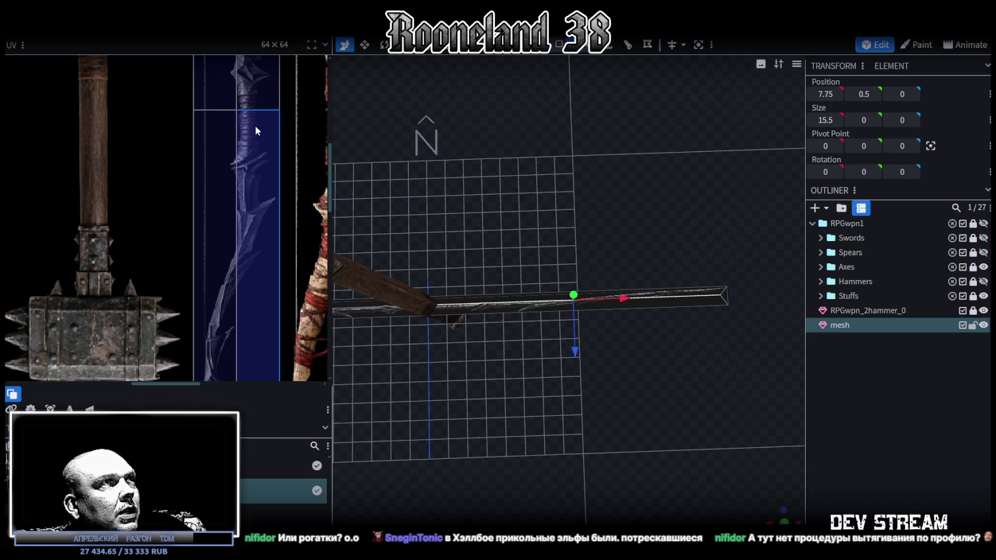
scroll(458, 233, "up", 1)
scroll(483, 379, "up", 2)
scroll(570, 310, "up", 2)
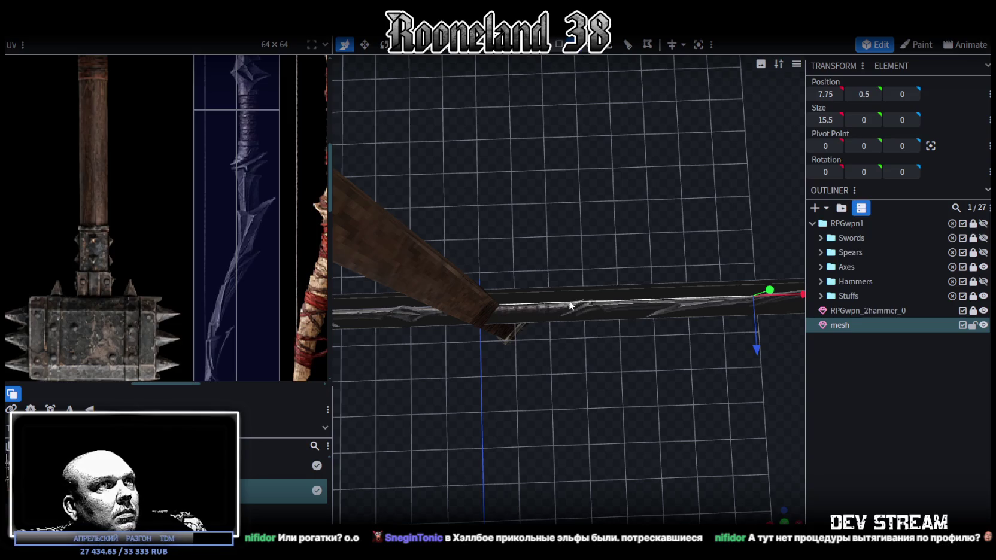
left_click(640, 46)
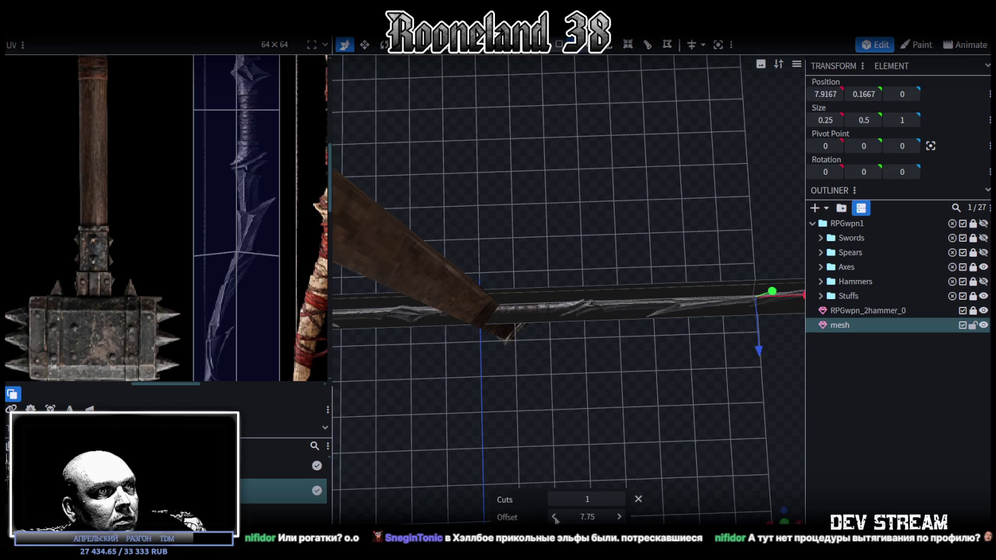
Step: Adjust the new loop cut's offset, settling on 1.75
left_click_drag(555, 520, 555, 519)
left_click(554, 517)
left_click(554, 517)
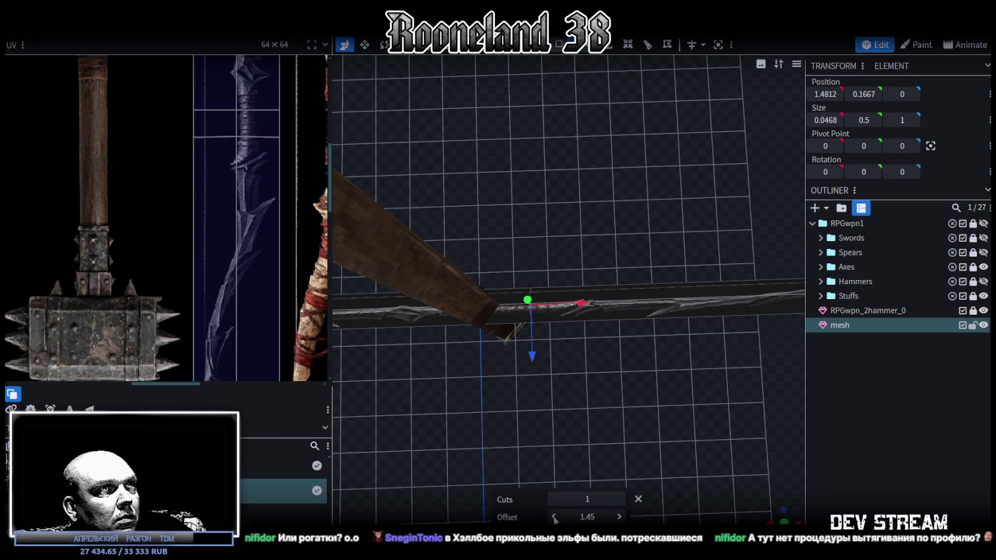
left_click_drag(617, 519, 623, 520)
left_click(621, 516)
left_click(621, 516)
left_click(555, 518)
left_click(555, 518)
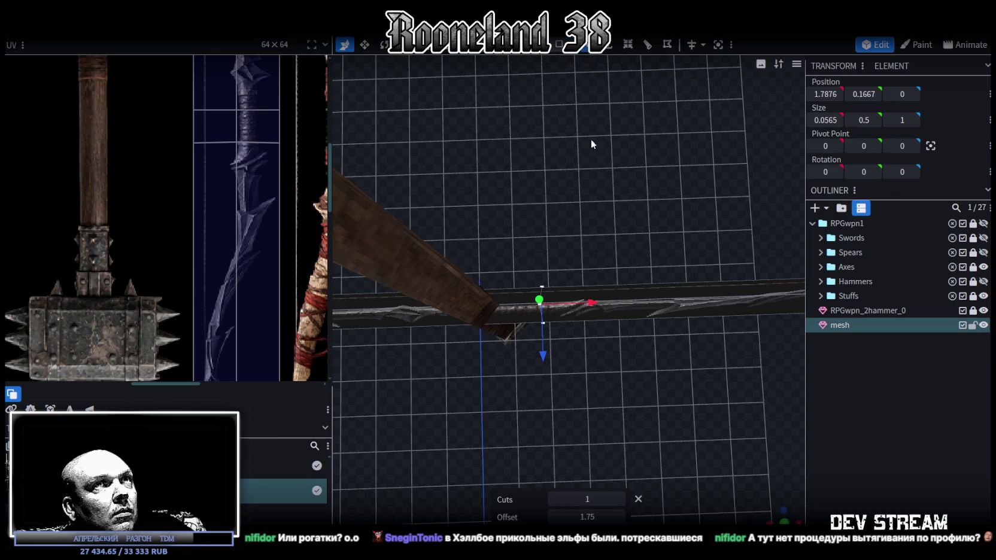
Step: Set the new cut's vertices to X position 1.8
left_click_drag(508, 214, 576, 354)
left_click(824, 94)
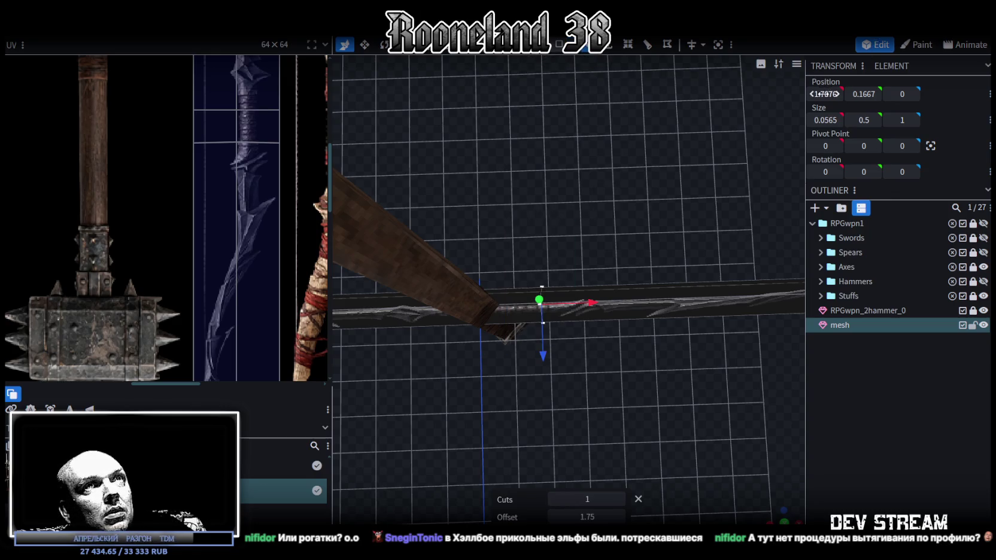
left_click(826, 94)
double_click(825, 94)
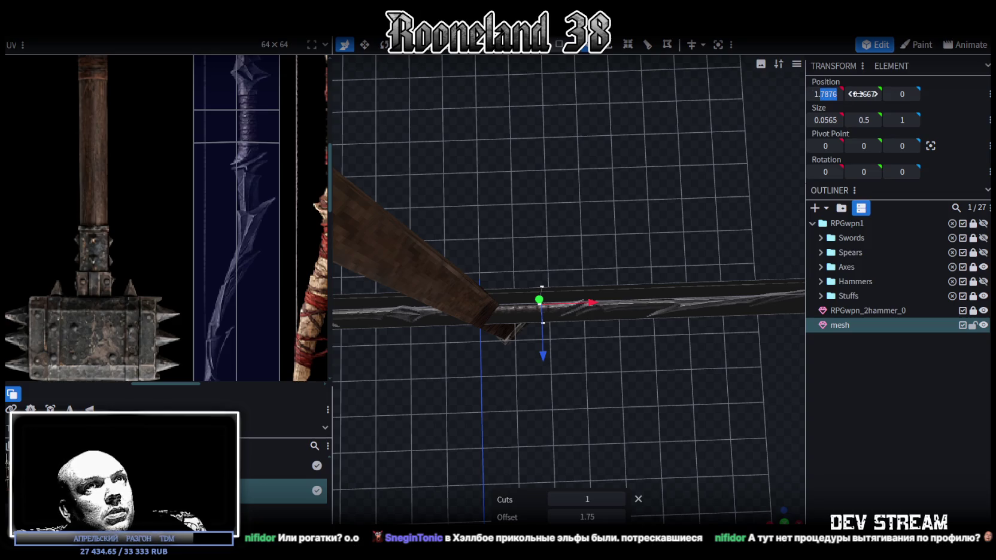
type("1.8")
key("Return")
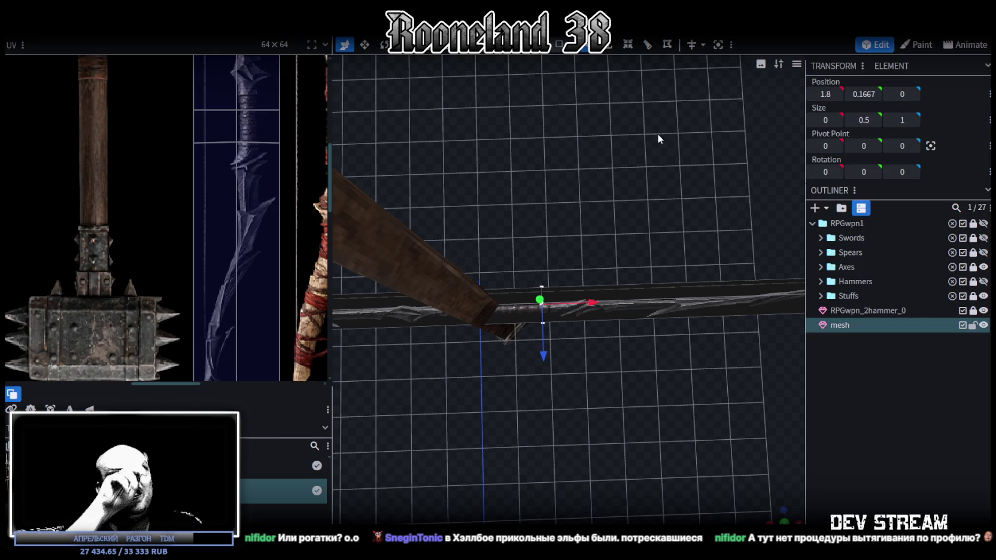
Step: Select the bar's long edge, which reads 13.7 along X
mouse_move(605, 300)
left_mouse_down()
mouse_move(633, 305)
mouse_move(665, 350)
mouse_move(651, 346)
mouse_move(668, 342)
left_mouse_up()
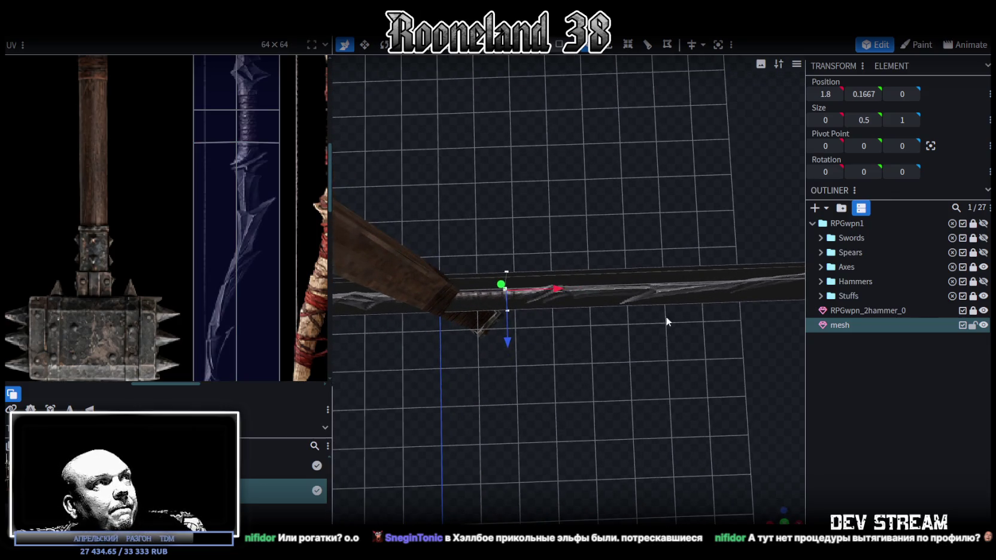
left_click_drag(638, 248, 616, 264)
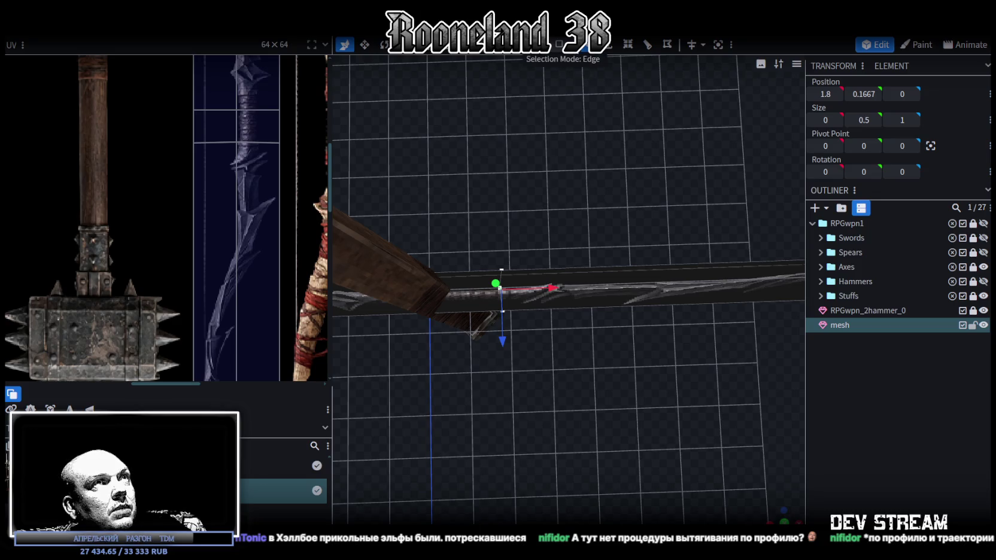
mouse_move(680, 280)
left_mouse_down()
mouse_move(656, 403)
mouse_move(604, 396)
mouse_move(650, 197)
left_mouse_up()
Step: Pull the vertex at the bar's right end out to X 16
key("alt+r")
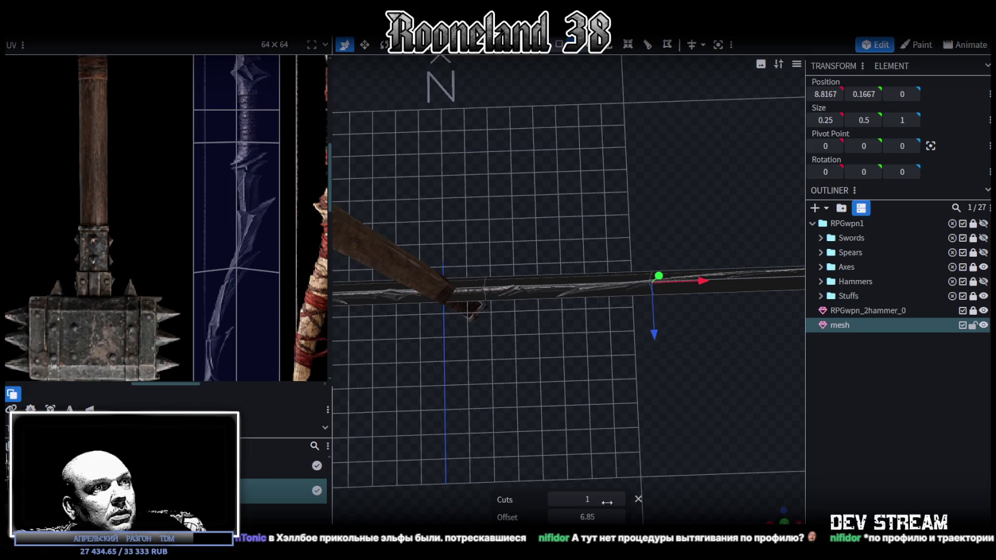
mouse_move(599, 473)
left_mouse_down()
mouse_move(523, 395)
mouse_move(572, 306)
left_mouse_up()
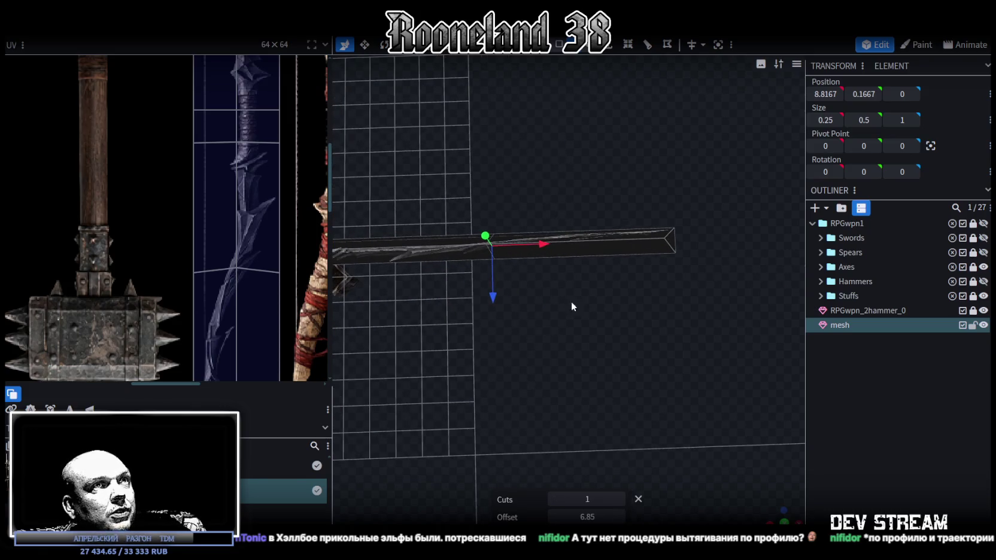
left_click(599, 239)
key("1")
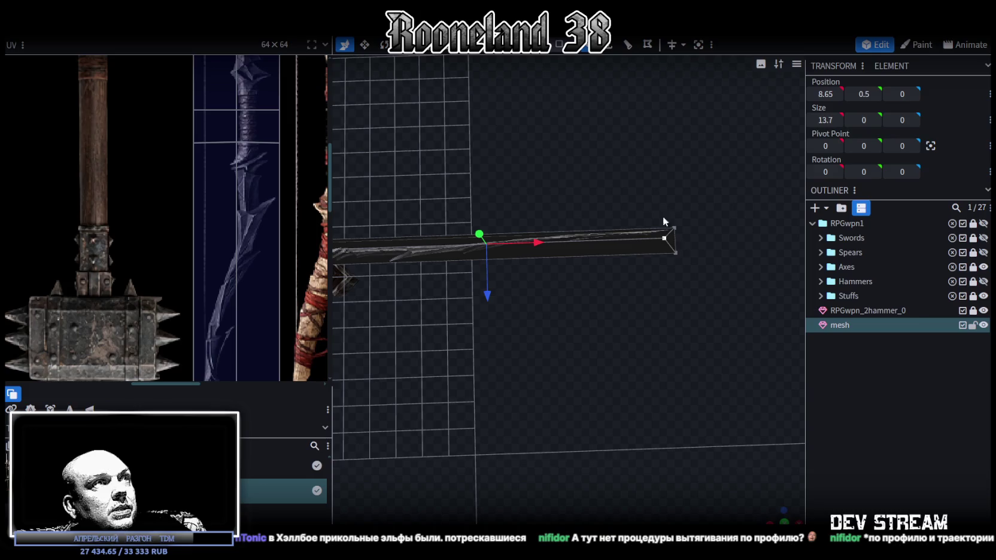
left_click(665, 238)
mouse_move(706, 237)
left_mouse_down()
mouse_move(722, 236)
mouse_move(553, 342)
mouse_move(580, 344)
left_mouse_up()
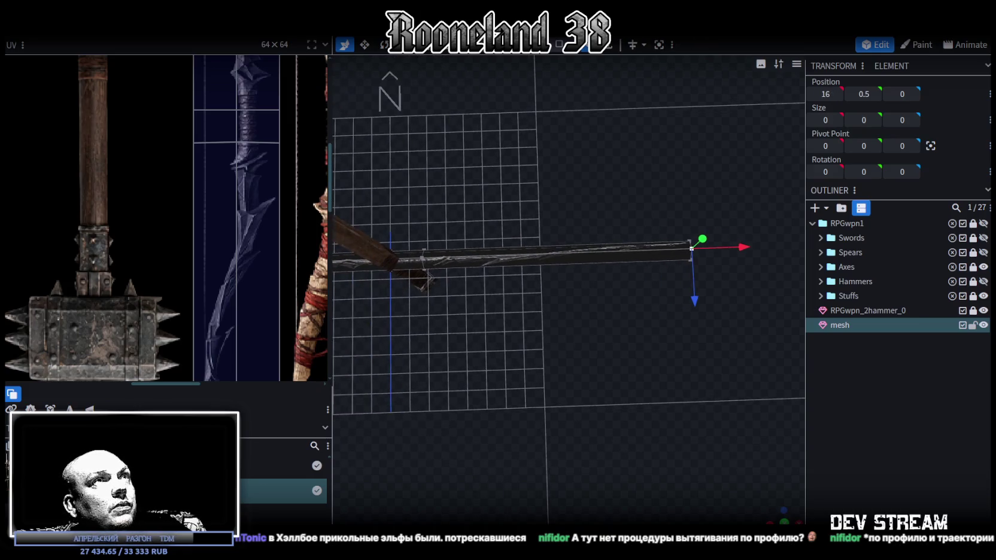
Step: Add a loop cut across the bar with 9 cuts
left_click(573, 251)
left_click(627, 44)
left_click(620, 499)
left_click(620, 498)
left_click(621, 498)
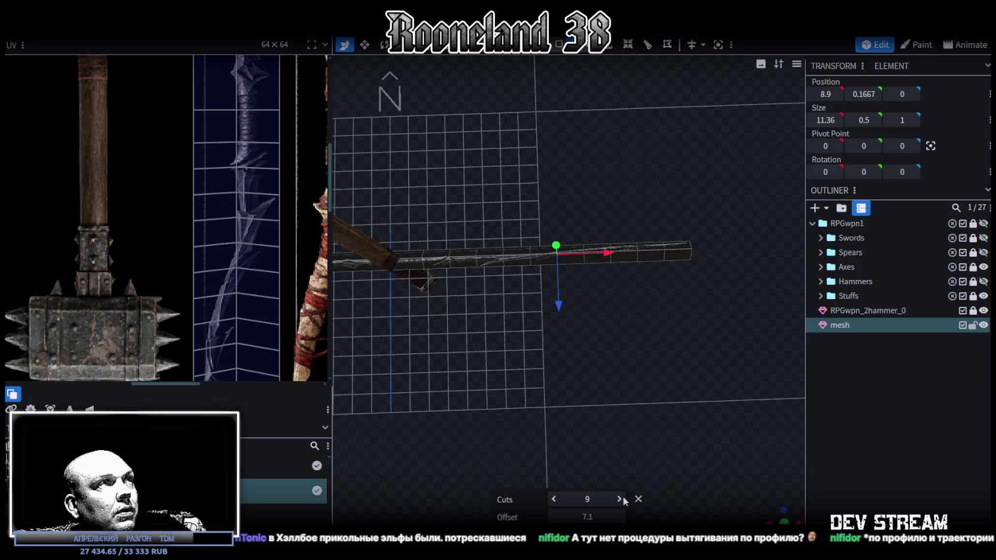
Step: Select a vertical edge loop in the middle of the bar
left_click_drag(417, 284, 566, 281)
scroll(539, 270, "up", 3)
scroll(533, 254, "up", 3)
right_click_drag(533, 254, 564, 307)
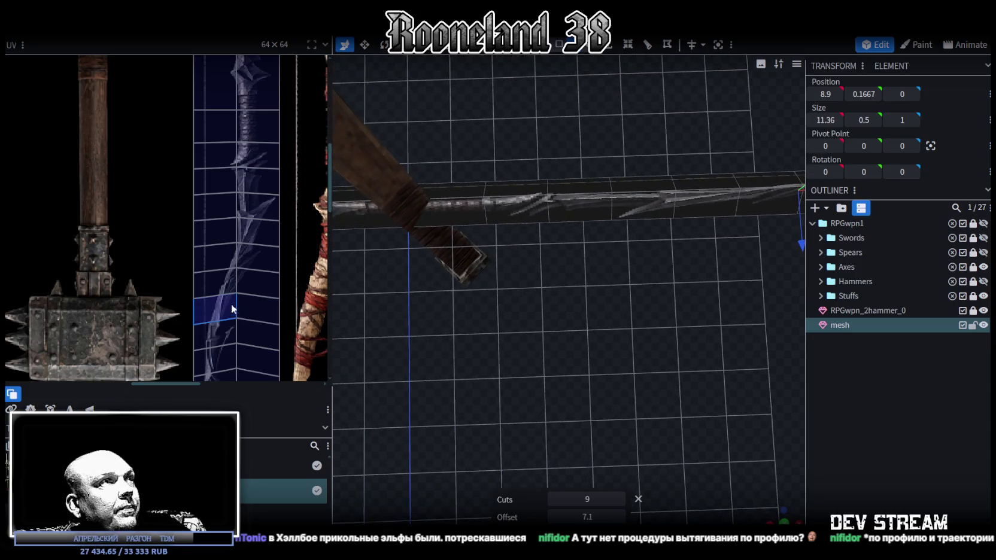
scroll(252, 293, "down", 2)
scroll(248, 287, "down", 2)
scroll(248, 286, "up", 2)
scroll(243, 344, "up", 2)
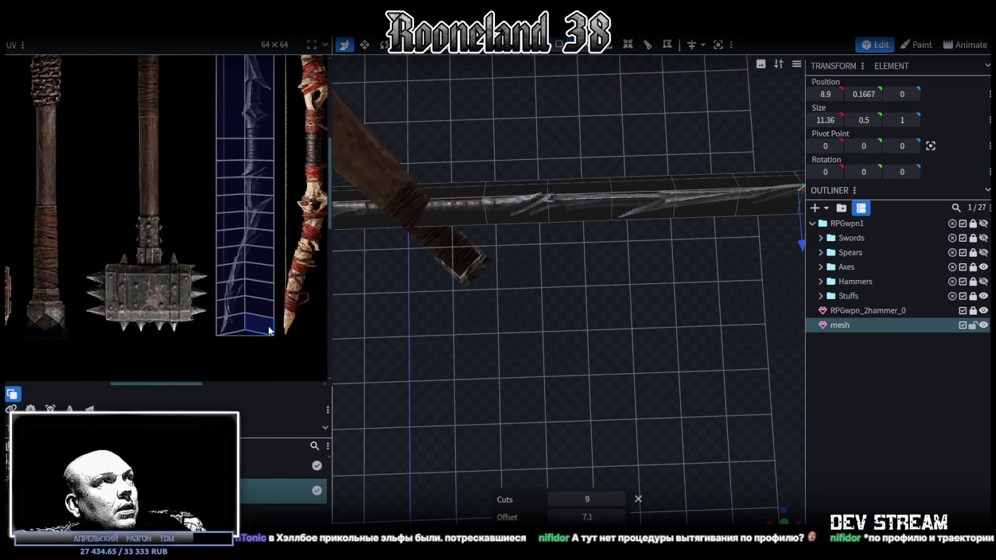
mouse_move(682, 313)
left_mouse_down()
mouse_move(582, 343)
mouse_move(633, 322)
left_mouse_up()
mouse_move(663, 388)
left_mouse_down()
mouse_move(588, 446)
mouse_move(674, 473)
mouse_move(745, 456)
mouse_move(725, 433)
mouse_move(668, 426)
mouse_move(610, 285)
left_mouse_up()
mouse_move(522, 213)
left_mouse_down("ctrl")
mouse_move(649, 324)
mouse_move(642, 313)
mouse_move(673, 294)
left_mouse_up("ctrl")
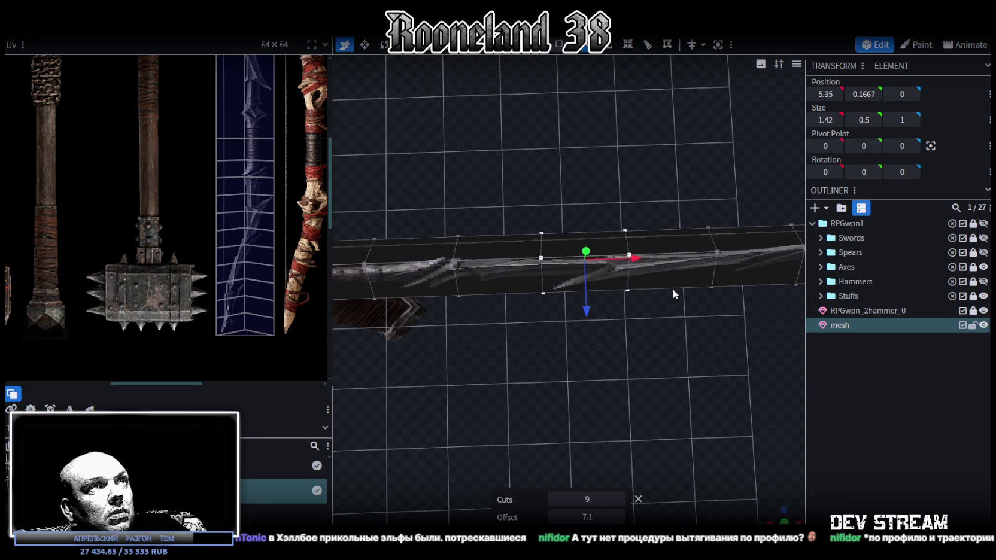
key("v")
left_click_drag(639, 263, 649, 329)
mouse_move(603, 183)
left_mouse_down("ctrl")
mouse_move(653, 312)
mouse_move(741, 477)
left_mouse_up("ctrl")
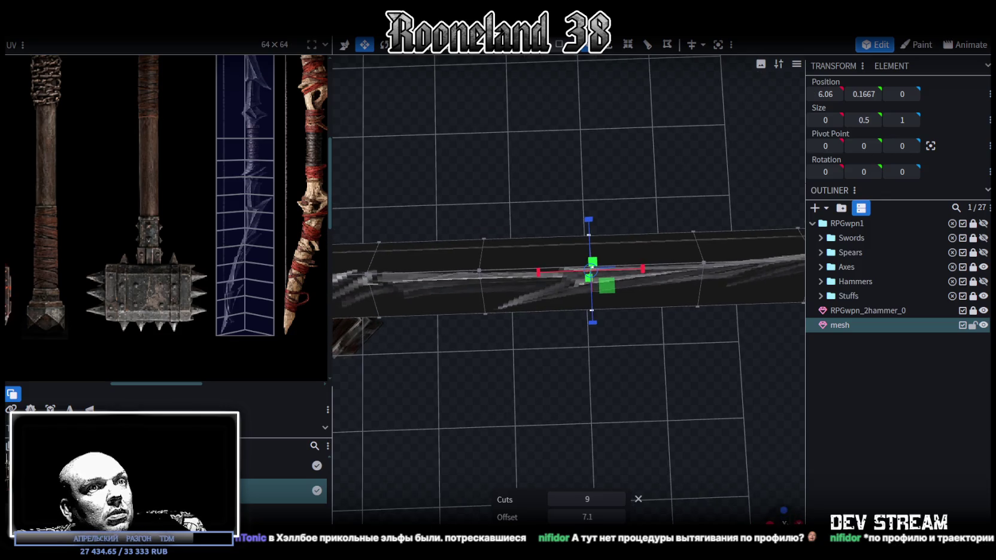
Step: Slide the selected edge loop along the bar to X 5.5
mouse_move(651, 428)
right_mouse_down()
mouse_move(683, 419)
mouse_move(542, 379)
right_mouse_up()
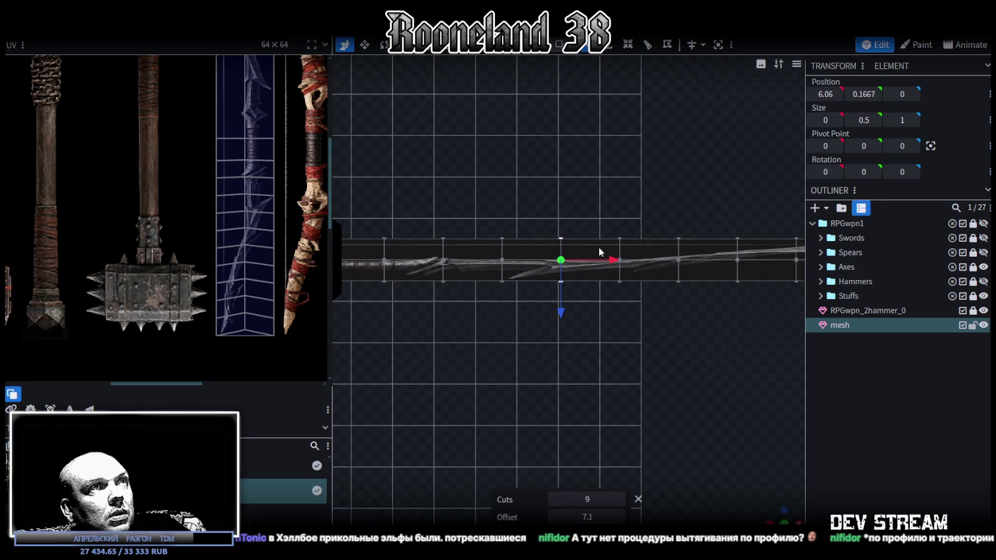
left_click_drag(615, 261, 599, 258)
left_click(503, 269)
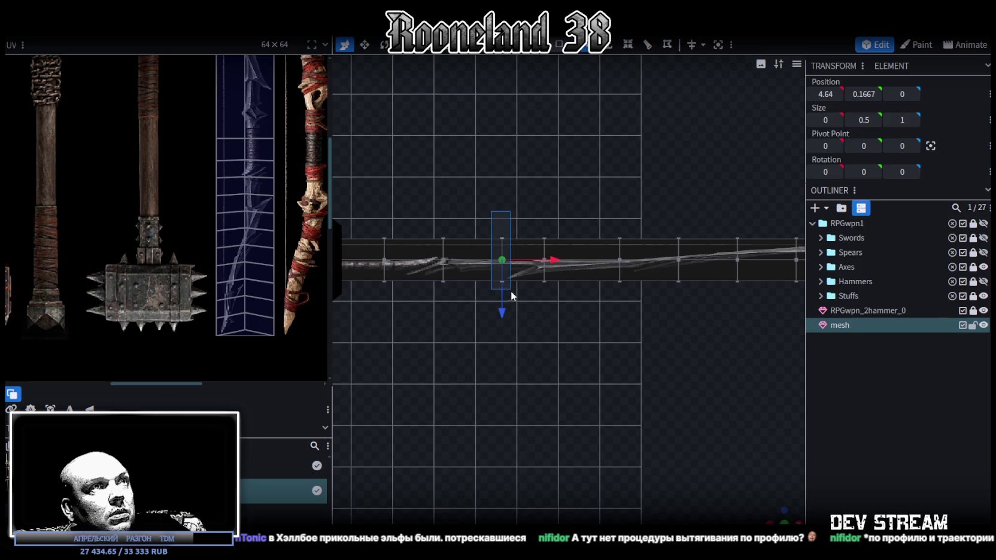
left_click(545, 268)
left_click_drag(589, 263, 597, 263)
key("ctrl+z")
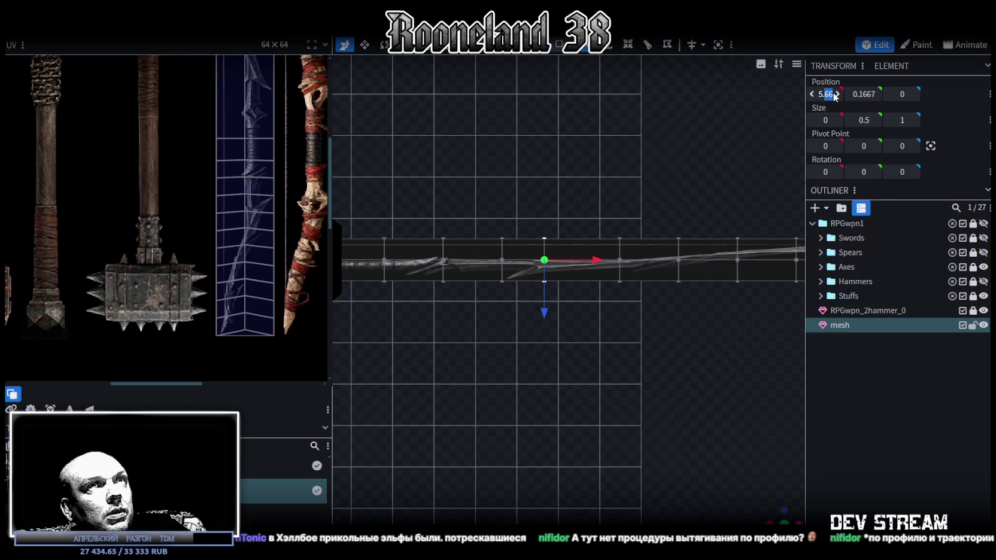
type("5")
key("Return")
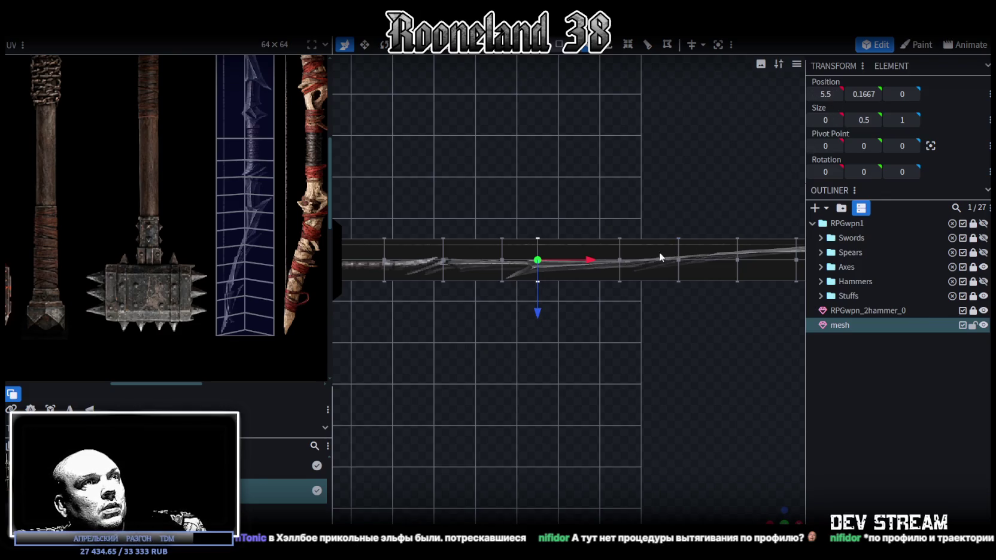
Step: Move the next edge loop onto X 5.5 and merge the overlapping vertices
left_click_drag(480, 206, 513, 319)
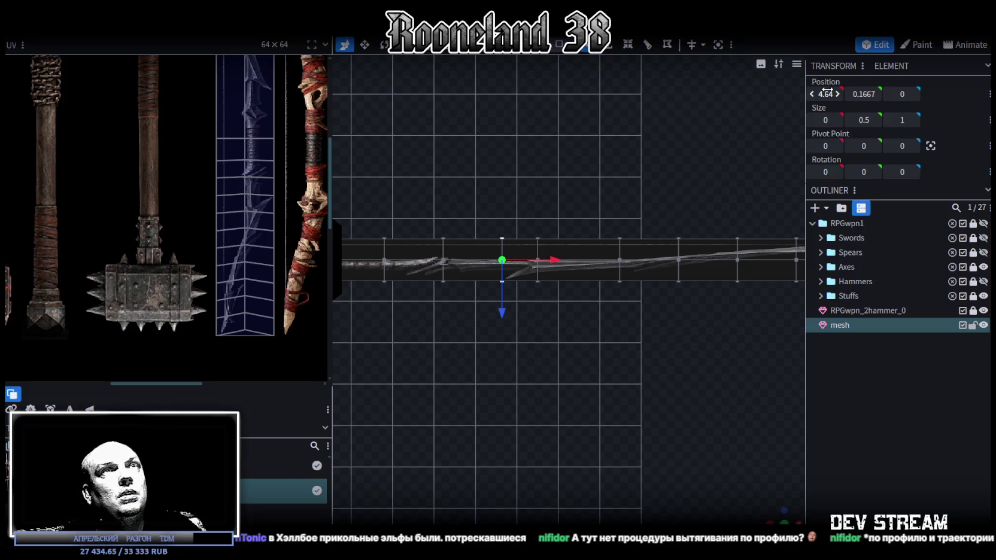
left_click(825, 94)
type("5")
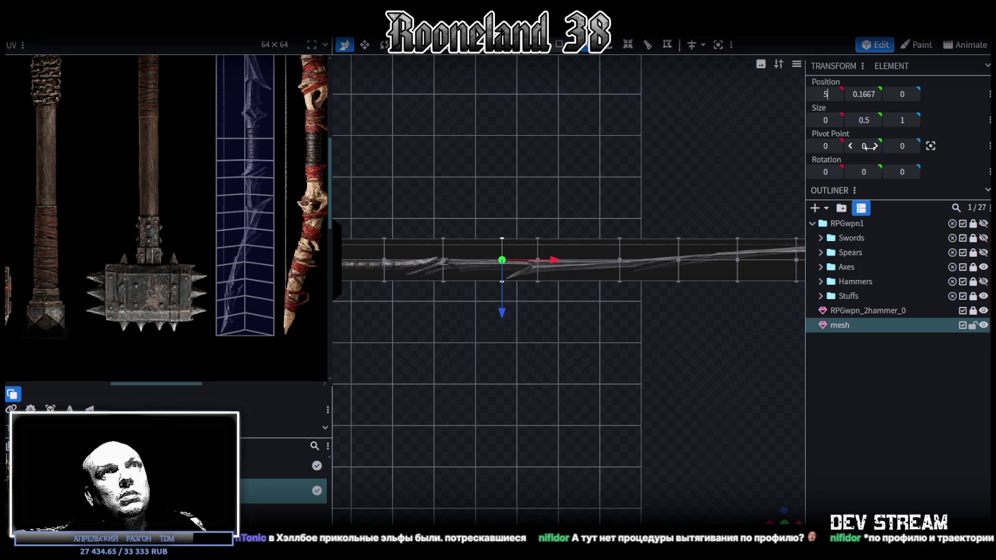
type(".5")
key("Return")
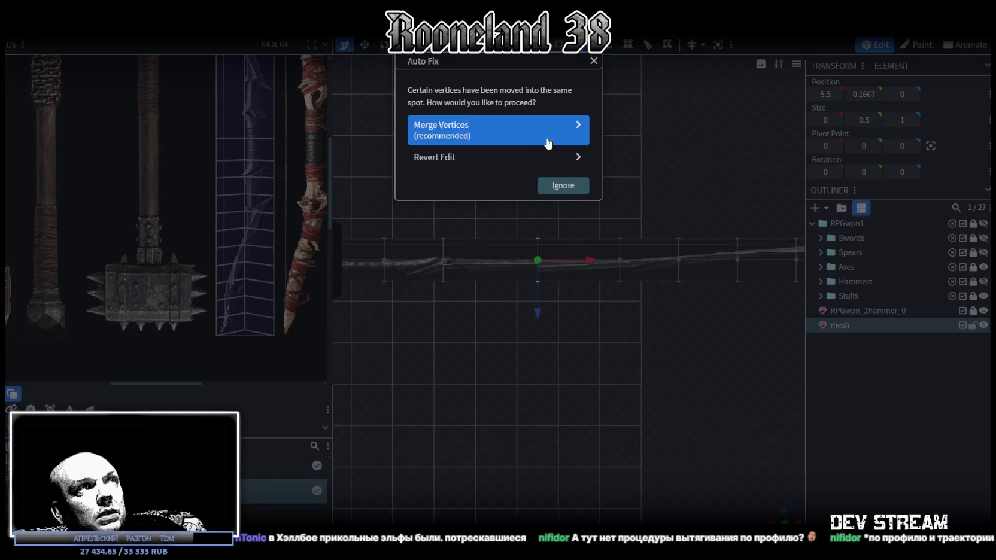
left_click(531, 135)
Step: Collapse the vertex column at X 7.98 to zero width and merge the overlapping vertices
right_click_drag(677, 193, 618, 190)
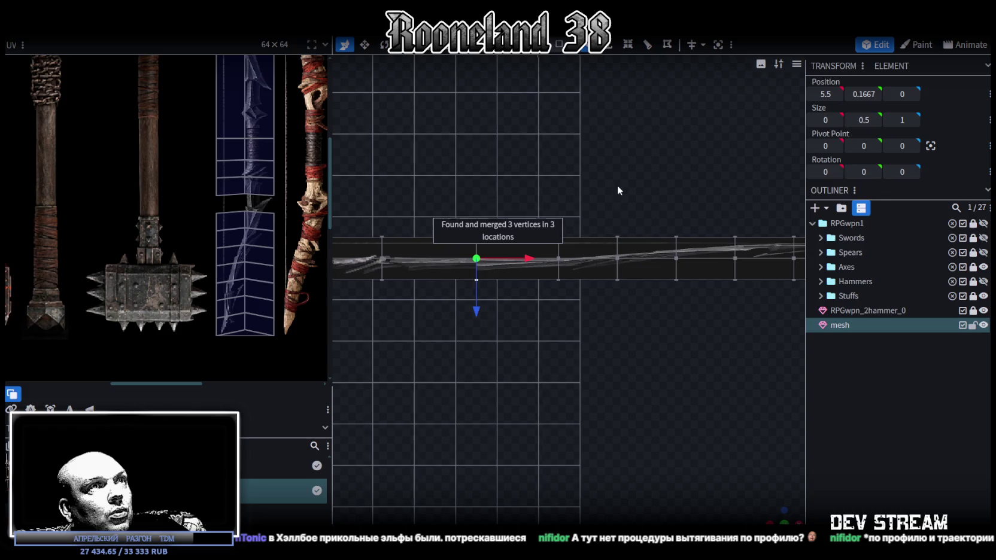
left_click_drag(539, 213, 580, 300)
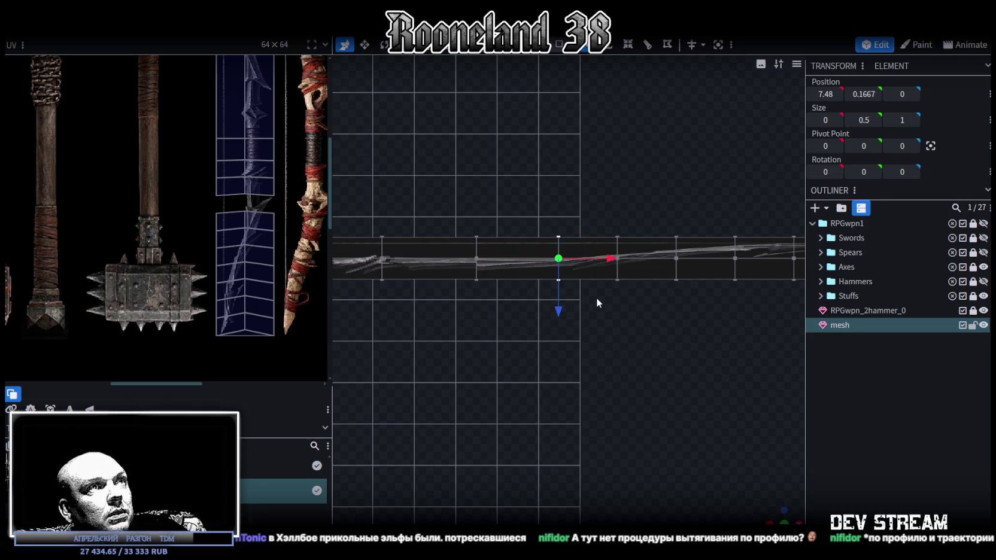
left_click_drag(600, 267, 622, 263)
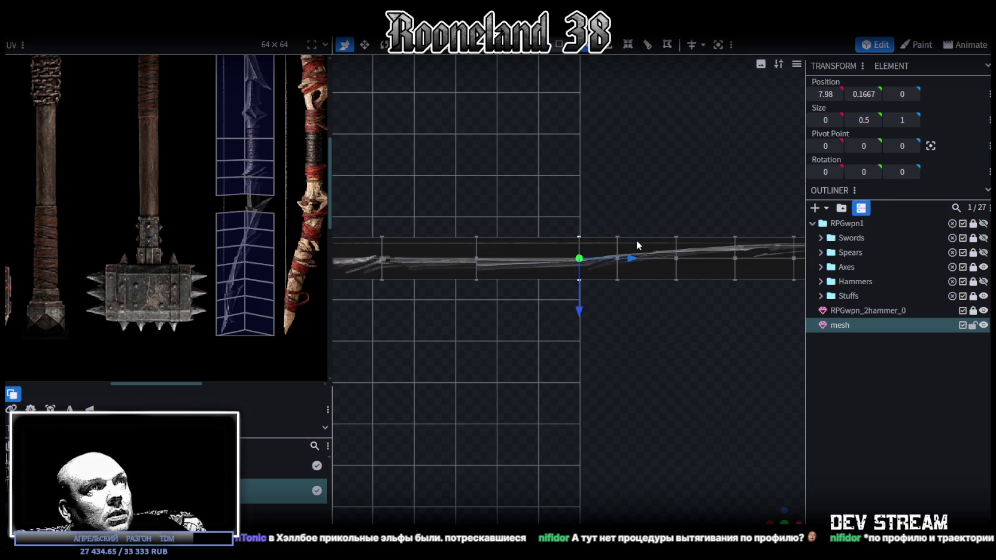
left_click_drag(647, 181, 602, 299)
left_click_drag(565, 207, 588, 286)
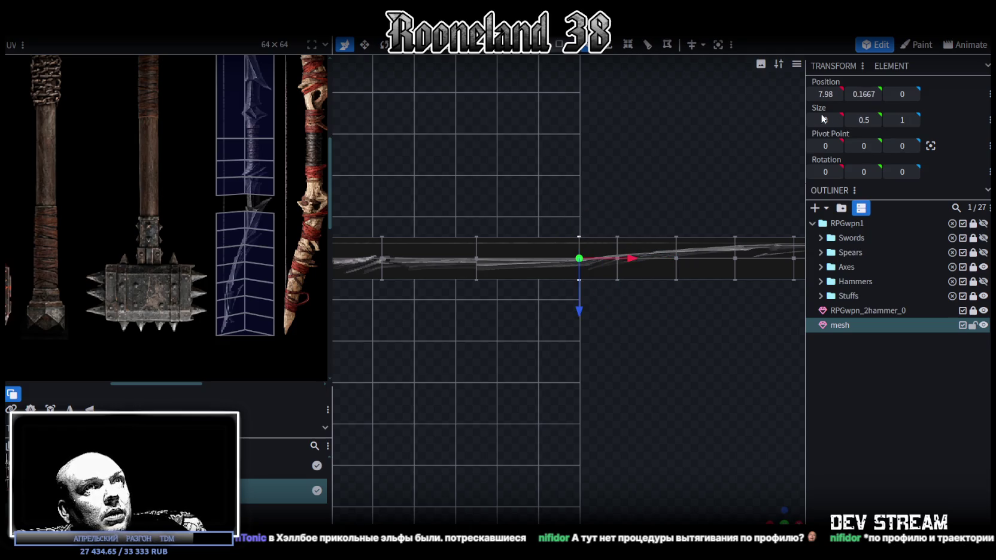
left_click_drag(543, 179, 617, 299)
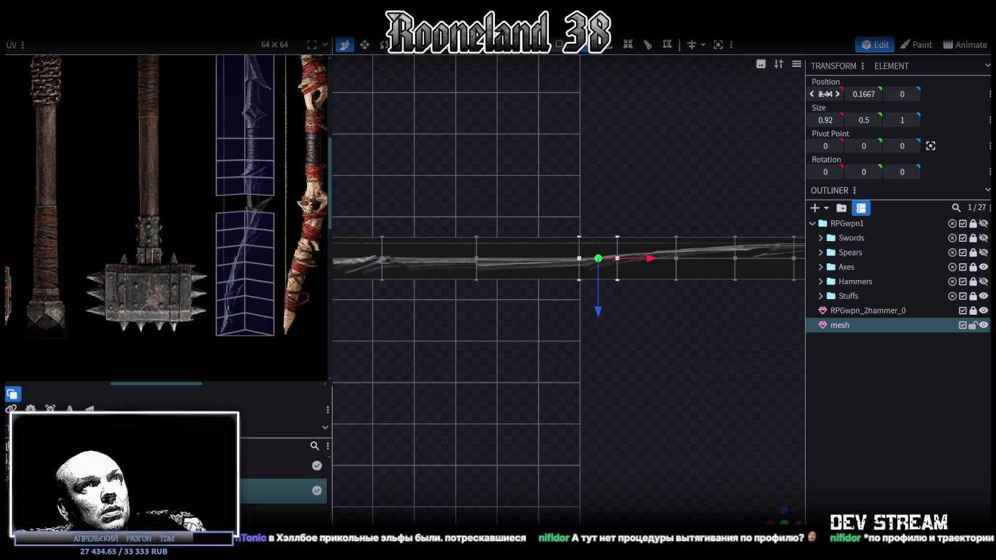
type("0")
key("Return")
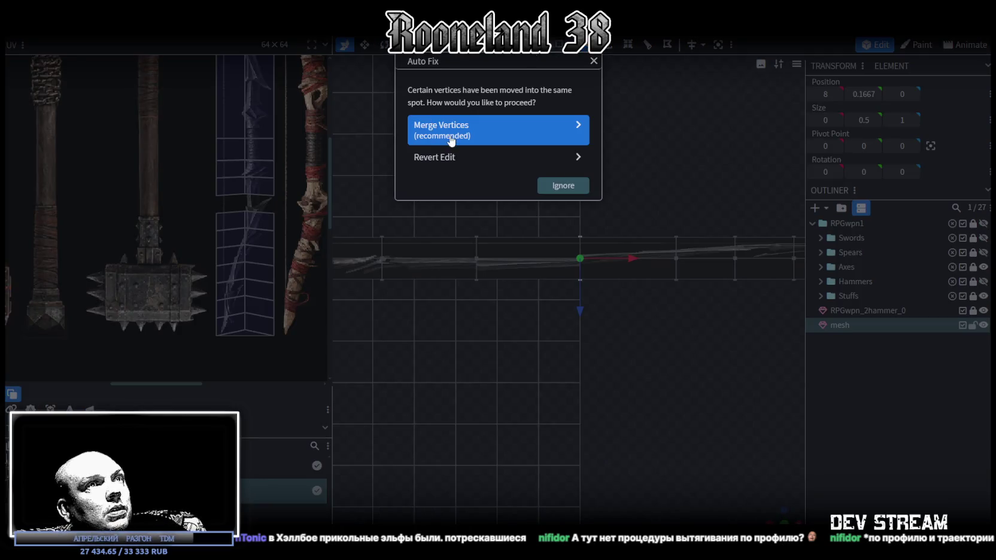
left_click(448, 134)
Step: Merge the overlapping vertices near the bar's left end, then select the right-end vertices
right_click_drag(681, 155, 622, 147)
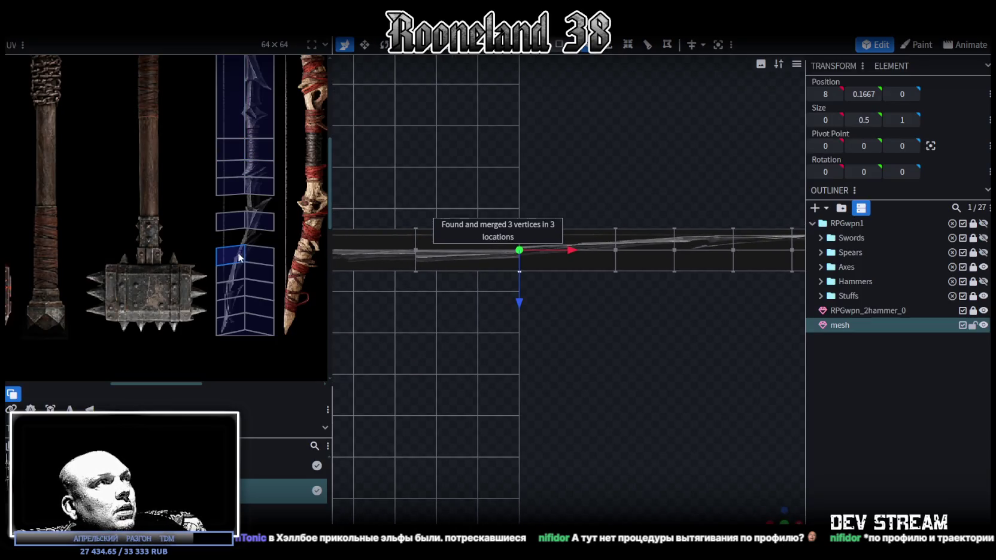
scroll(605, 294, "down", 3)
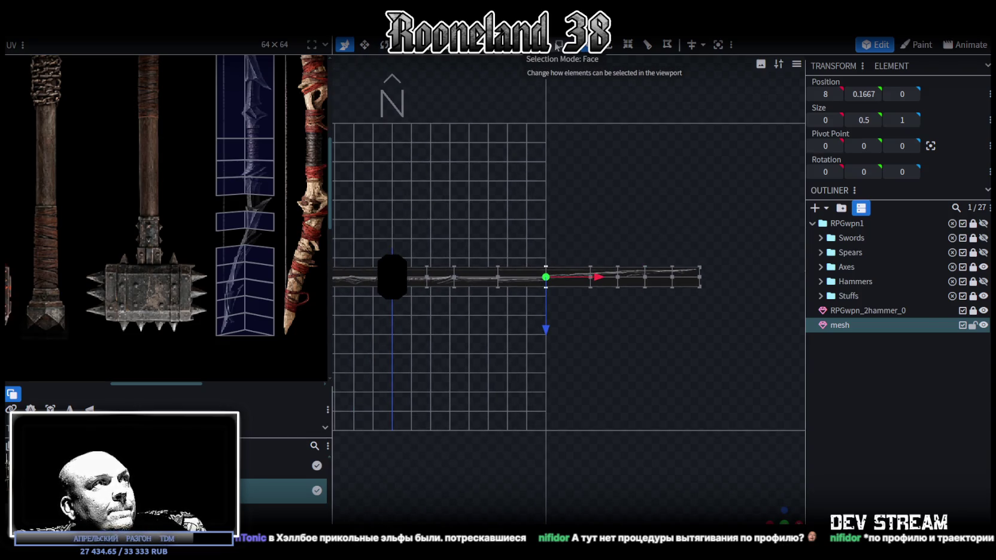
scroll(193, 204, "right", 3)
scroll(208, 205, "up", 2)
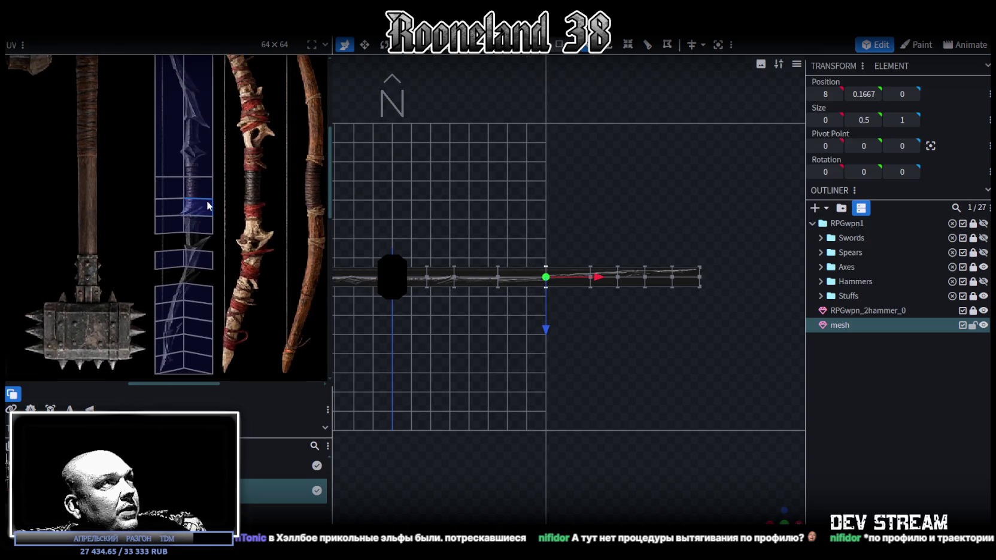
scroll(208, 205, "down", 2)
scroll(204, 192, "down", 1)
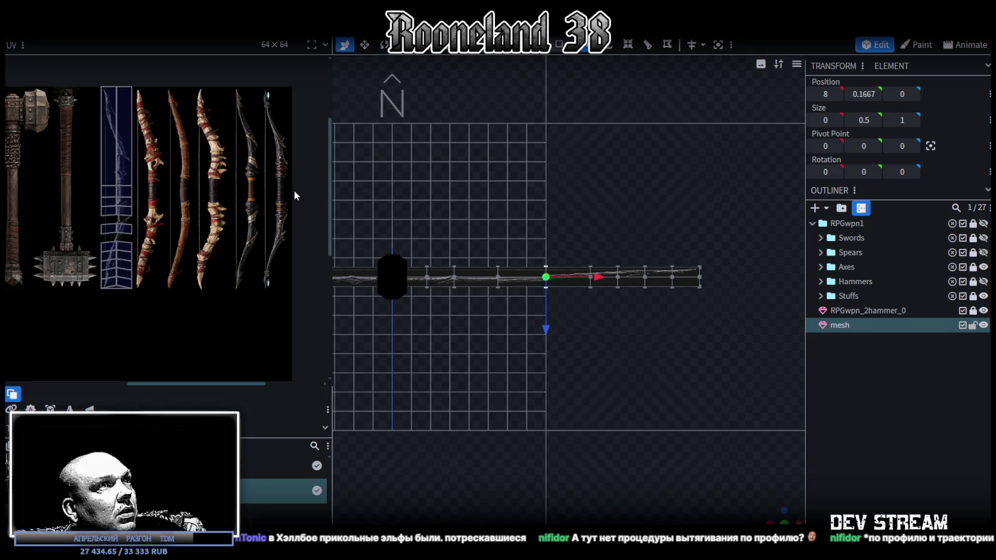
scroll(432, 239, "up", 1)
scroll(469, 212, "up", 2)
right_click_drag(472, 210, 463, 206)
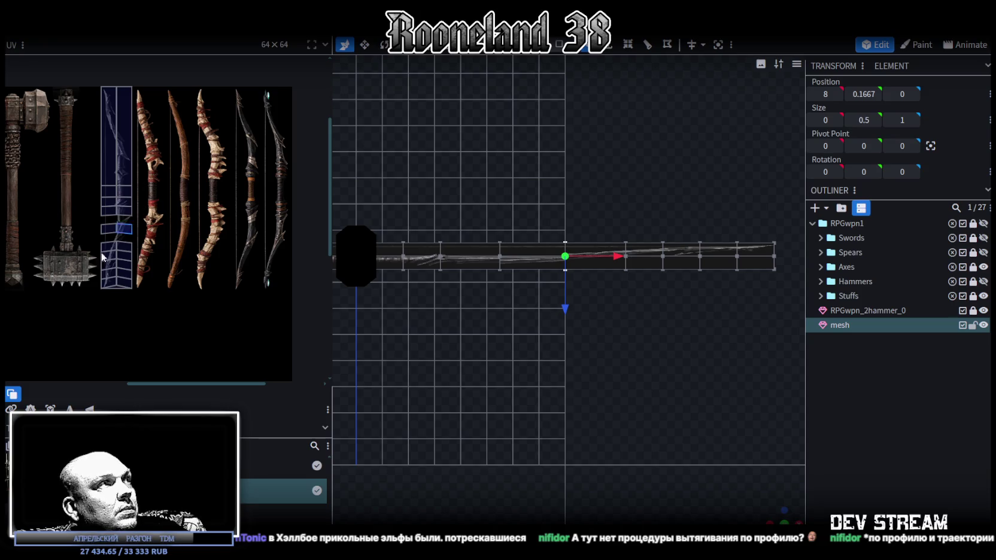
scroll(101, 257, "up", 2)
scroll(151, 260, "up", 2)
right_click_drag(608, 295, 485, 276)
mouse_move(522, 223)
left_mouse_down()
mouse_move(545, 251)
mouse_move(584, 258)
mouse_move(579, 271)
left_mouse_up()
scroll(716, 198, "up", 1)
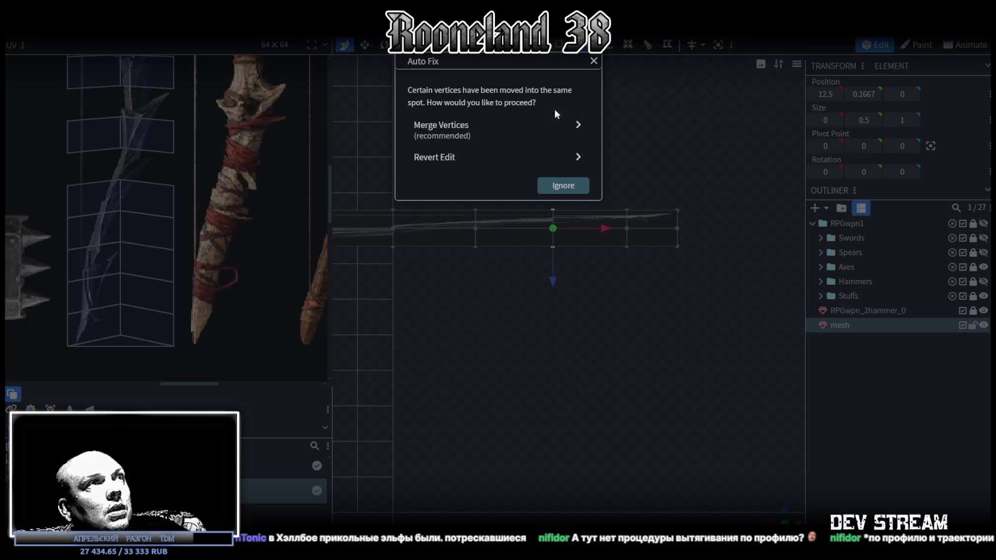
left_click(468, 132)
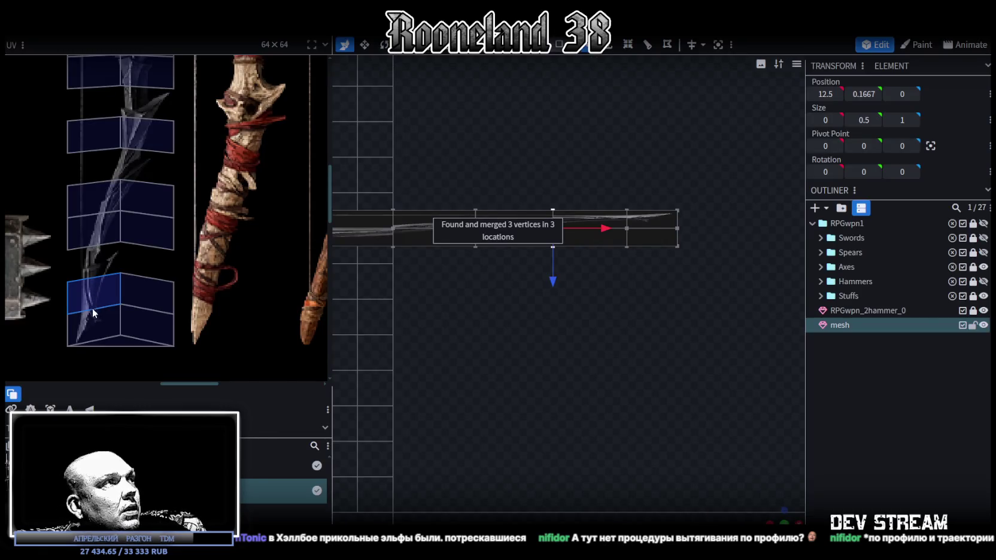
left_click_drag(698, 199, 661, 274)
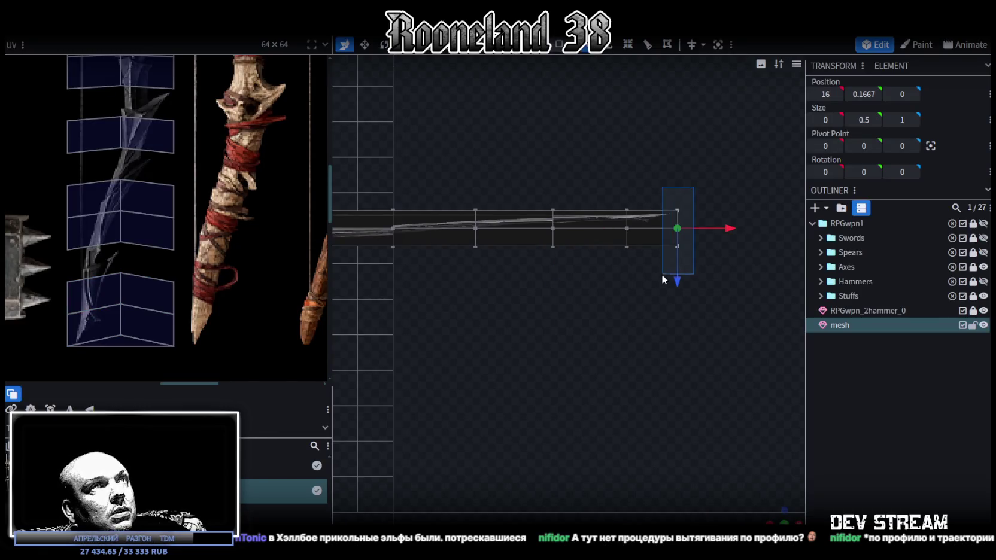
Step: Line up the strip's left-end vertices flat at X 0
scroll(527, 323, "down", 2)
scroll(539, 324, "down", 2)
scroll(599, 305, "down", 1)
scroll(628, 300, "down", 1)
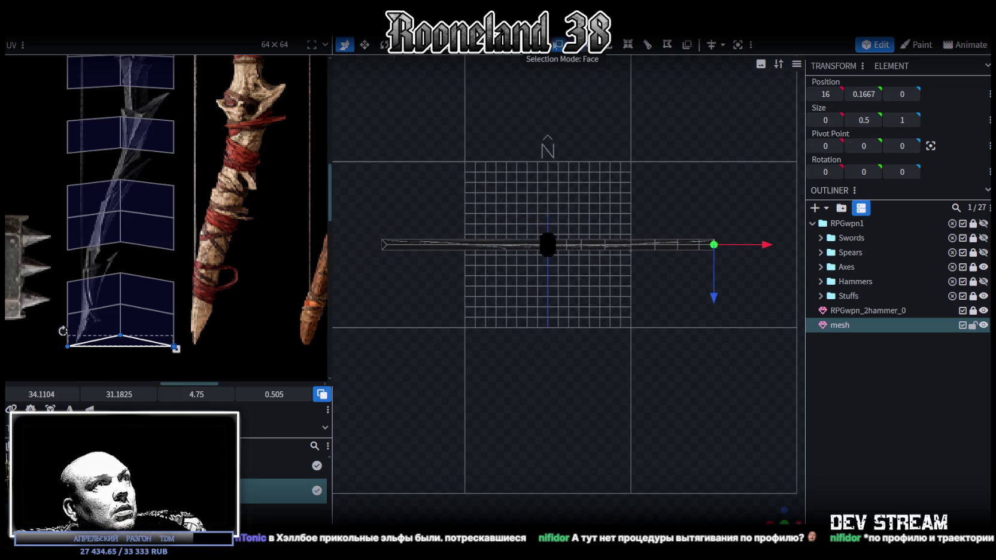
left_click_drag(354, 196, 541, 311)
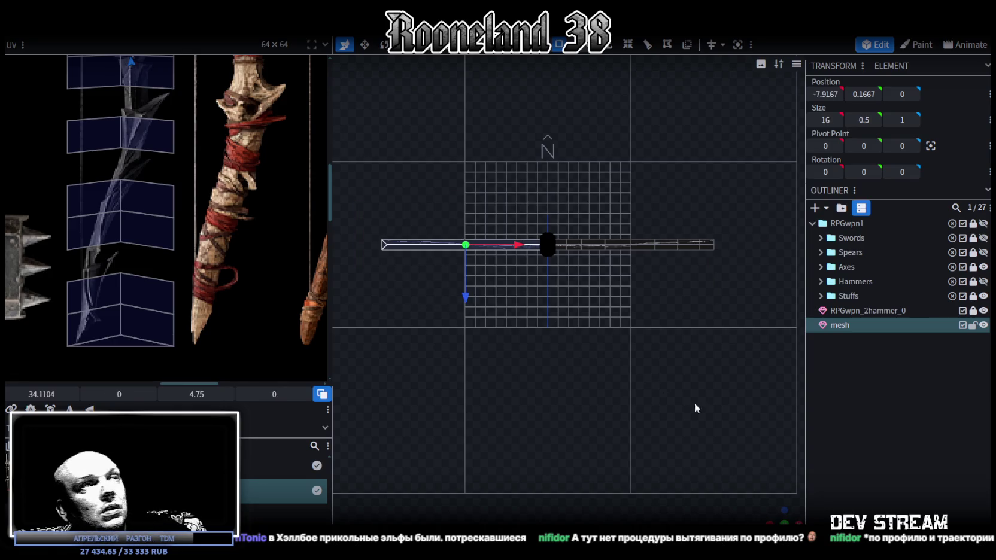
key("m")
Step: Select the whole mesh and project its UVs from the current view
scroll(599, 387, "up", 2)
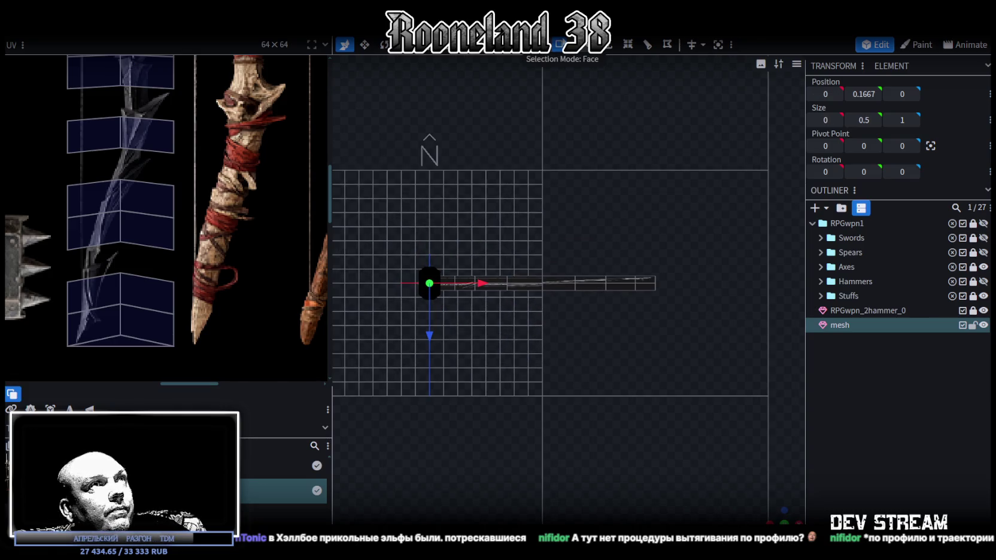
key("ctrl+a")
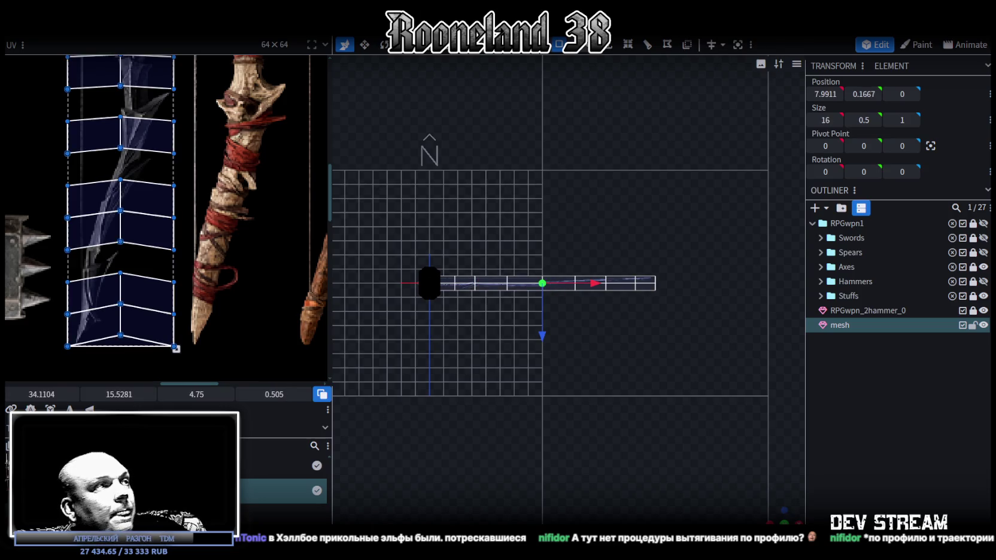
key("p")
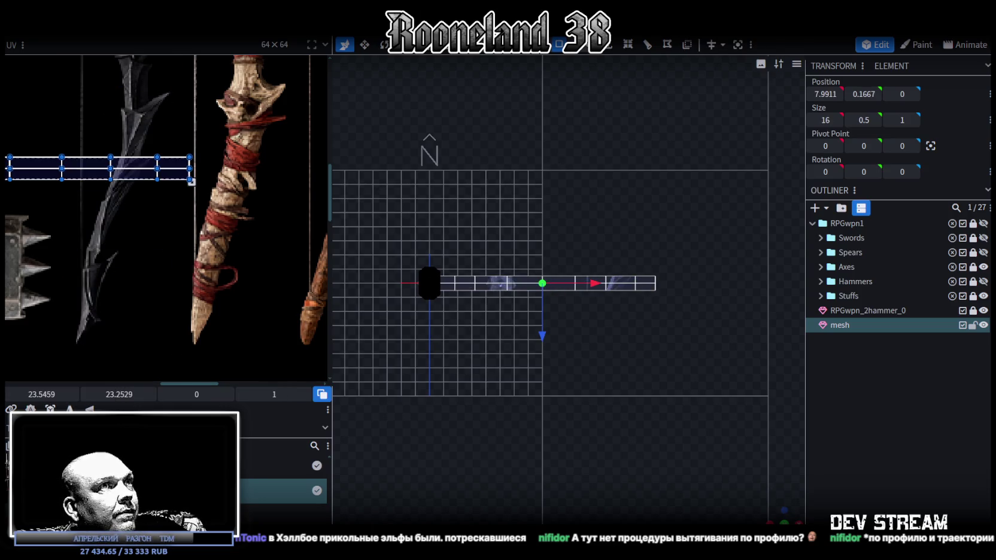
scroll(169, 281, "down", 2)
scroll(169, 281, "down", 1)
scroll(149, 241, "up", 2)
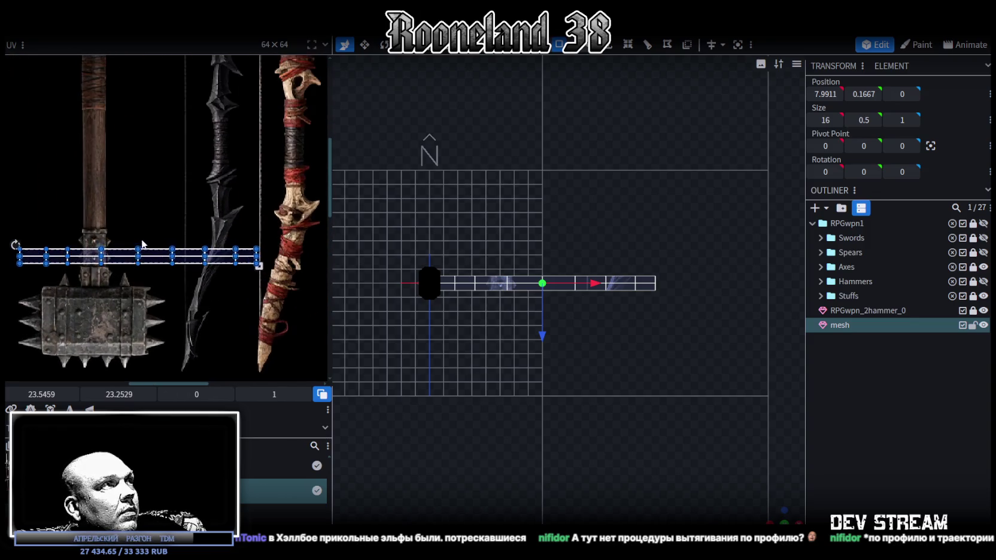
right_click(127, 211)
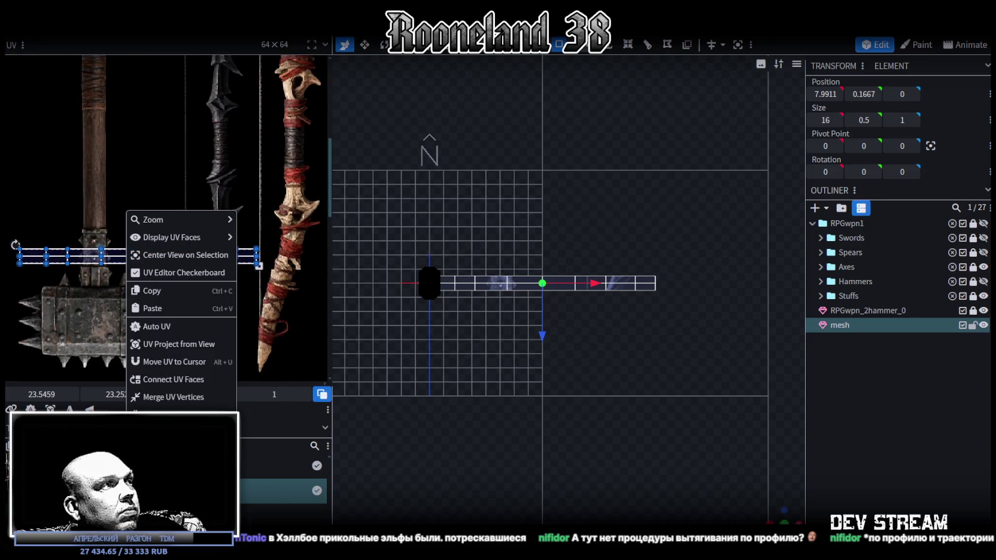
scroll(545, 366, "up", 2)
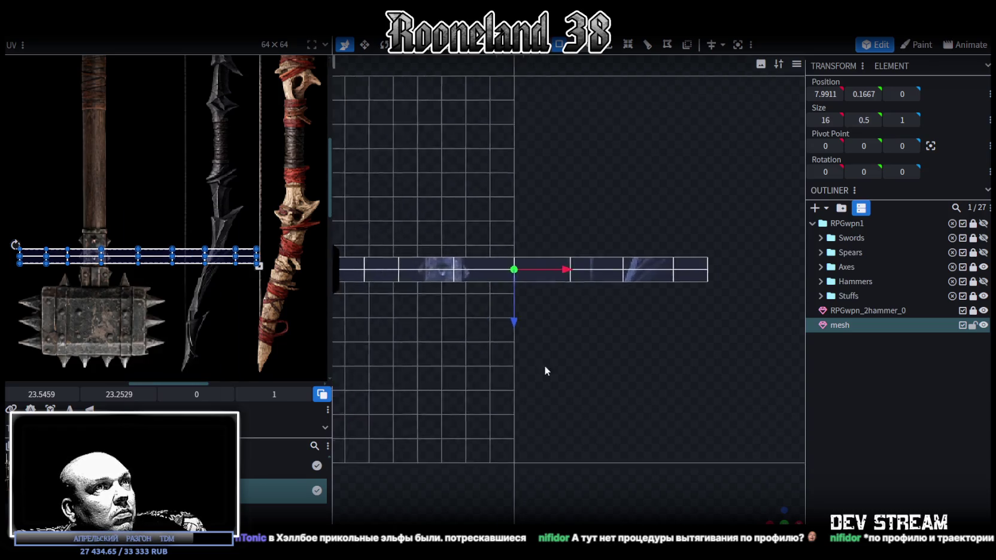
scroll(606, 348, "up", 2)
scroll(607, 352, "up", 1)
scroll(531, 351, "up", 1)
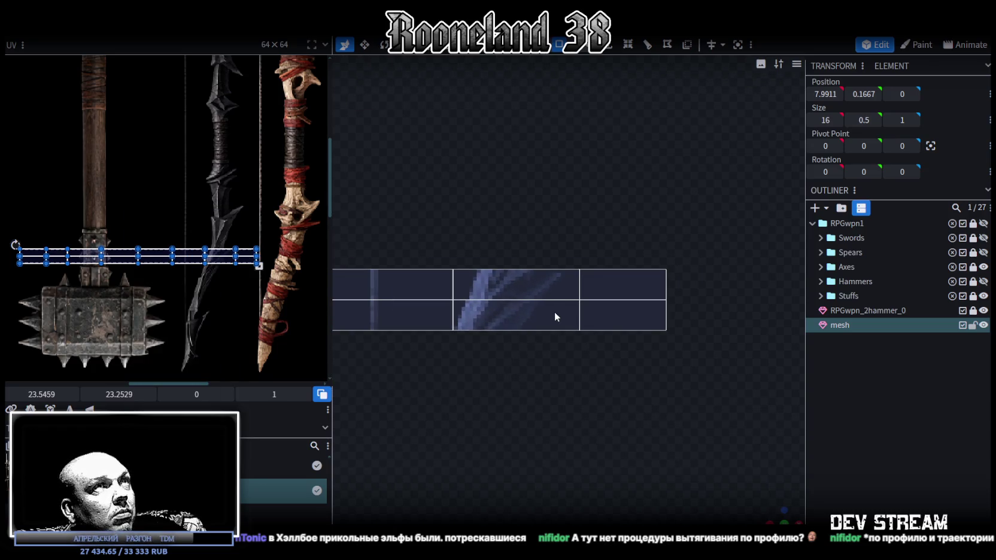
Step: Select the two middle vertices at the strip's tip
left_click(583, 44)
left_click(579, 299)
left_click(667, 299, "shift")
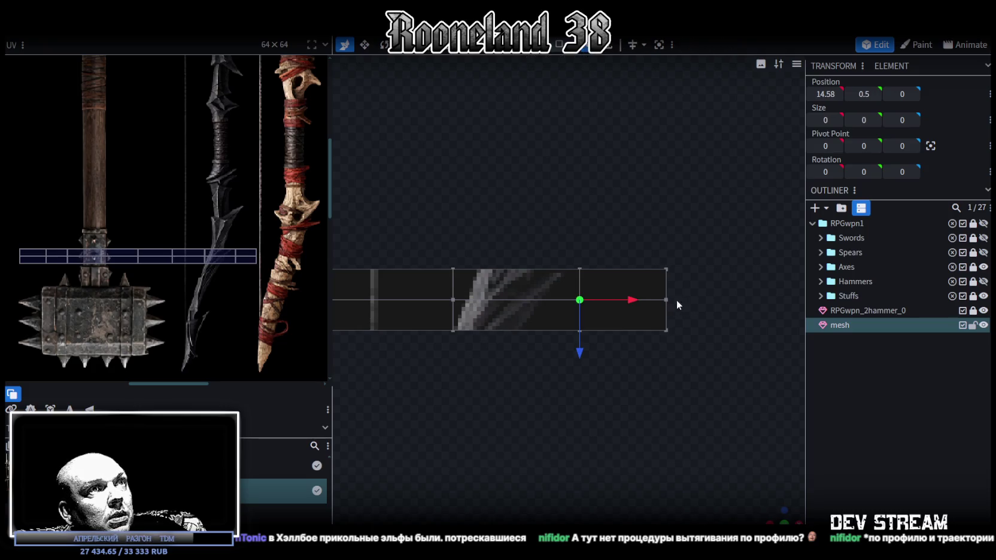
Step: Merge the two middle vertices into a single tip point
right_click(667, 304)
left_click(825, 289)
scroll(584, 322, "down", 1)
scroll(584, 325, "down", 1)
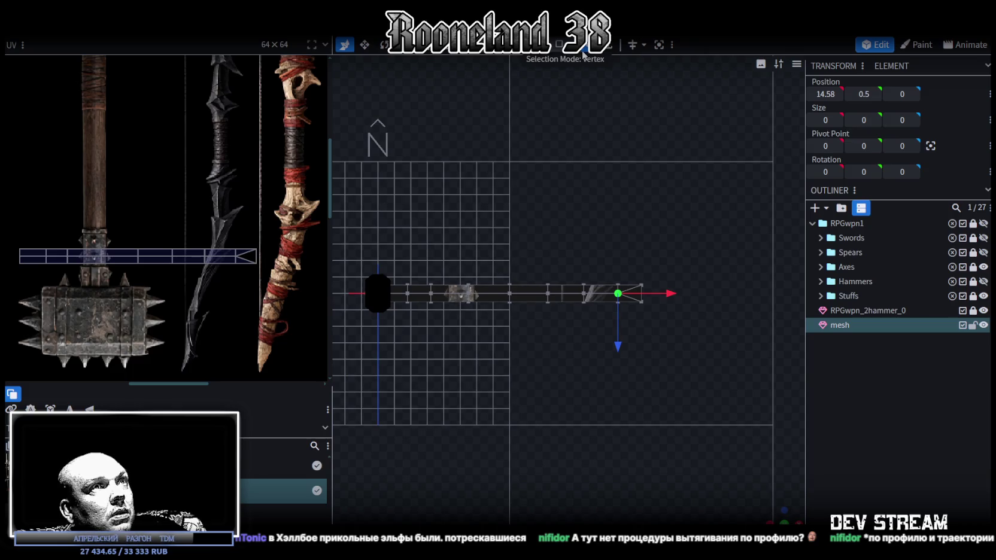
scroll(658, 237, "up", 3)
right_click_drag(677, 221, 570, 205)
scroll(570, 200, "up", 1)
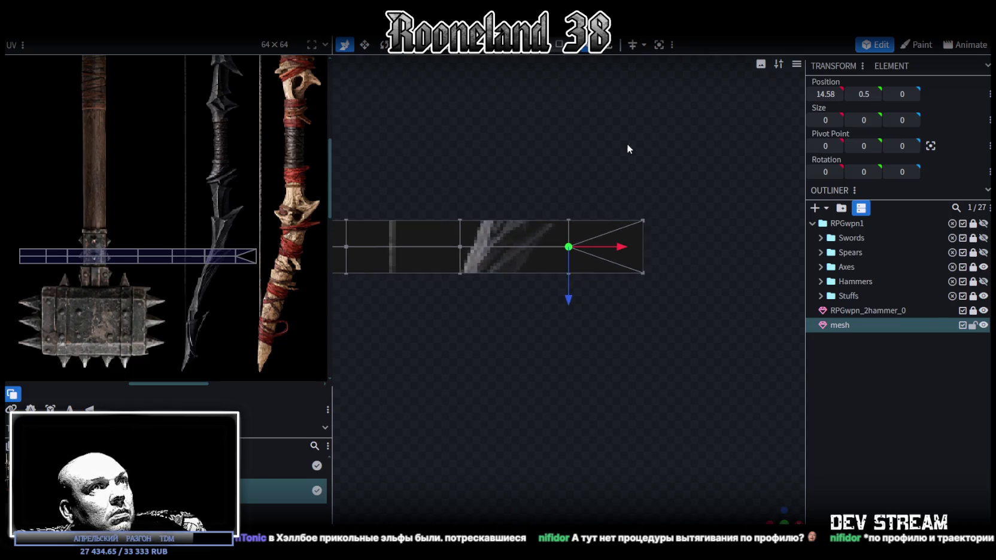
Step: Add a loop cut across the strip's right end
left_click(642, 242)
left_click(630, 49)
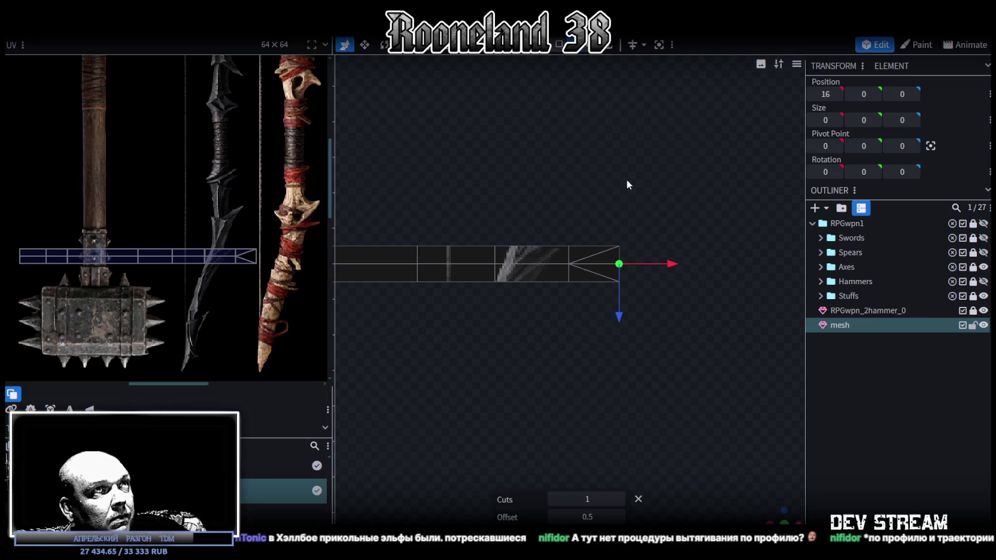
scroll(551, 227, "down", 3)
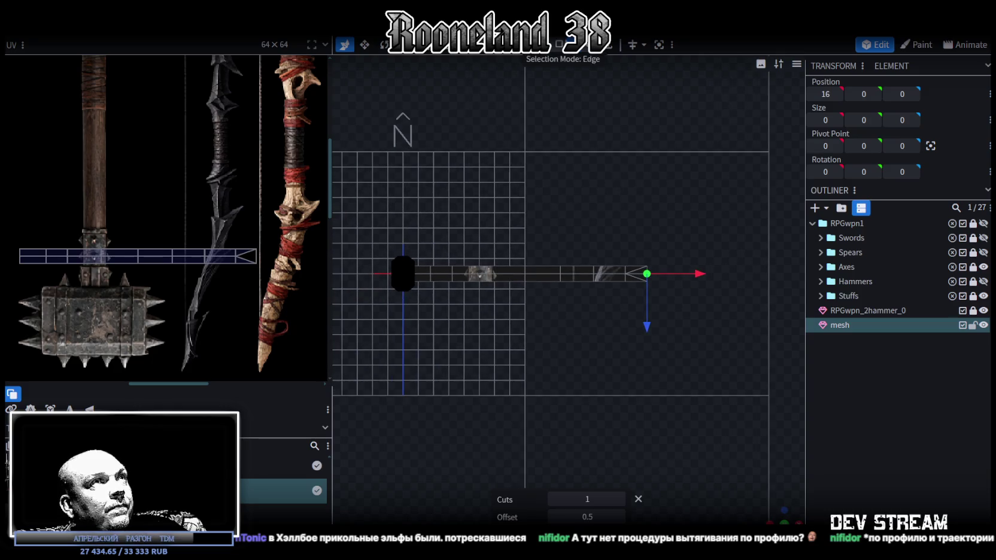
Step: Select the whole mesh and rotate its UV island 90° upright
key("ctrl+a")
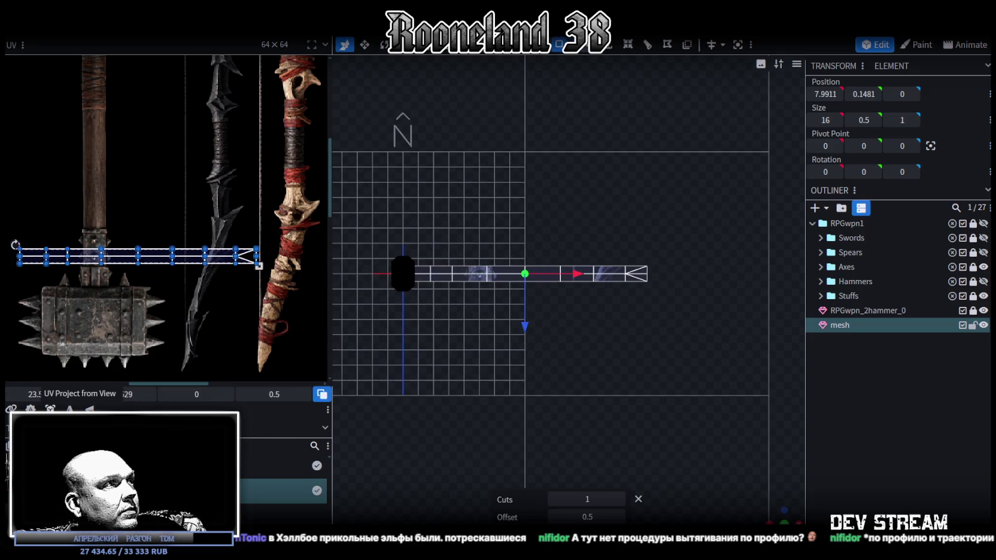
scroll(138, 323, "down", 3)
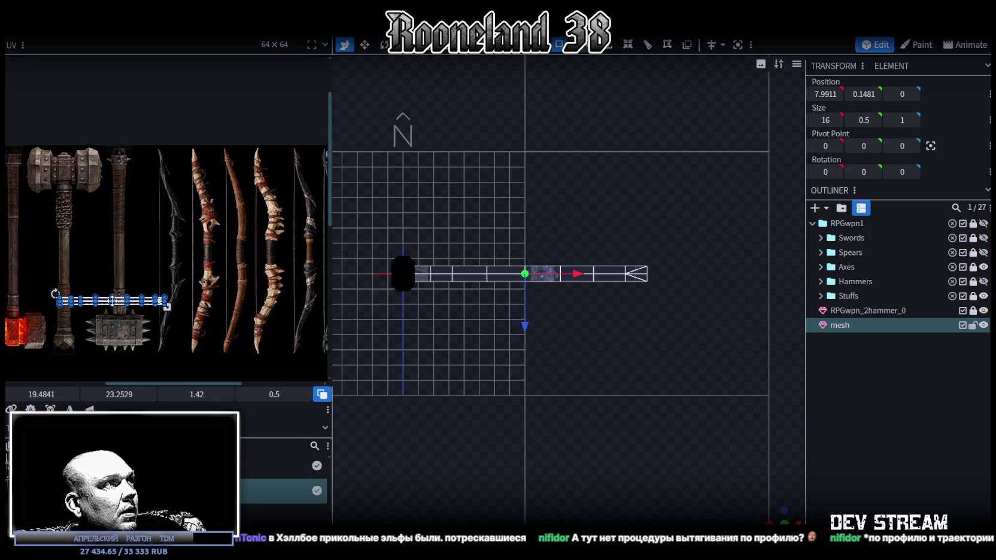
right_click(105, 305)
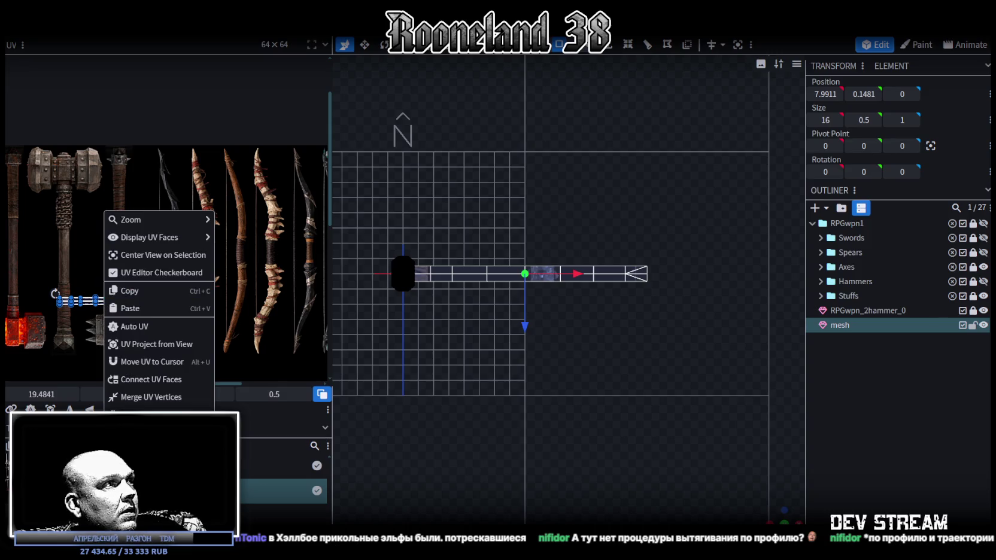
left_click(130, 261)
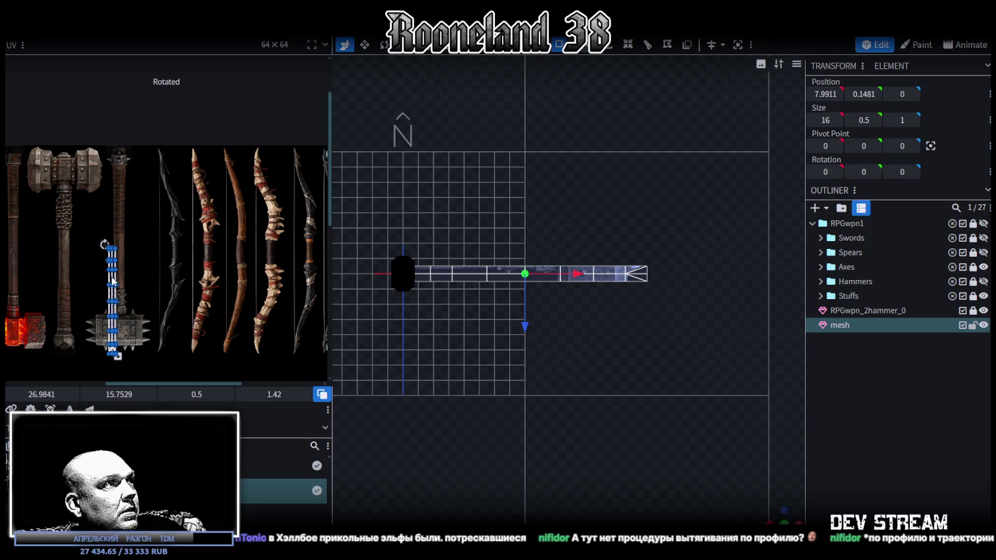
scroll(138, 264, "up", 3)
scroll(165, 247, "up", 3)
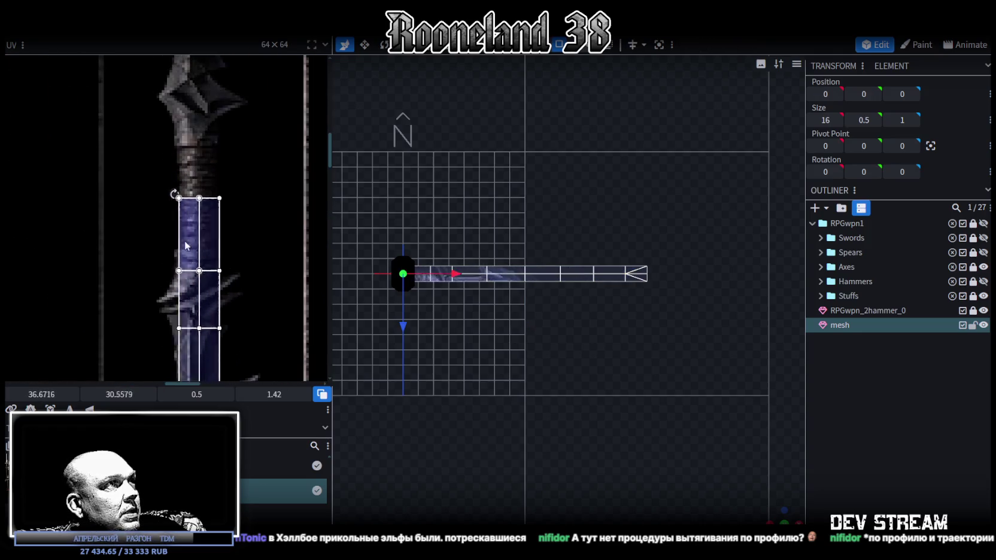
left_click_drag(186, 239, 184, 249)
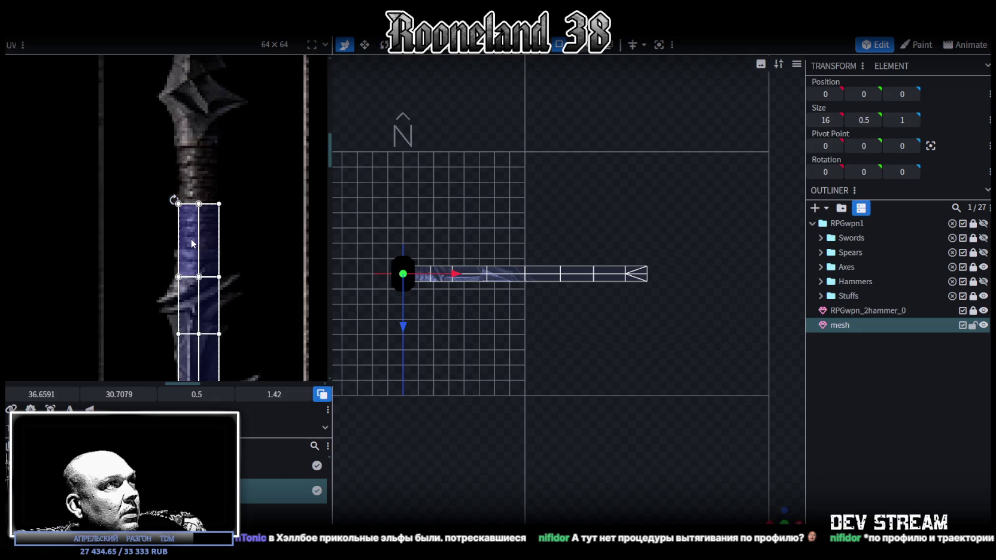
Step: Move the whole UV island up onto the dark blade texture
scroll(190, 239, "down", 2)
mouse_move(156, 264)
left_mouse_down()
mouse_move(251, 286)
mouse_move(236, 285)
left_mouse_up()
scroll(133, 282, "up", 3)
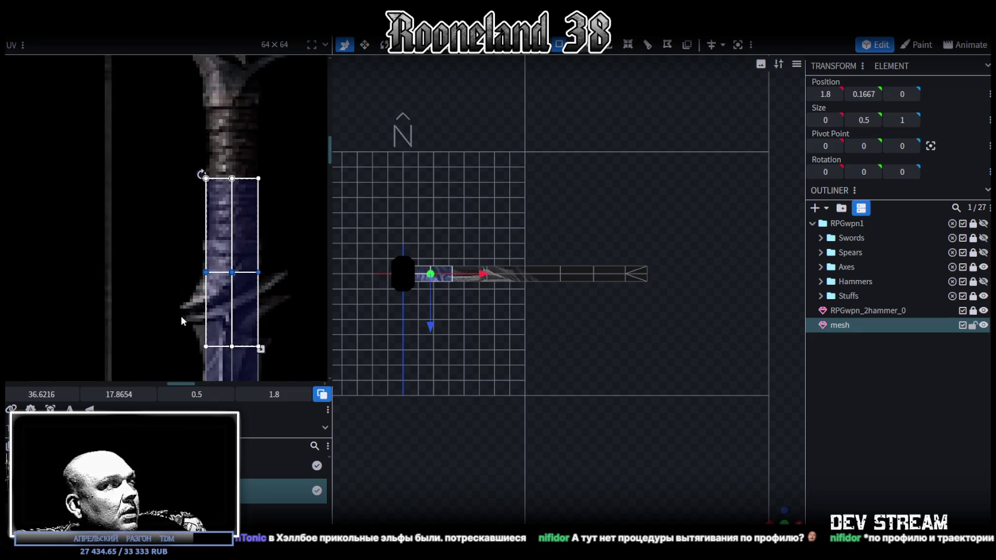
scroll(181, 315, "down", 3)
middle_click_drag(237, 318, 237, 215)
left_click_drag(169, 342, 218, 179)
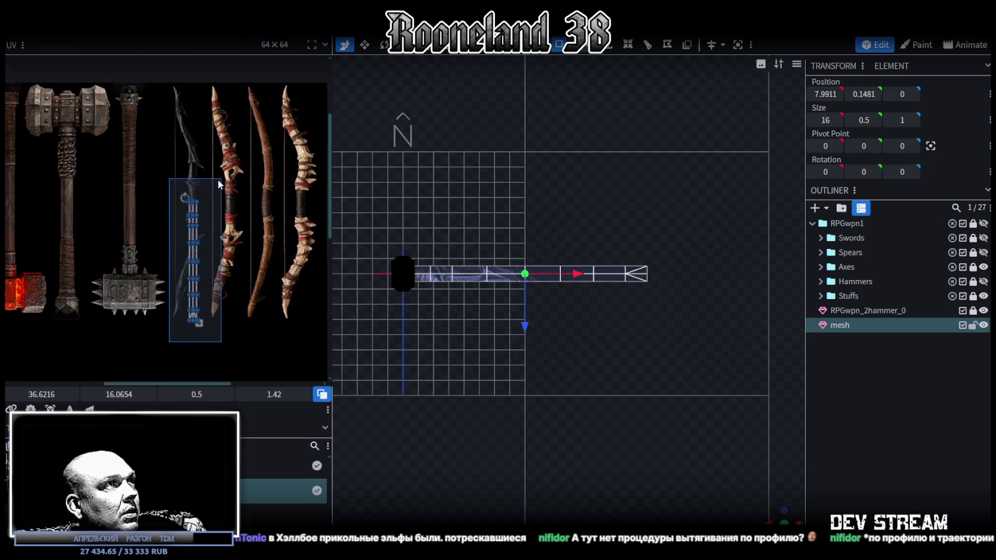
scroll(218, 180, "up", 2)
scroll(205, 260, "up", 2)
left_click_drag(193, 261, 193, 245)
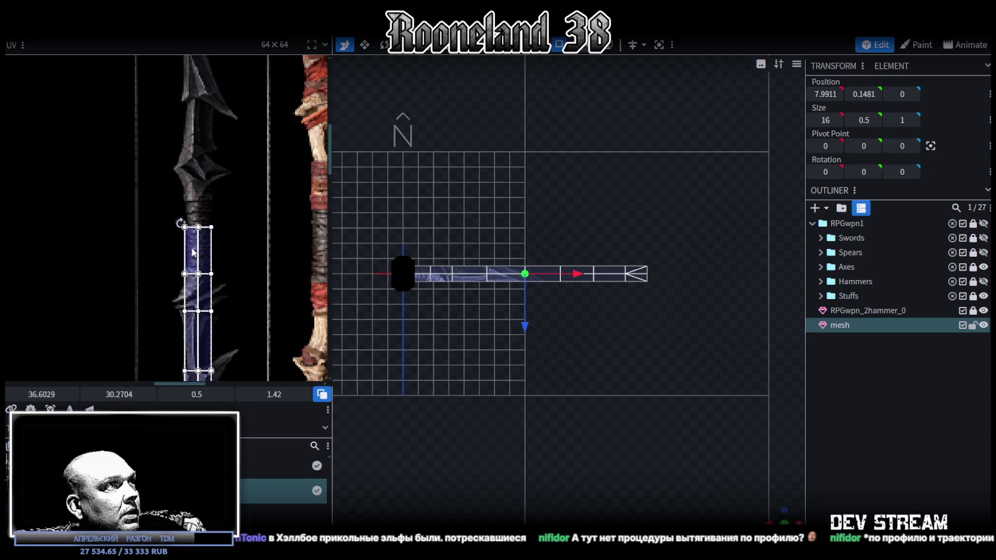
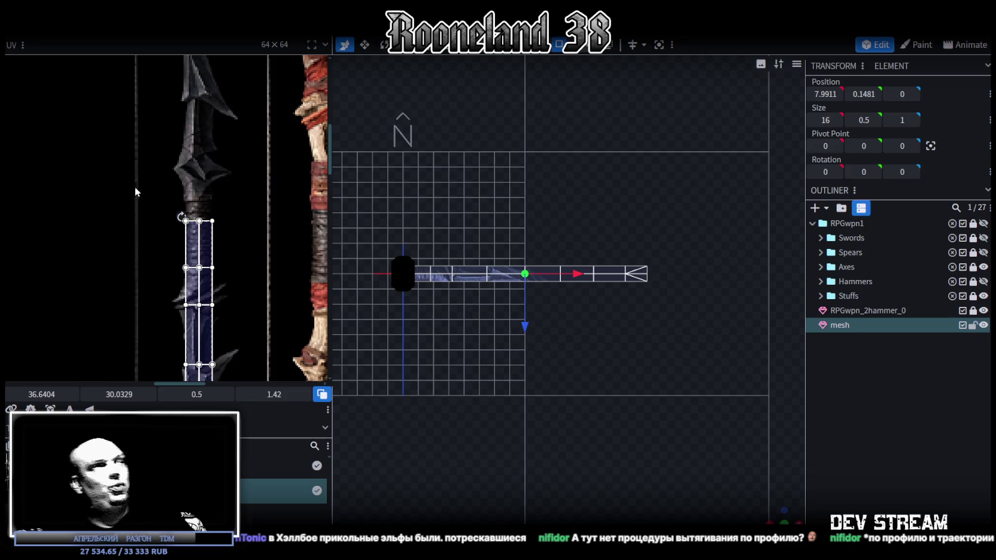
Step: Skew the first blade face's UVs along the curved blade texture and straighten its right edge
scroll(230, 268, "down", 1)
scroll(247, 216, "up", 2, "ctrl")
scroll(167, 203, "up", 2, "ctrl")
left_click_drag(152, 215, 292, 246)
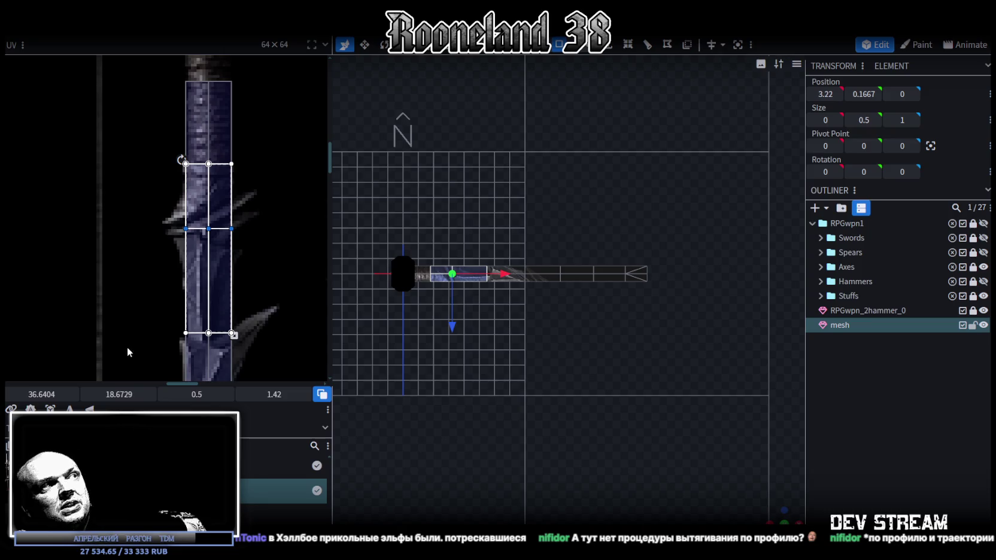
mouse_move(41, 395)
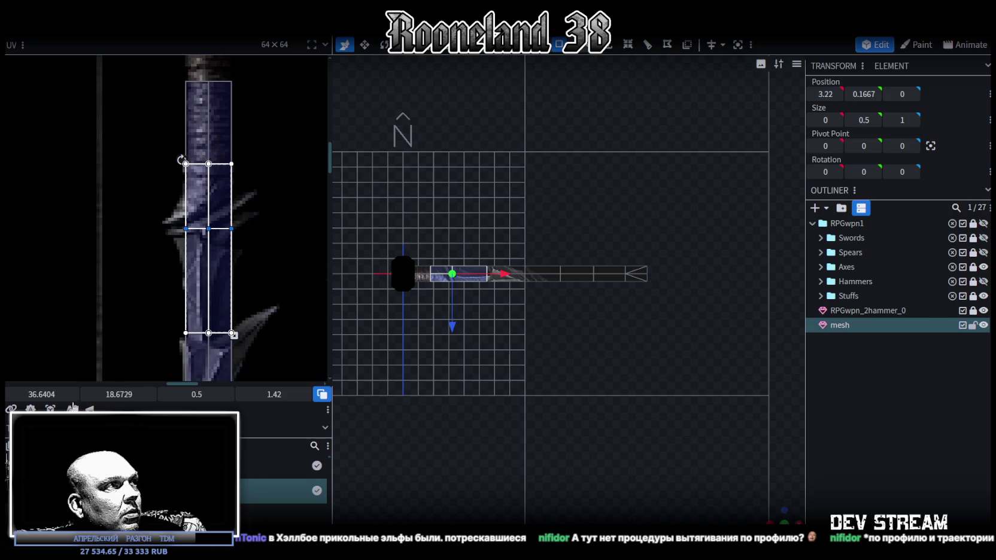
left_click_drag(40, 395, 30, 395)
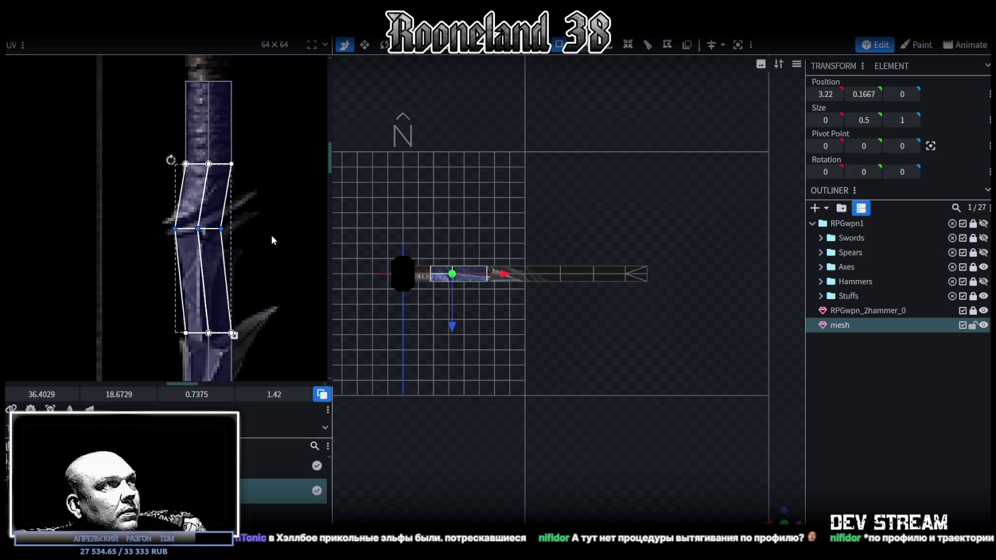
left_click(212, 252)
left_click_drag(31, 394, 42, 394)
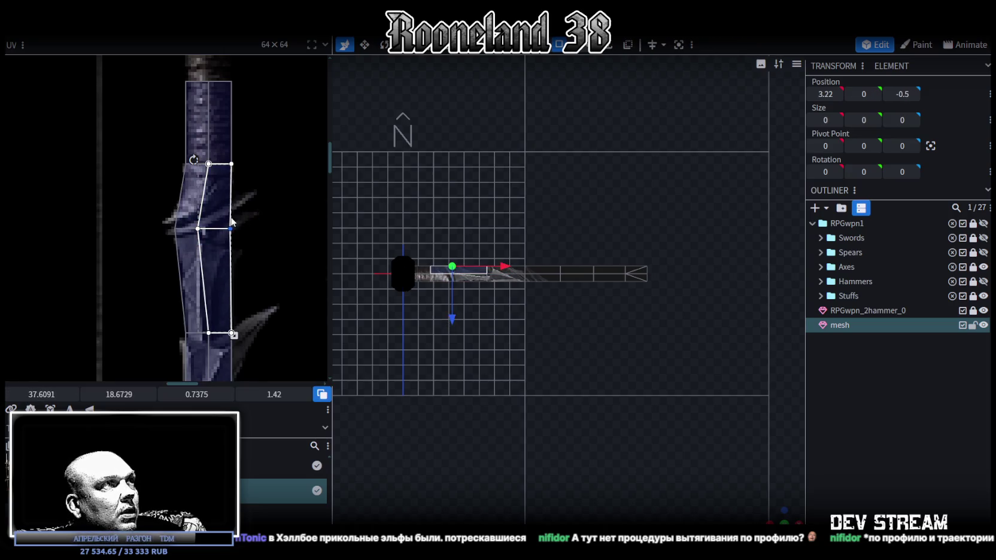
Step: Fit the next blade face's UVs, shifting middle and right vertices onto the blade edge
left_click_drag(302, 271, 139, 234)
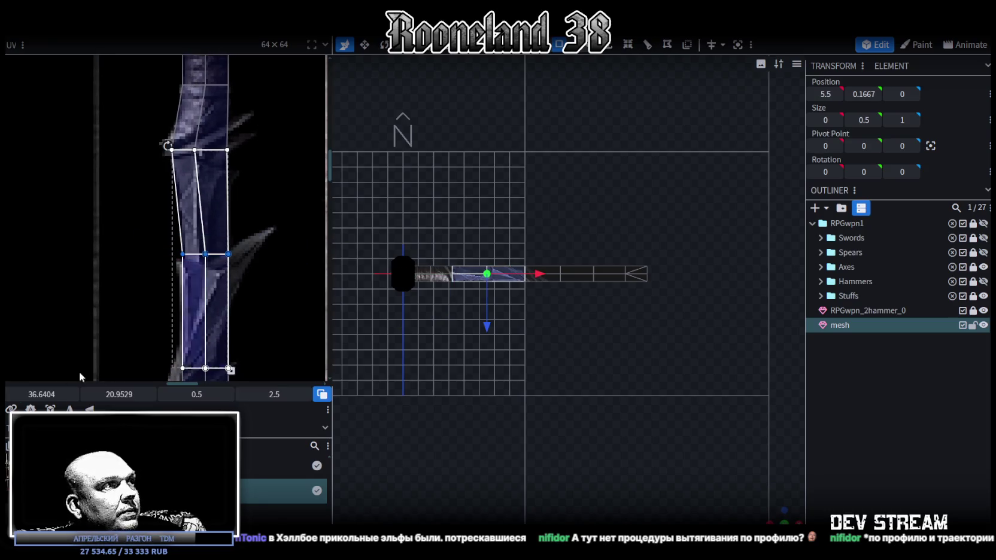
left_click_drag(33, 395, 41, 395)
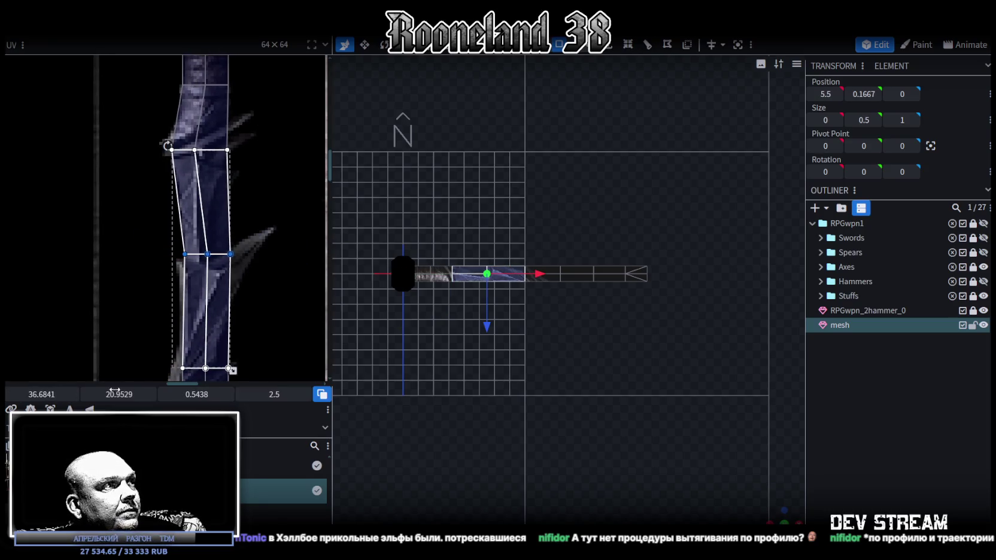
left_click_drag(113, 391, 129, 395)
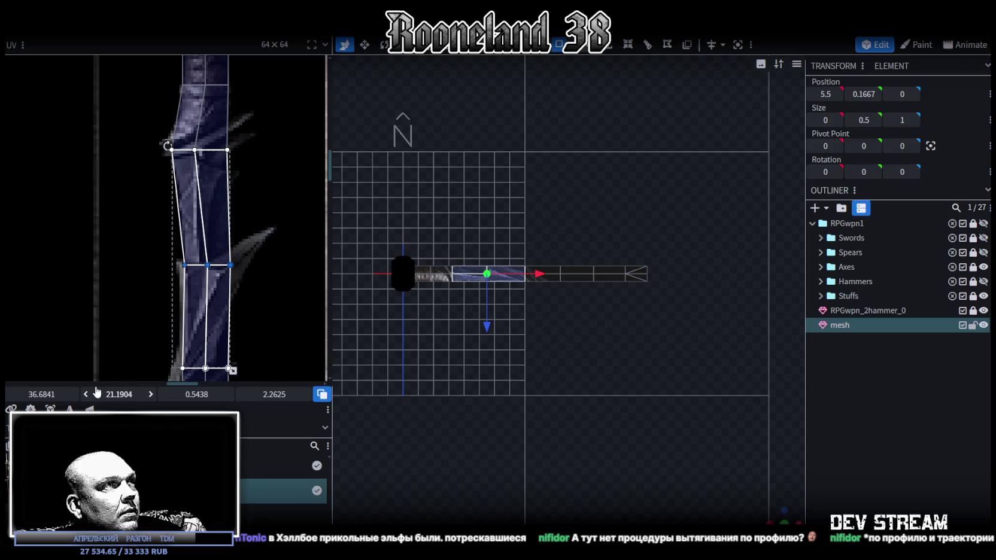
left_click(230, 264)
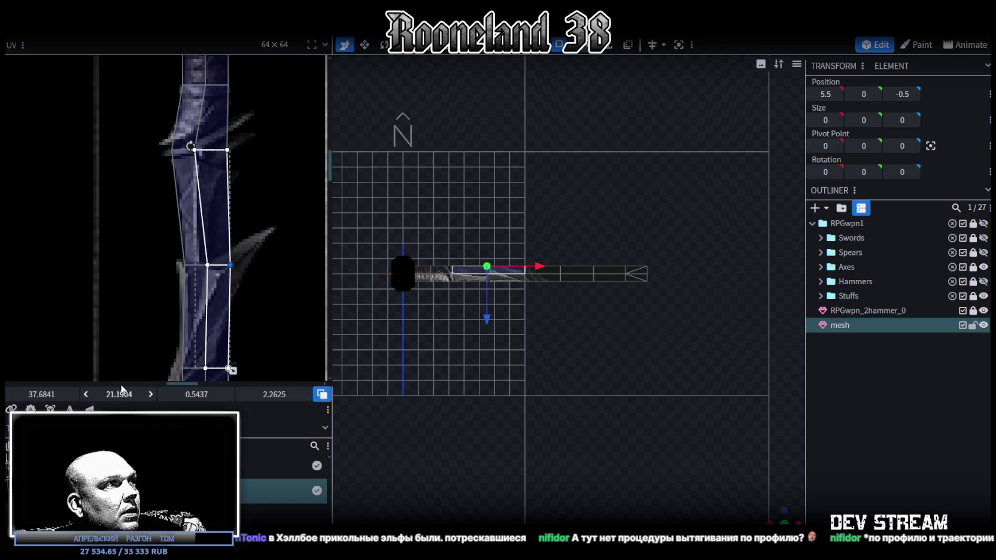
left_click_drag(42, 395, 35, 394)
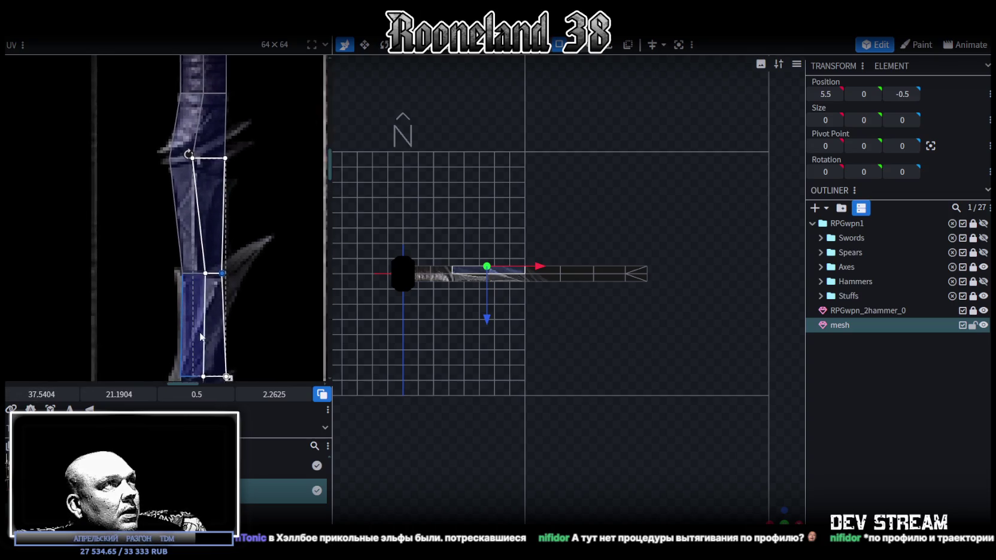
Step: Slide the UV vertices of the upper face and a neighbouring blade face left
left_click(216, 207)
left_click_drag(42, 394, 42, 387)
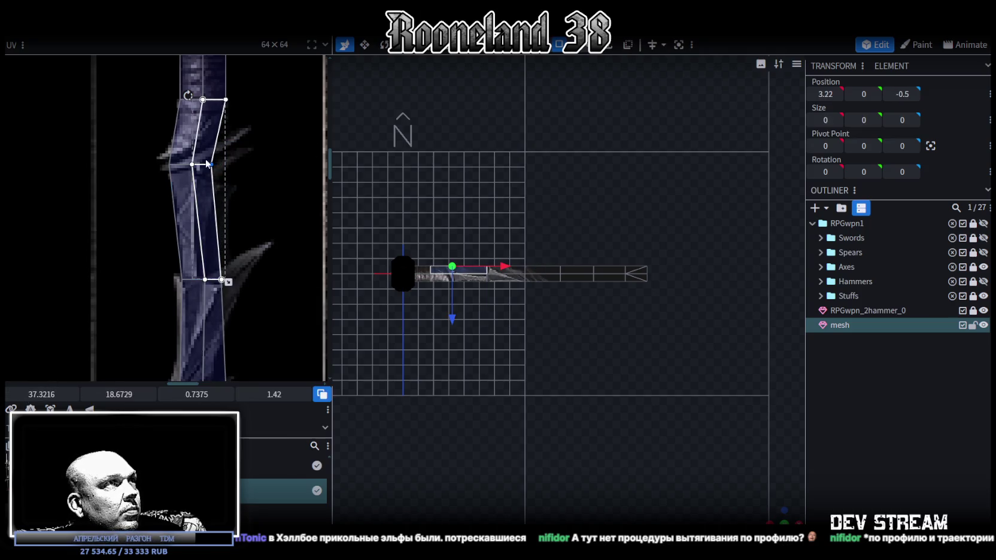
scroll(241, 282, "down", 5)
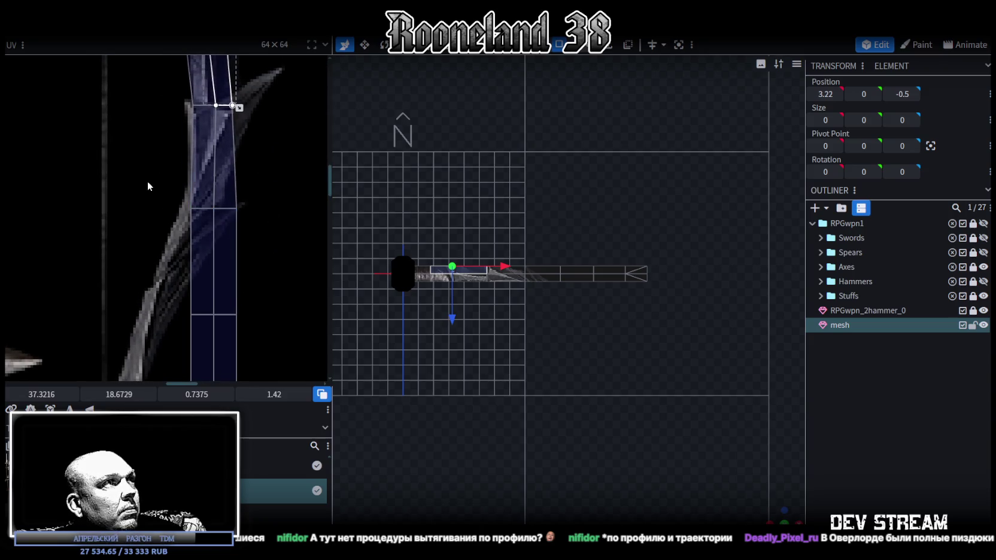
left_click_drag(147, 182, 279, 231)
left_click_drag(48, 394, 42, 395)
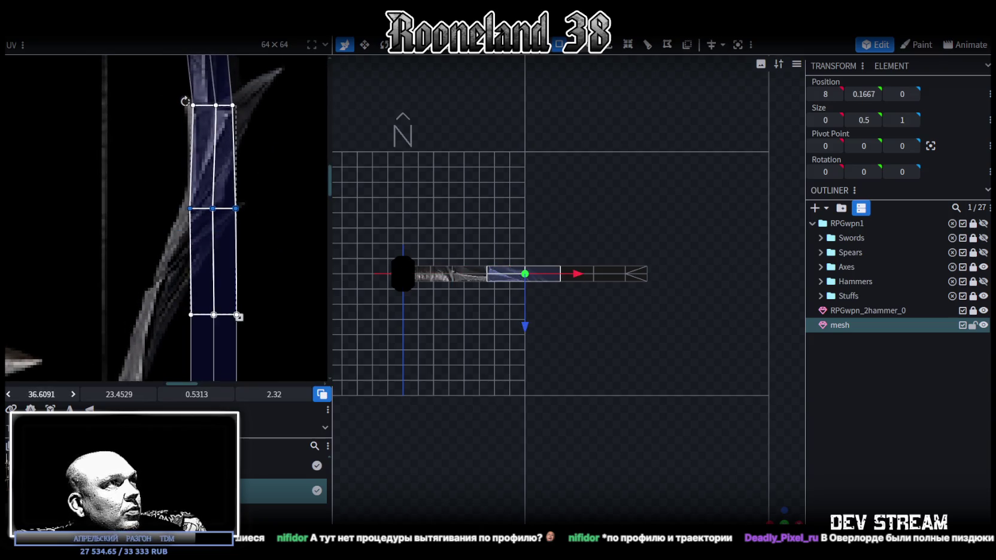
Step: Align the left, right and adjacent UV strips of a blade face to the texture
left_click(197, 198)
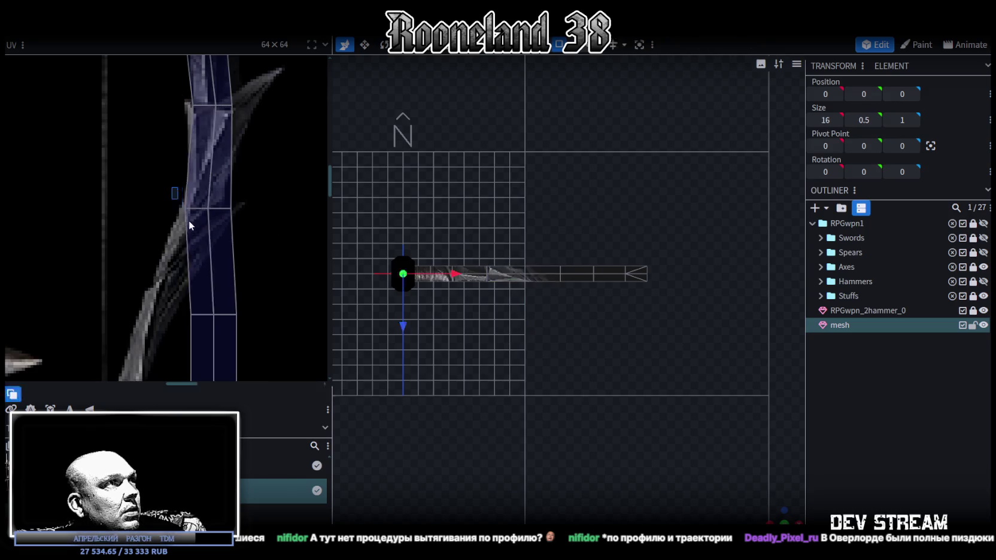
left_click_drag(186, 209, 186, 201)
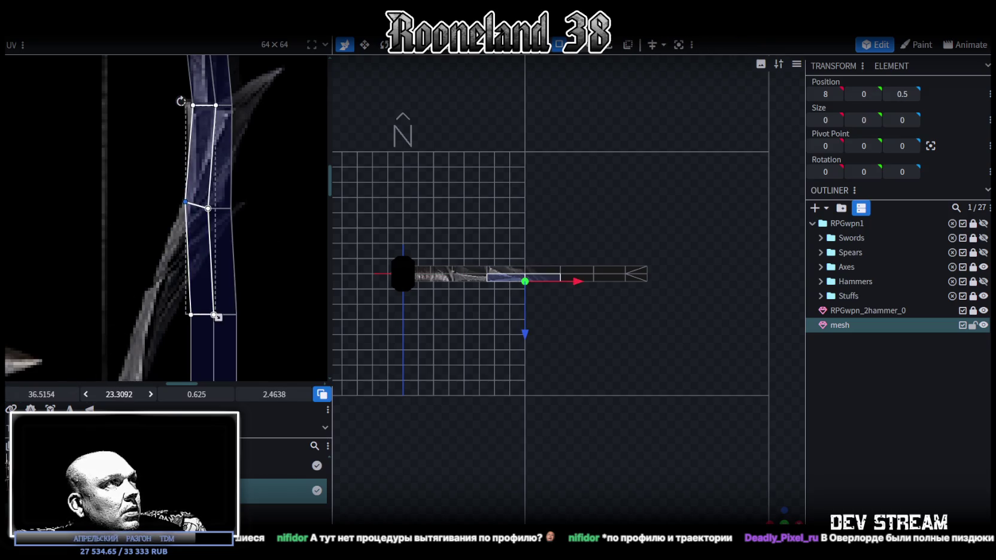
left_click(224, 252)
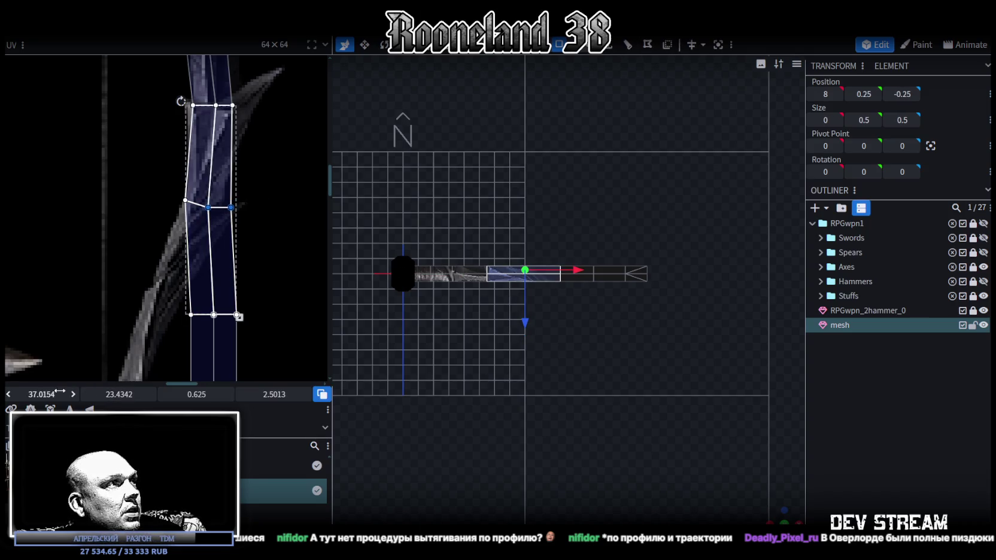
left_click_drag(42, 394, 36, 394)
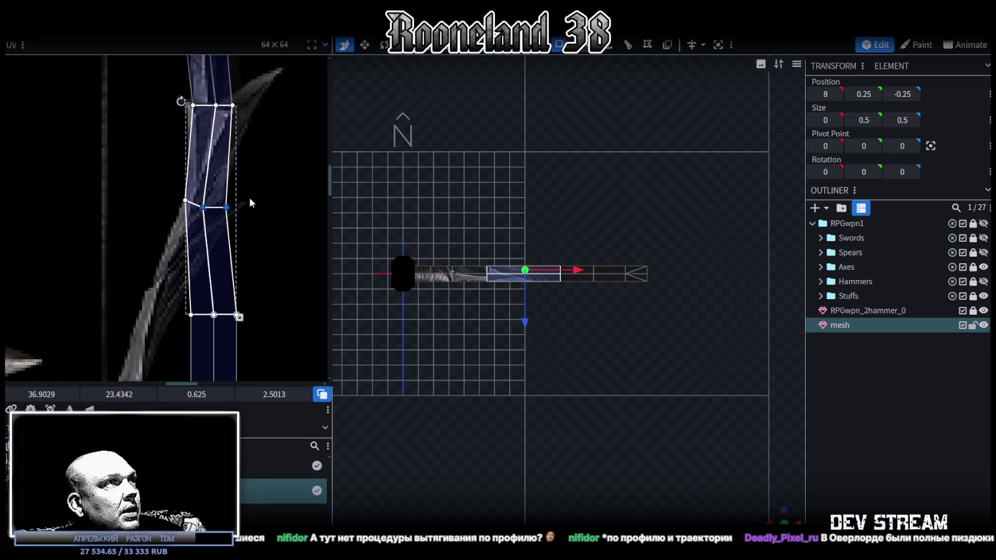
left_click(216, 251)
left_click_drag(41, 394, 27, 394)
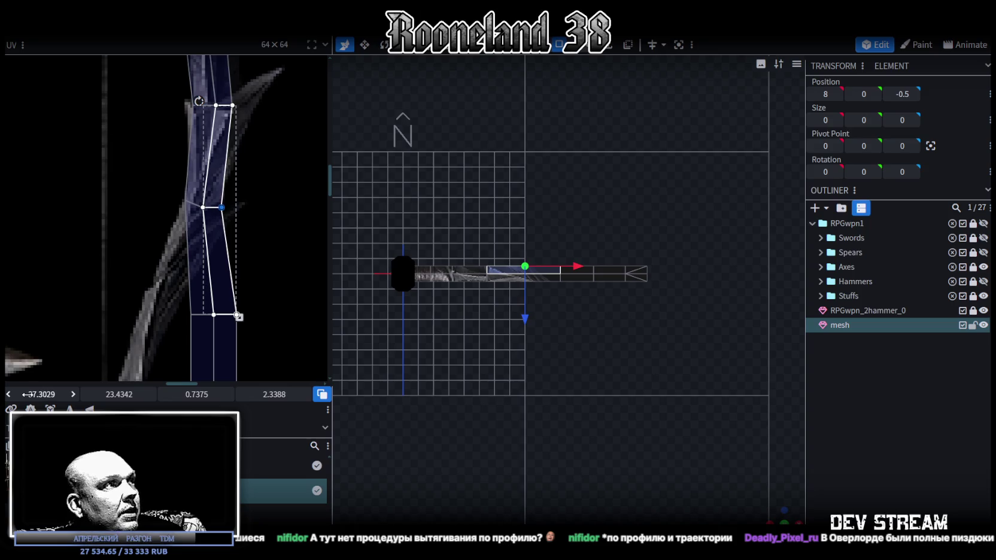
left_click_drag(119, 395, 128, 395)
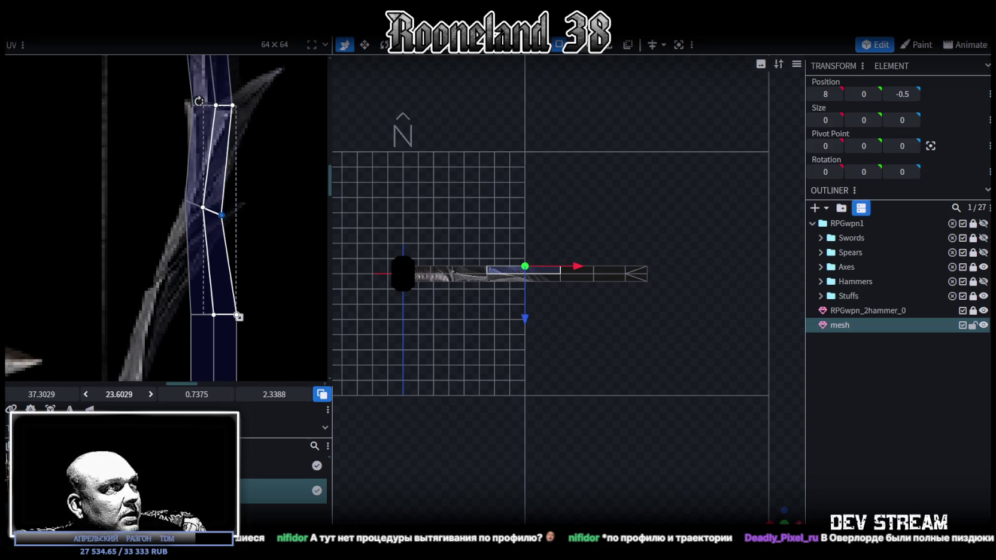
Step: Lower the top edge of the hilt-end blade face so its UV is 1.2938 tall
middle_click_drag(288, 334, 302, 261)
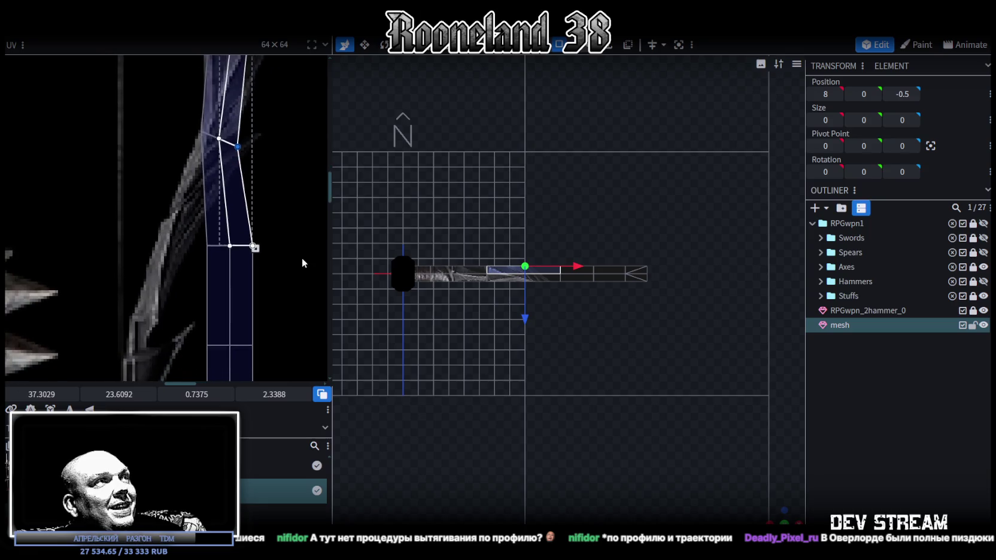
left_click(277, 245)
scroll(251, 289, "down", 3)
middle_click_drag(252, 291, 237, 265)
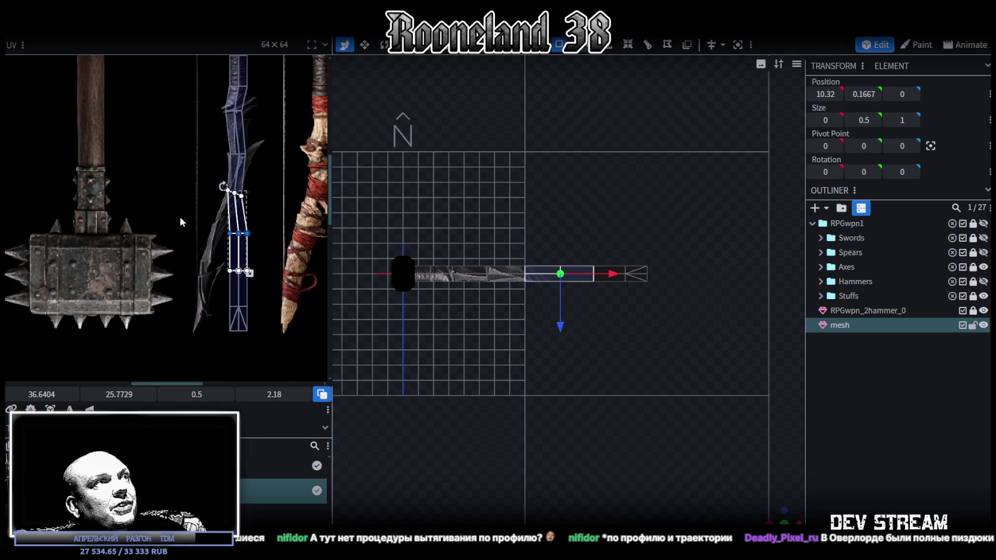
scroll(249, 104, "up", 3)
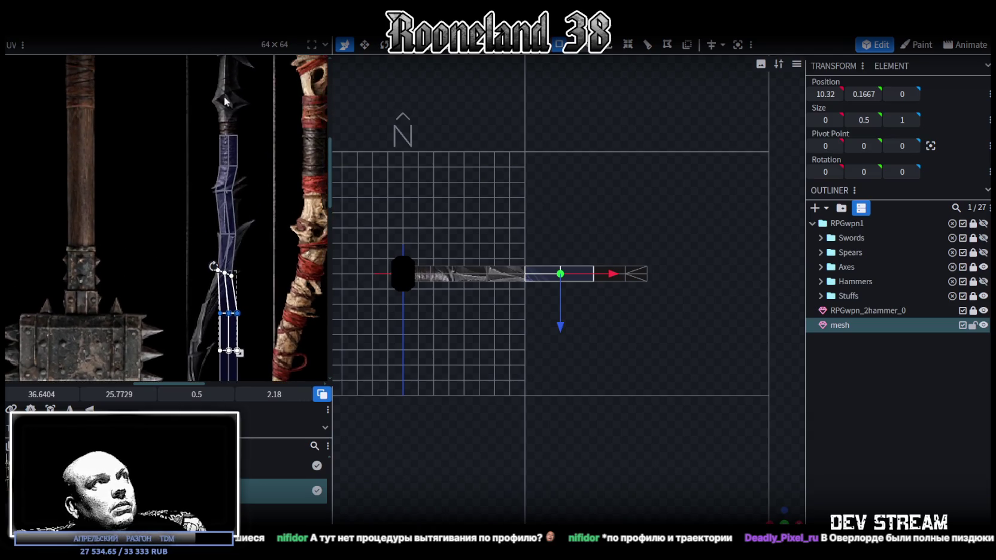
left_click_drag(212, 127, 257, 144)
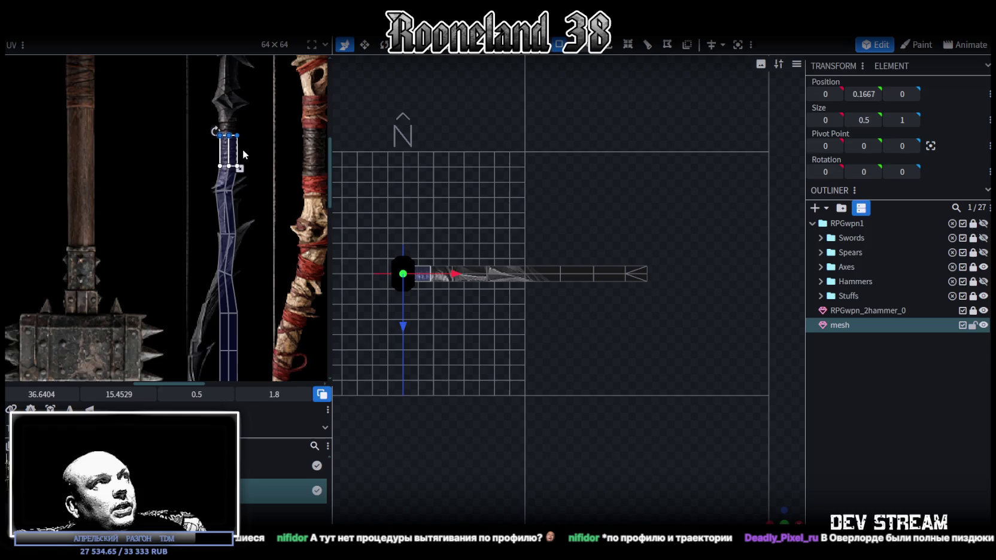
scroll(235, 129, "up", 3)
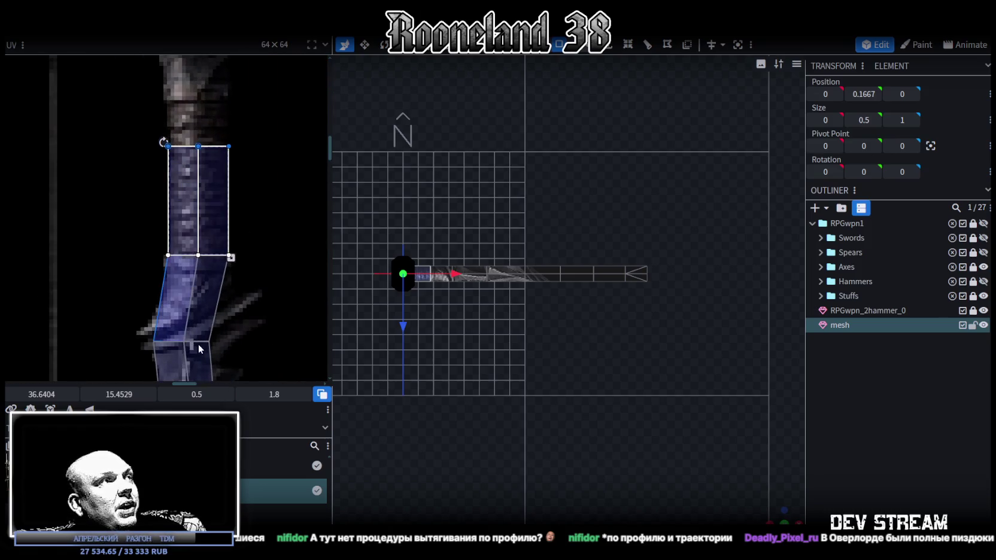
left_click_drag(119, 395, 130, 395)
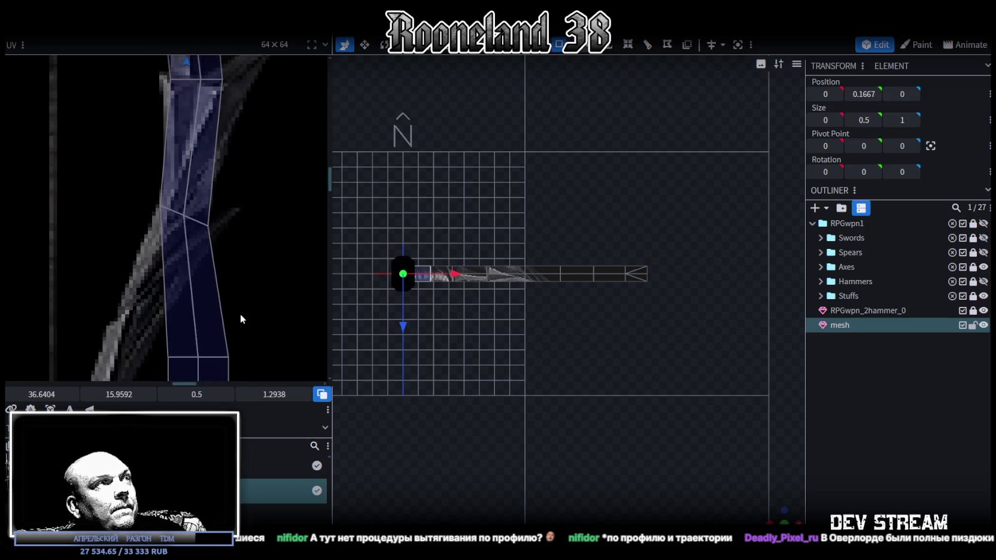
scroll(240, 314, "down", 2)
scroll(260, 257, "down", 1)
left_click(230, 257)
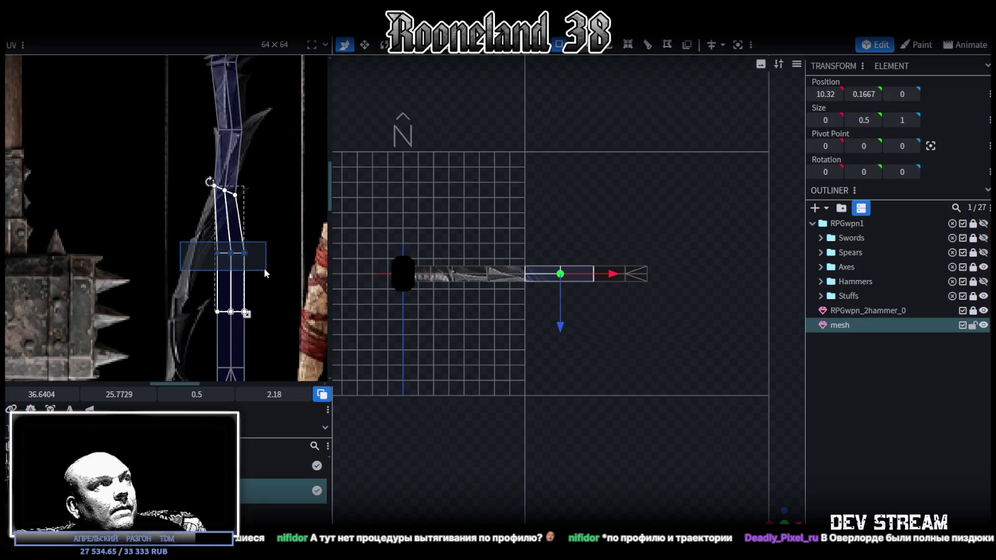
Step: Skew the upper part of the current blade face's UV left along the blade
scroll(264, 268, "down", 2)
scroll(254, 290, "down", 1)
scroll(235, 273, "up", 2)
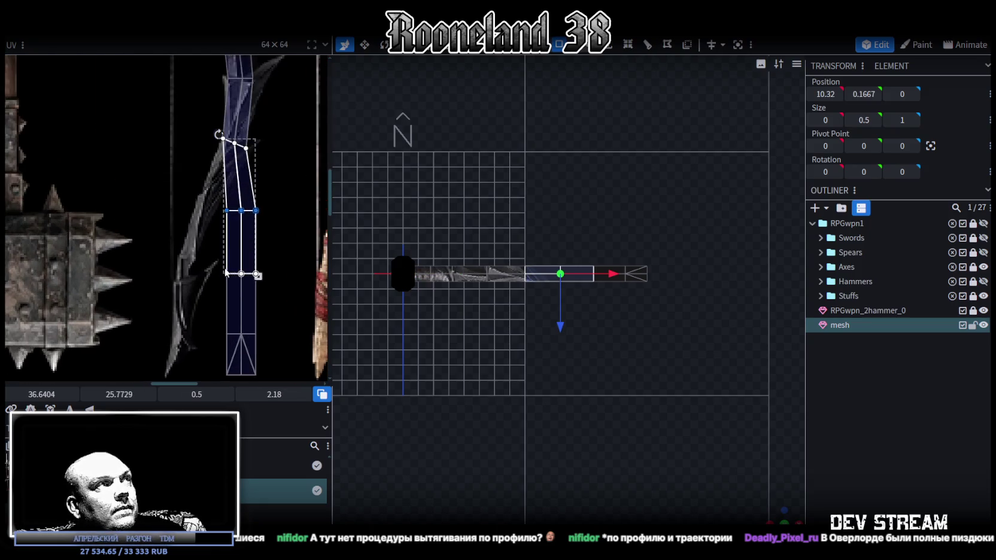
scroll(222, 269, "up", 1)
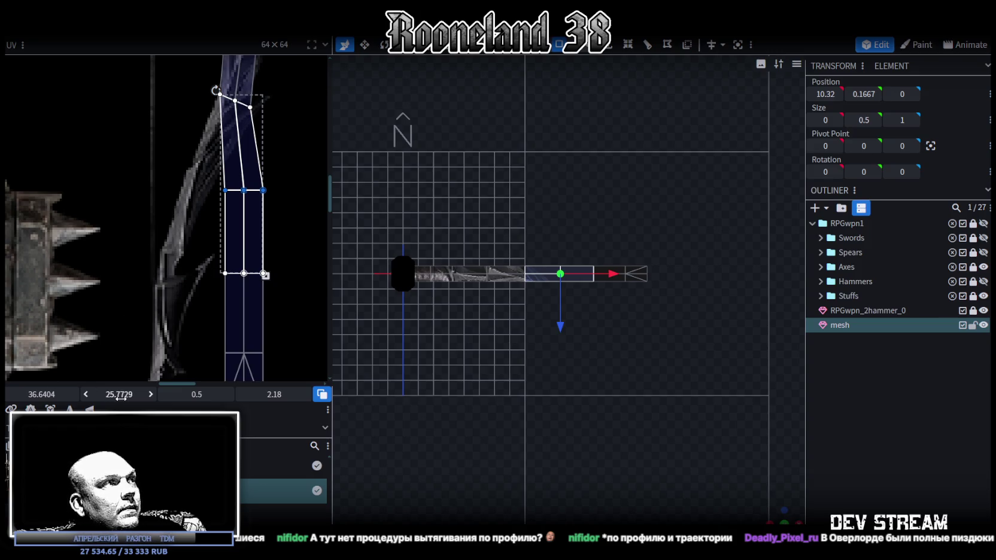
left_click_drag(40, 396, 24, 397)
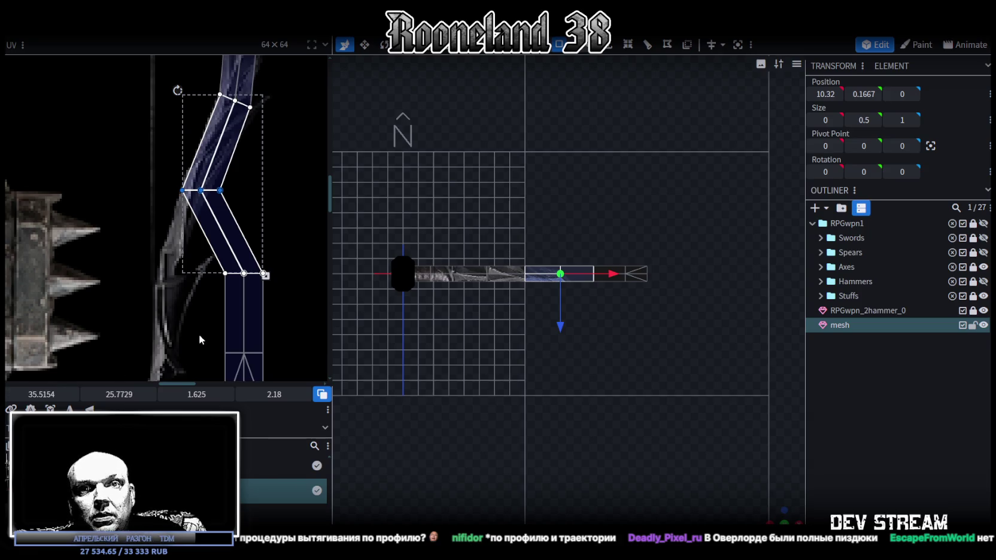
scroll(174, 208, "up", 2)
scroll(174, 208, "down", 2)
scroll(241, 286, "up", 1)
scroll(241, 286, "up", 1)
Step: Skew the next blade face down leftward and lower and shift its middle UV vertices
middle_click_drag(240, 287, 210, 210)
left_click(263, 240)
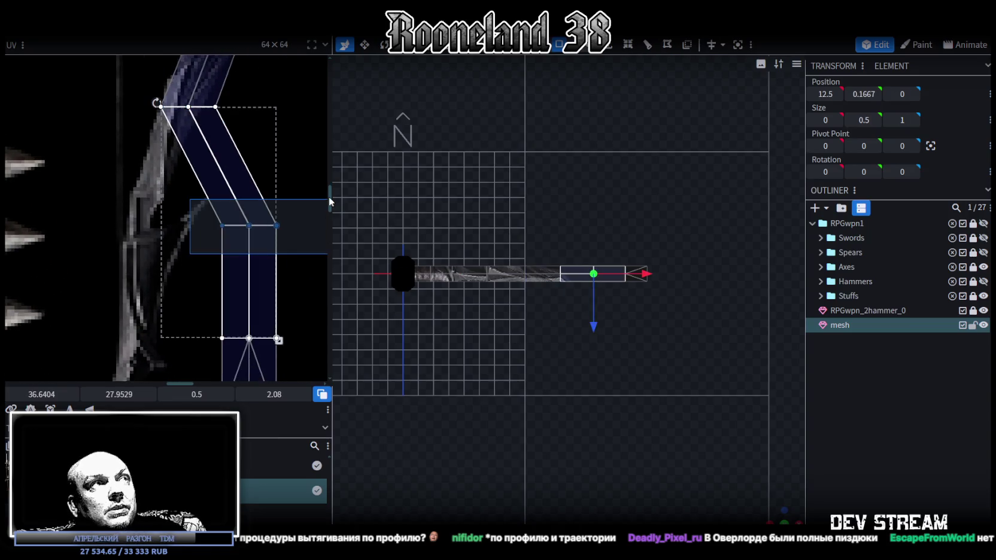
left_click_drag(40, 395, 27, 395)
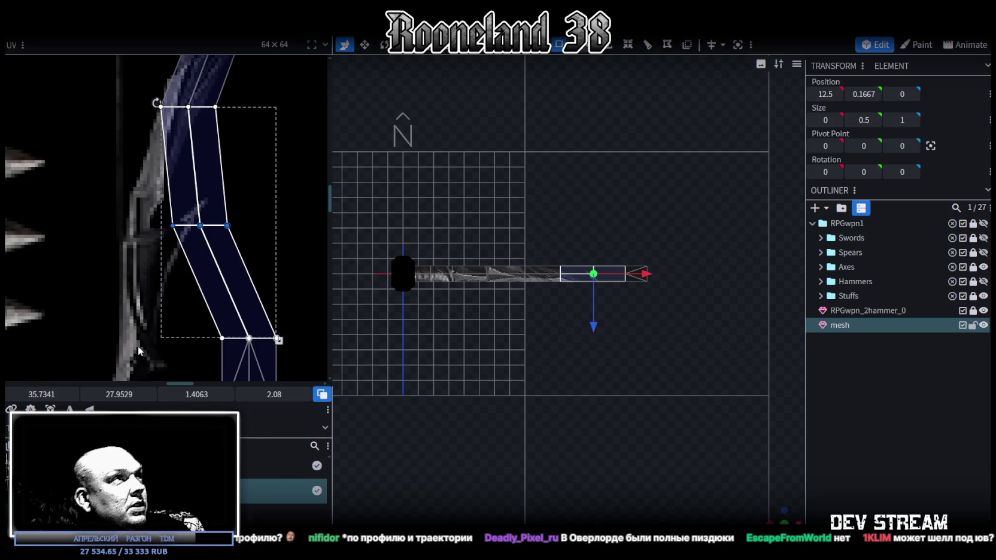
left_click_drag(26, 389, 14, 390)
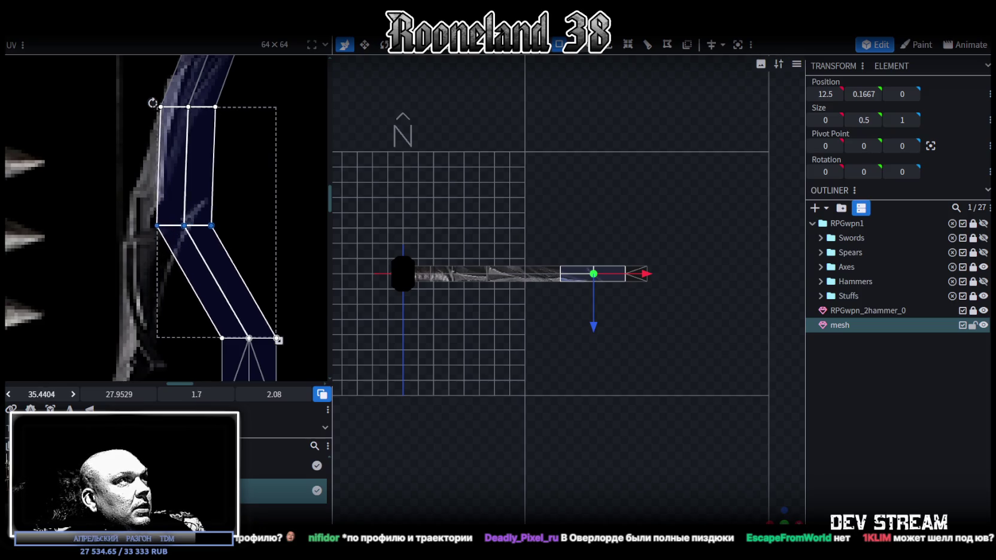
left_click_drag(14, 393, 10, 394)
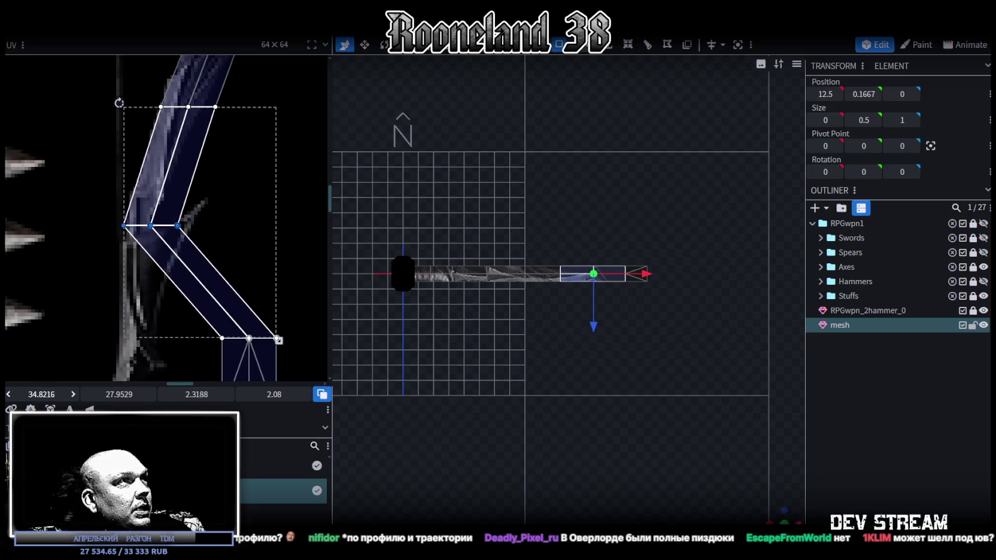
left_click_drag(119, 394, 143, 378)
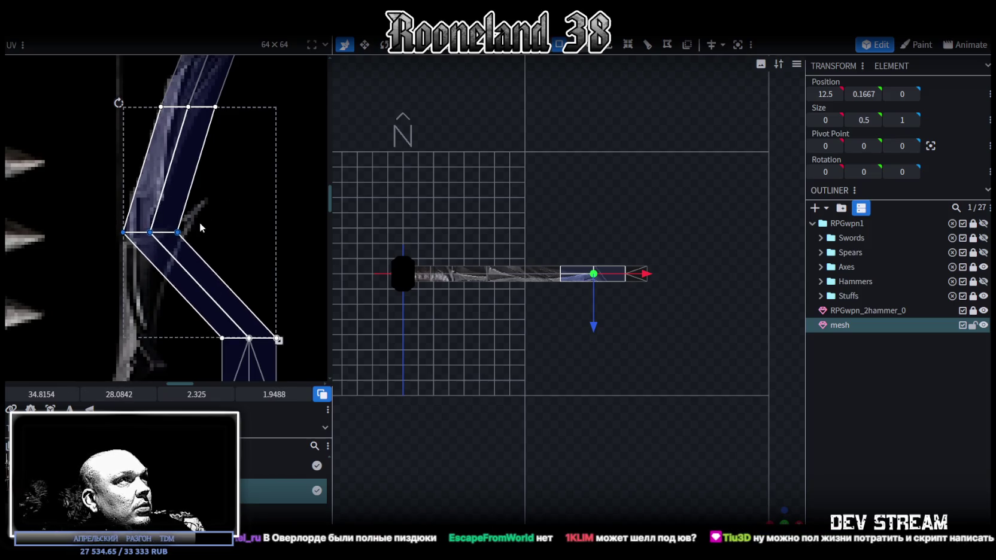
left_click(203, 253)
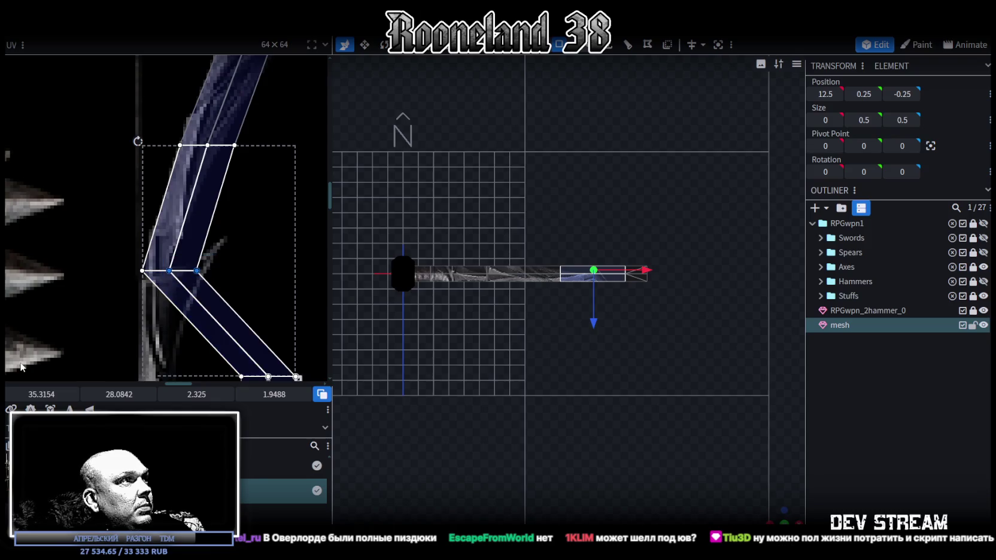
left_click_drag(40, 396, 33, 397)
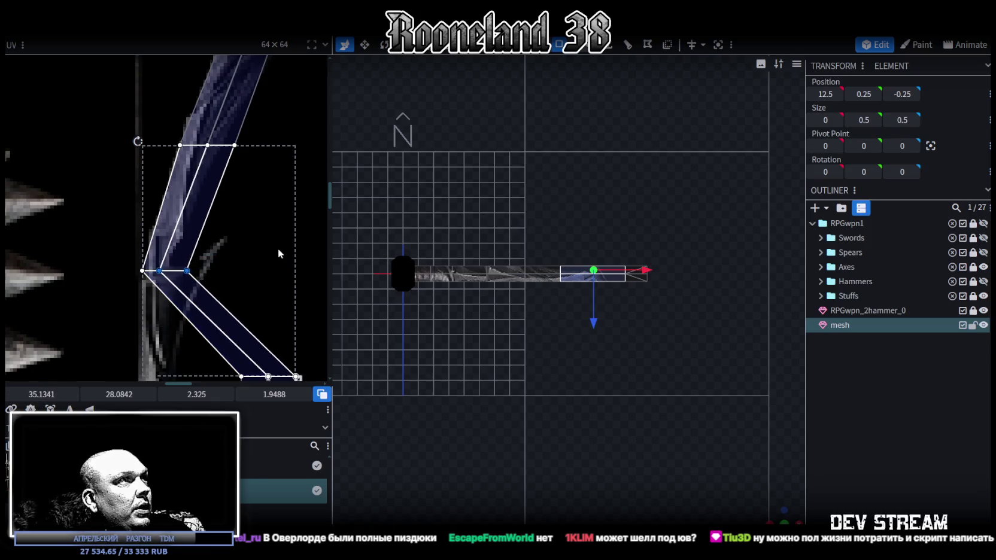
left_click(221, 258)
left_click_drag(39, 393, 30, 394)
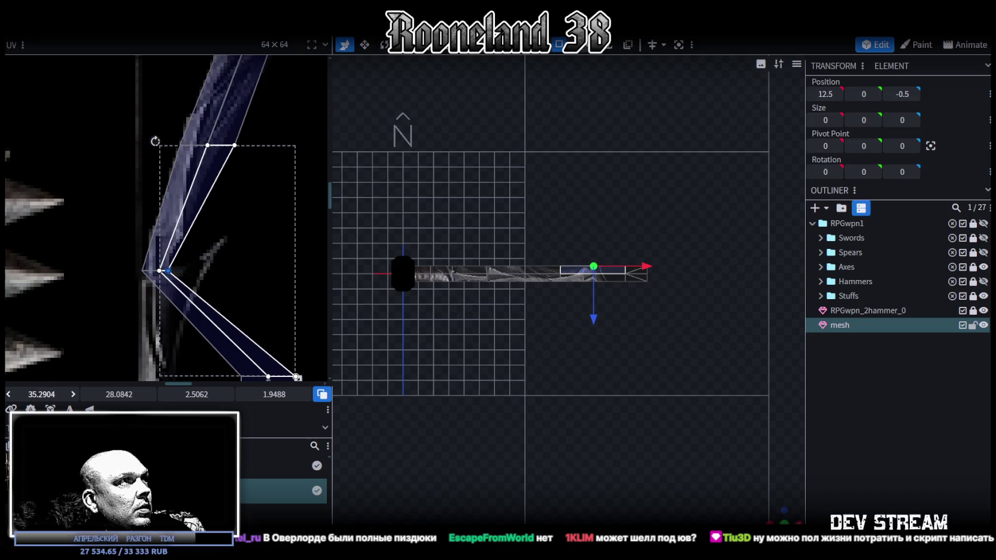
Step: Select the diagonal strip and lower box UVs and skew them to follow the blade
scroll(254, 200, "up", 2)
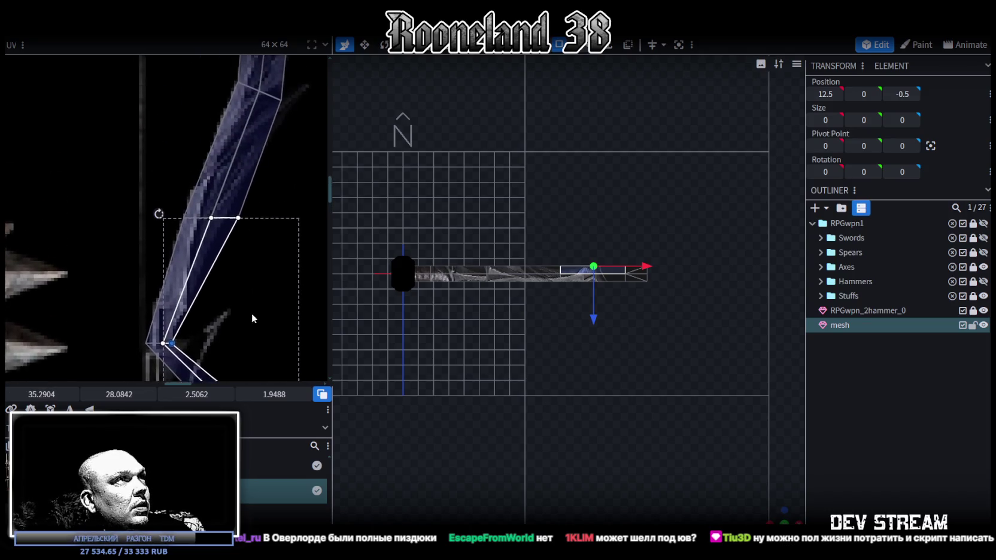
left_click(262, 214)
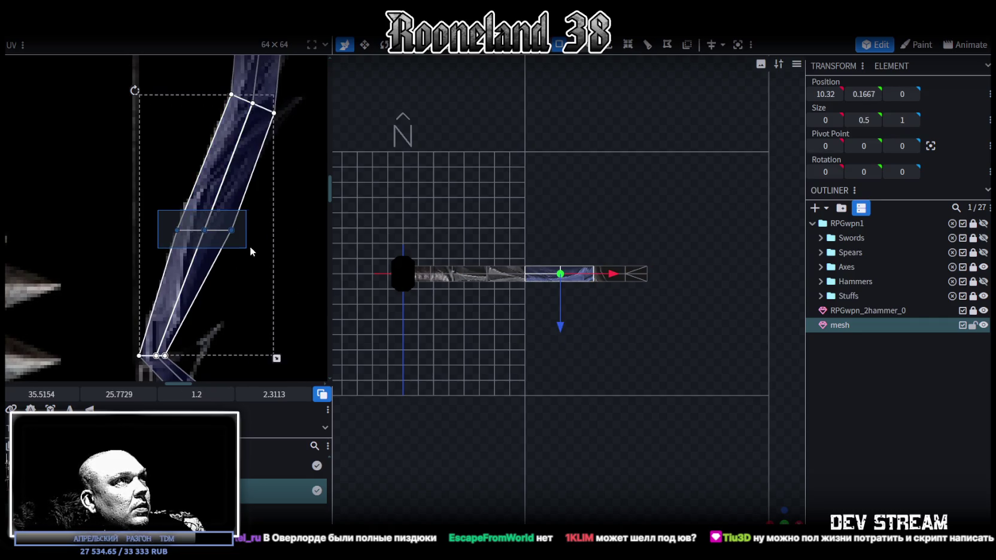
left_click(178, 230)
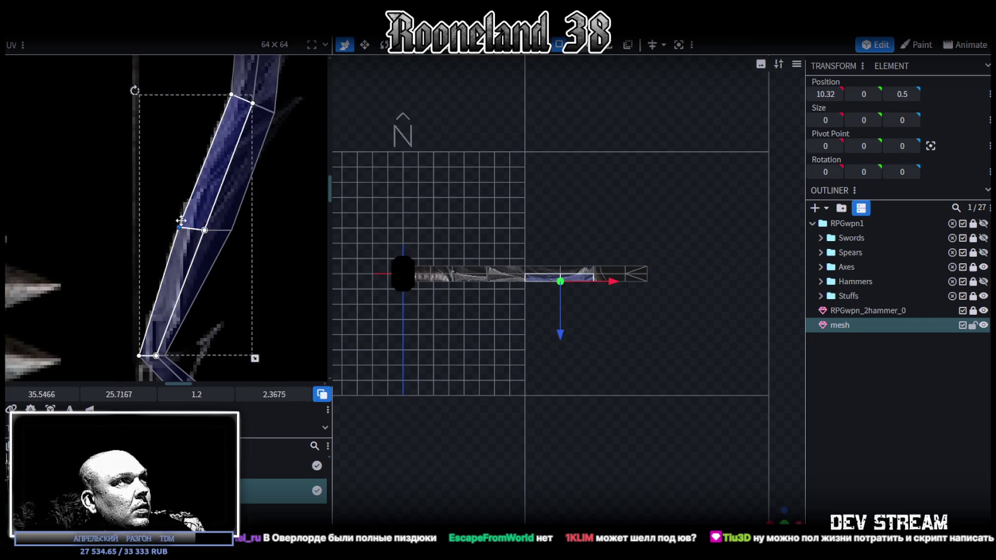
left_click(190, 233)
left_click(192, 235)
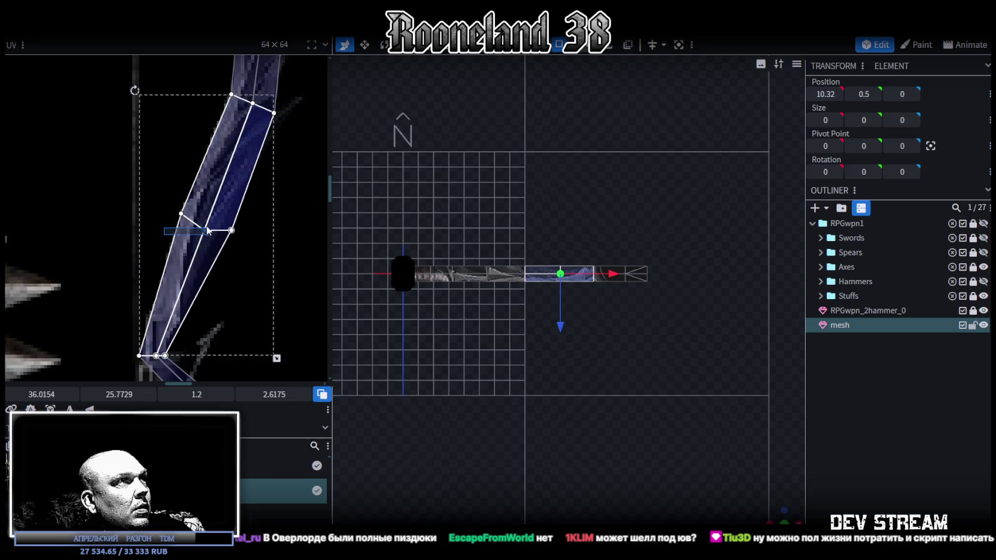
left_click(247, 246)
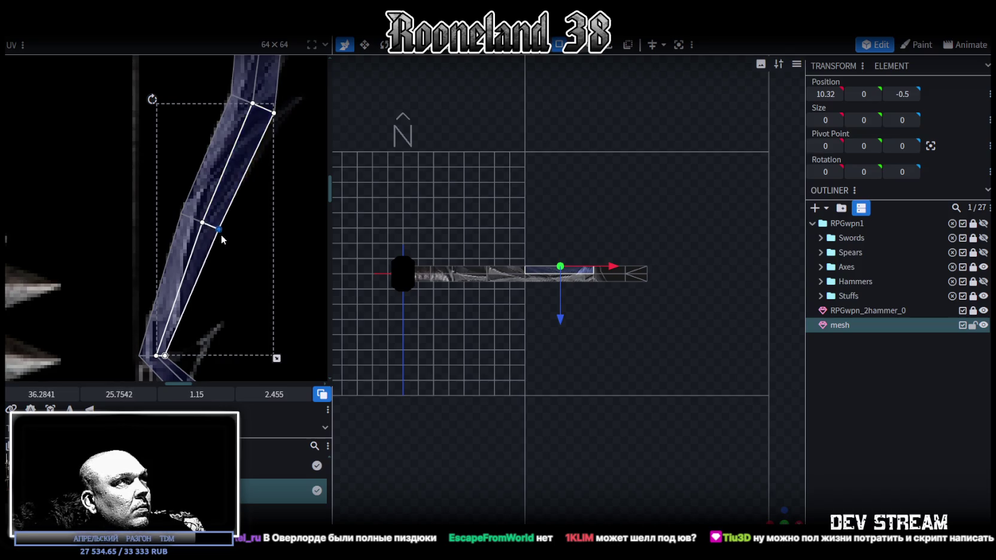
scroll(242, 280, "down", 2)
scroll(222, 132, "down", 2)
scroll(209, 195, "down", 1)
left_click(208, 194)
left_click(263, 239, "shift")
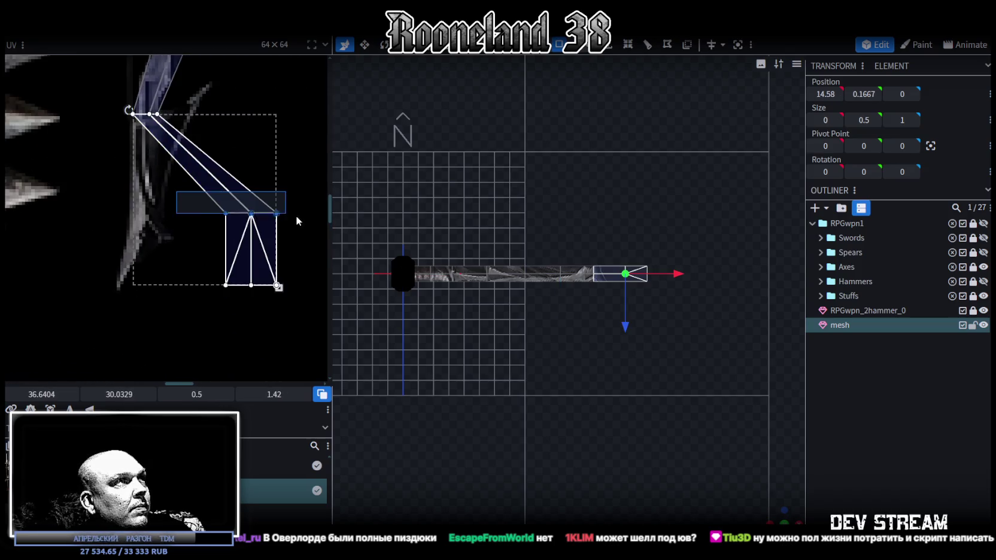
left_click_drag(46, 398, 32, 398)
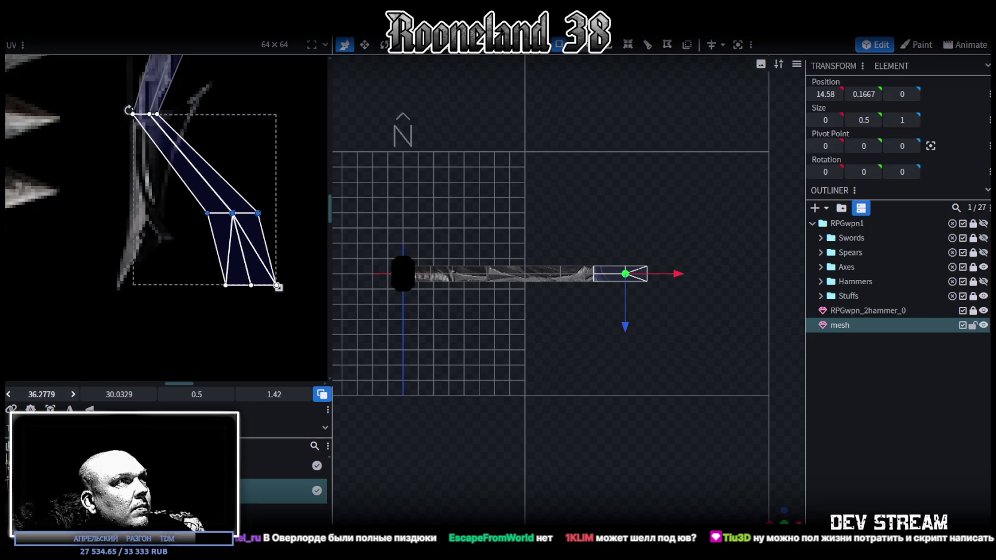
left_click_drag(41, 394, 36, 394)
Step: Move the middle UV vertices and single edge vertices left to match the blade's bend
left_click_drag(199, 196, 155, 235)
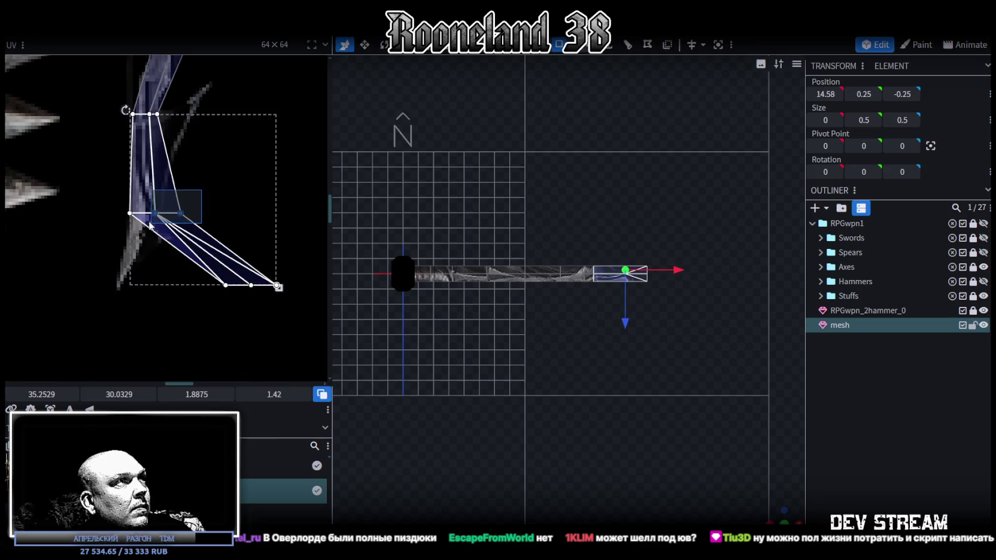
left_click_drag(40, 394, 33, 394)
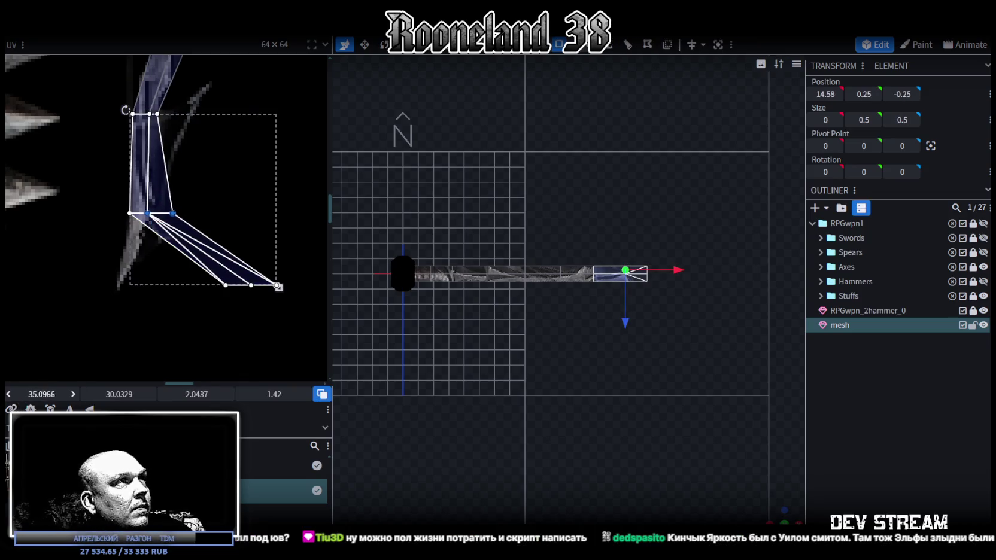
left_click(170, 213)
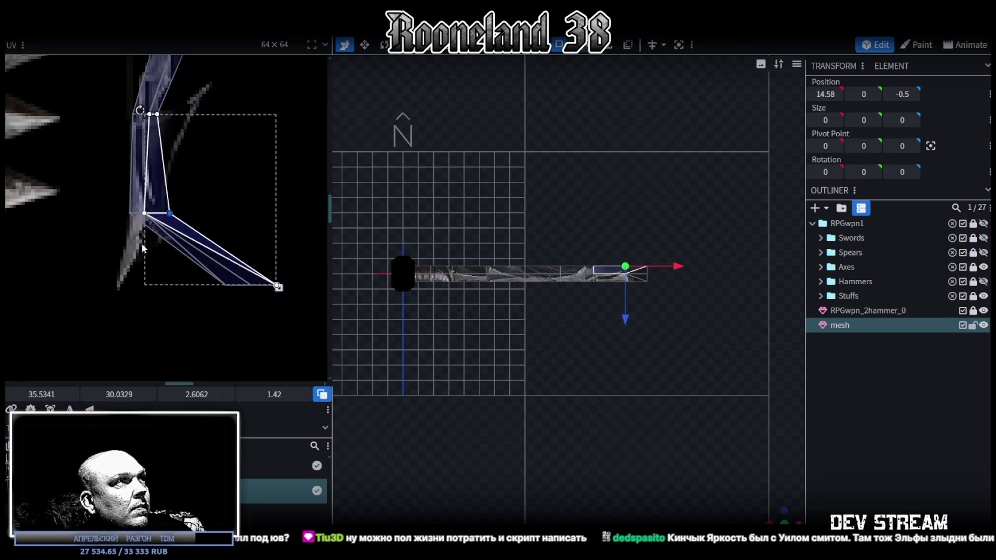
left_click_drag(42, 390, 38, 390)
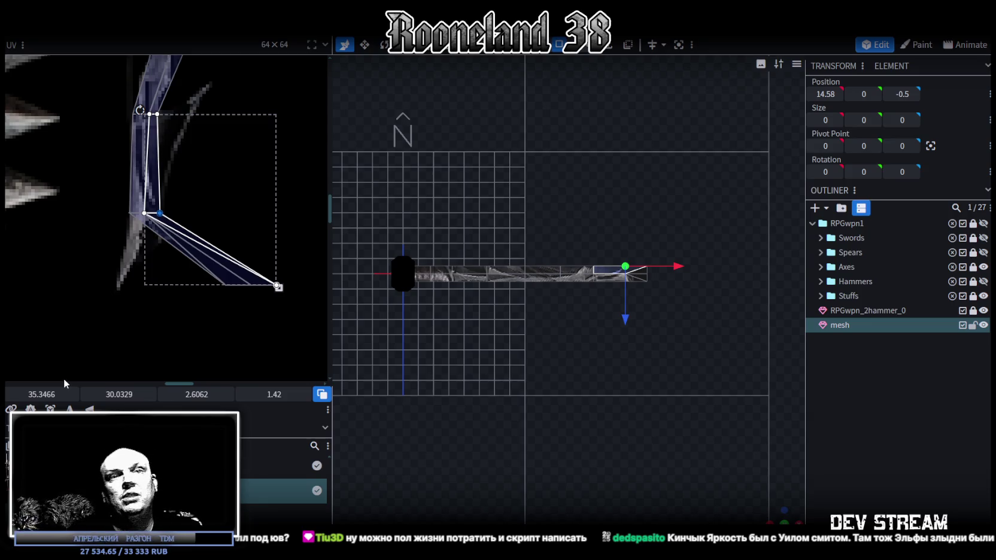
scroll(265, 232, "up", 3)
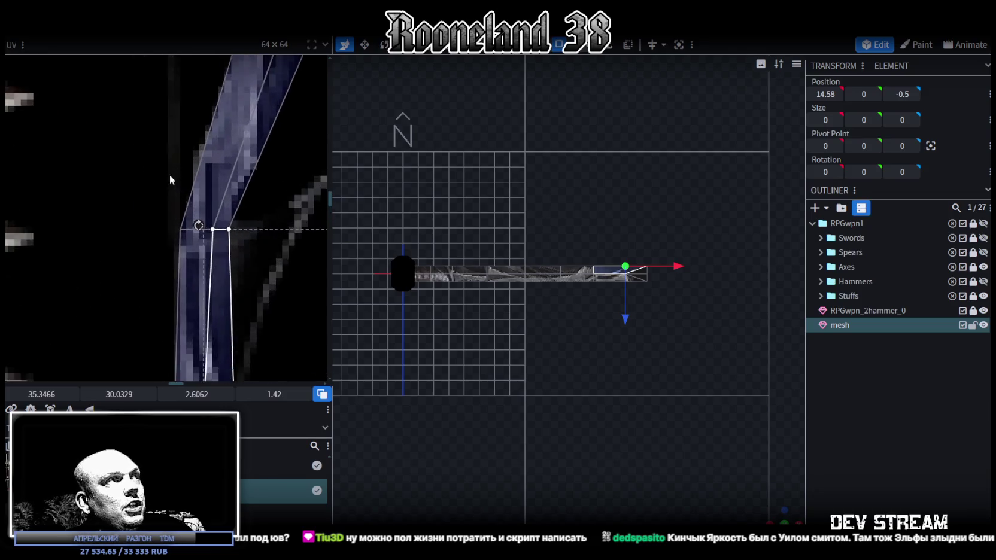
left_click_drag(182, 159, 220, 230)
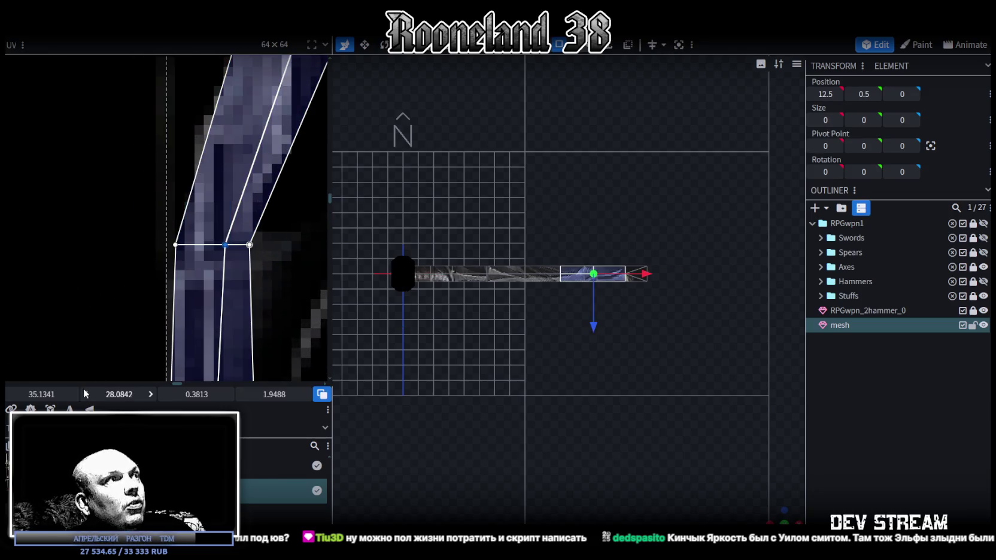
left_click_drag(214, 239, 201, 238)
Step: Widen the tip face UV, then shift its bottom vertices left to narrow it onto the spike
scroll(200, 238, "down", 3)
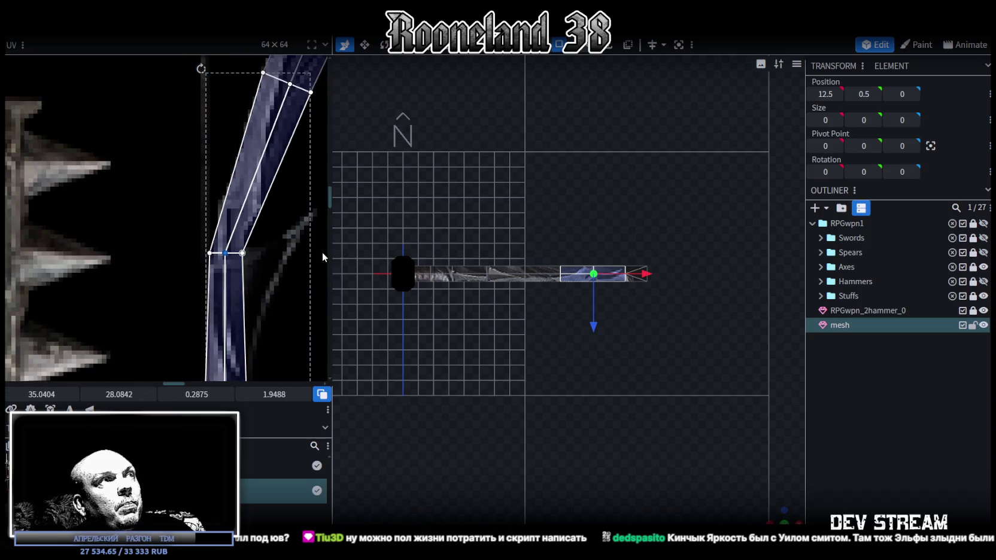
scroll(310, 264, "down", 3)
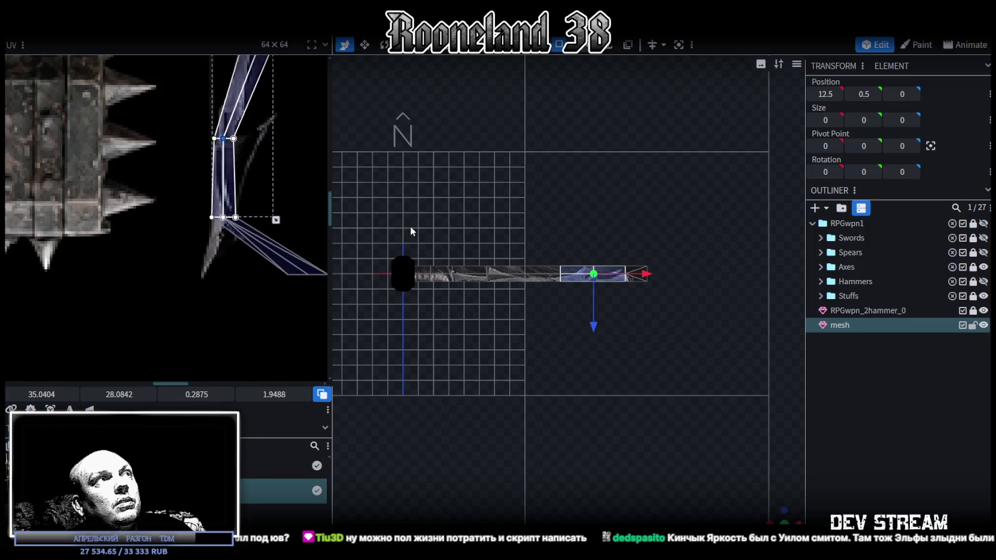
scroll(252, 227, "up", 3)
scroll(180, 252, "up", 2)
left_click_drag(207, 277, 276, 263)
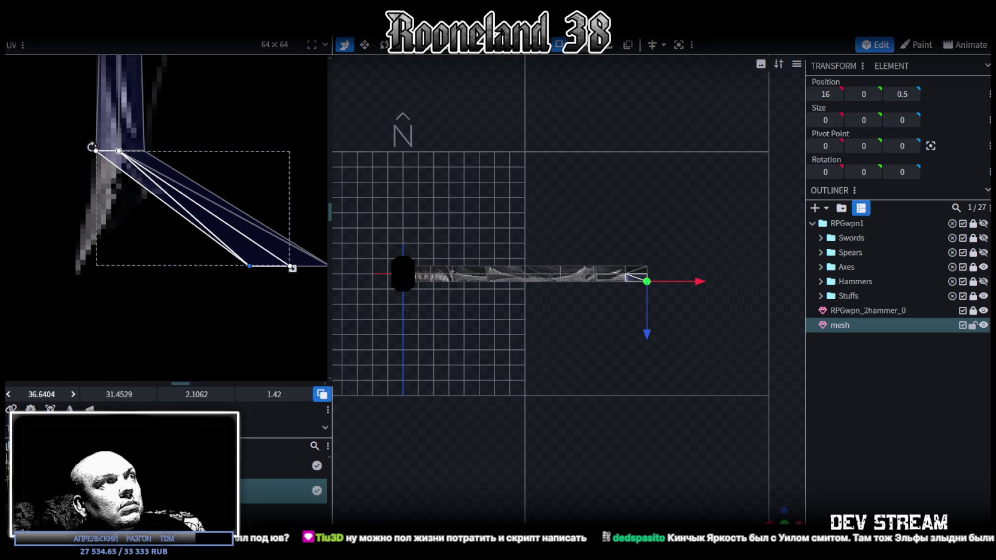
left_click_drag(41, 394, 24, 394)
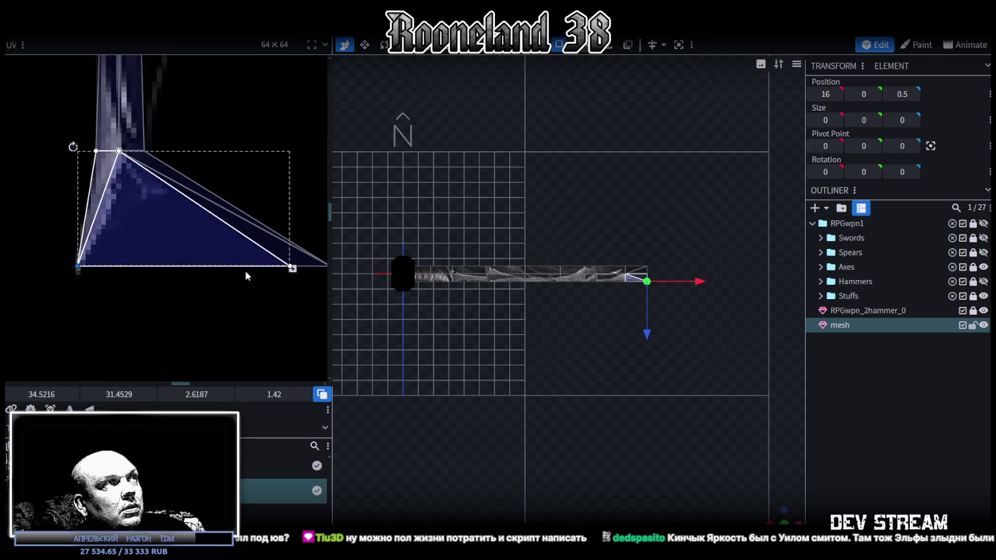
left_click_drag(218, 247, 326, 309)
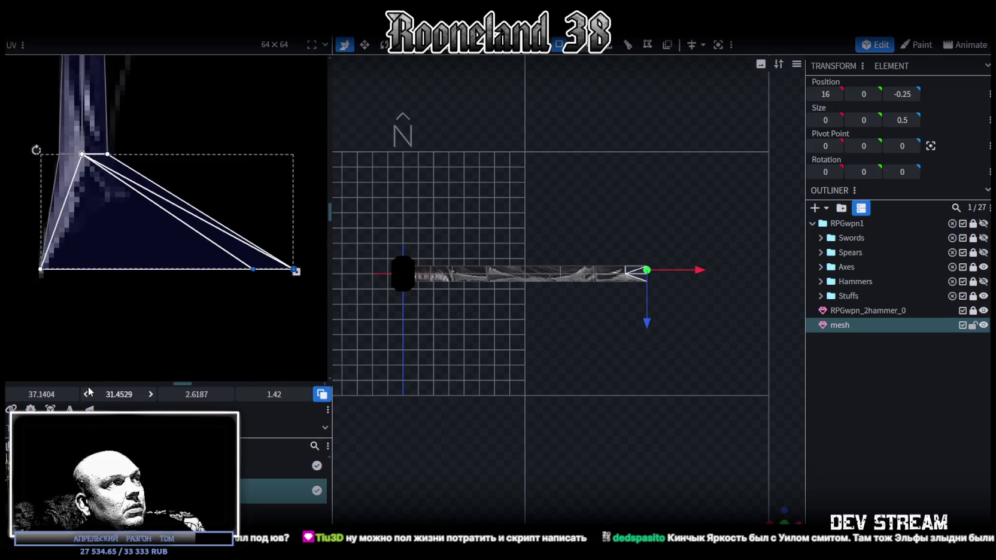
left_click_drag(42, 394, 24, 394)
left_click_drag(196, 394, 177, 394)
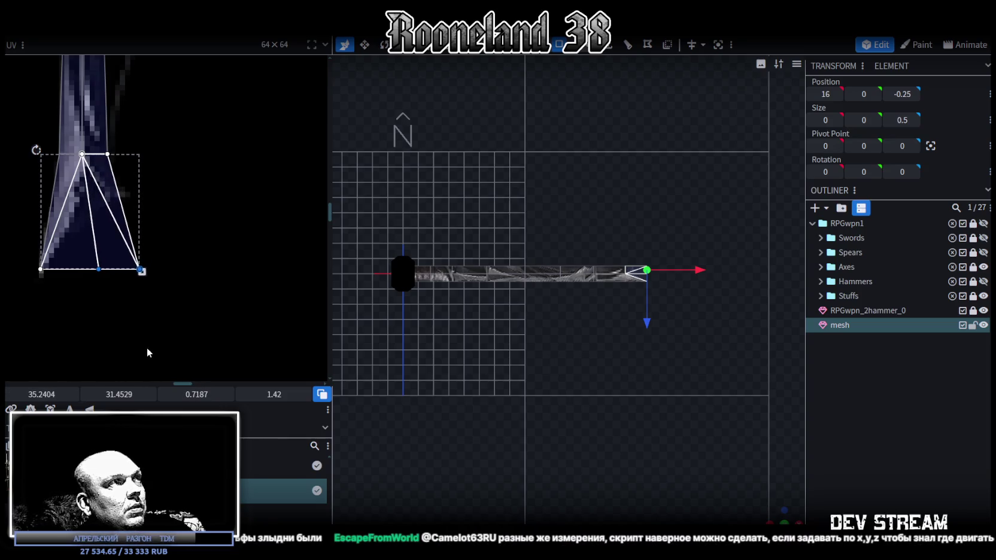
Step: Pull the tip's bottom-right UV vertex up onto the spike, giving a 0.5625 by 0.52 face
scroll(180, 365, "up", 2)
mouse_move(118, 319)
left_mouse_down()
mouse_move(145, 303)
mouse_move(129, 248)
left_mouse_up()
left_click(176, 312)
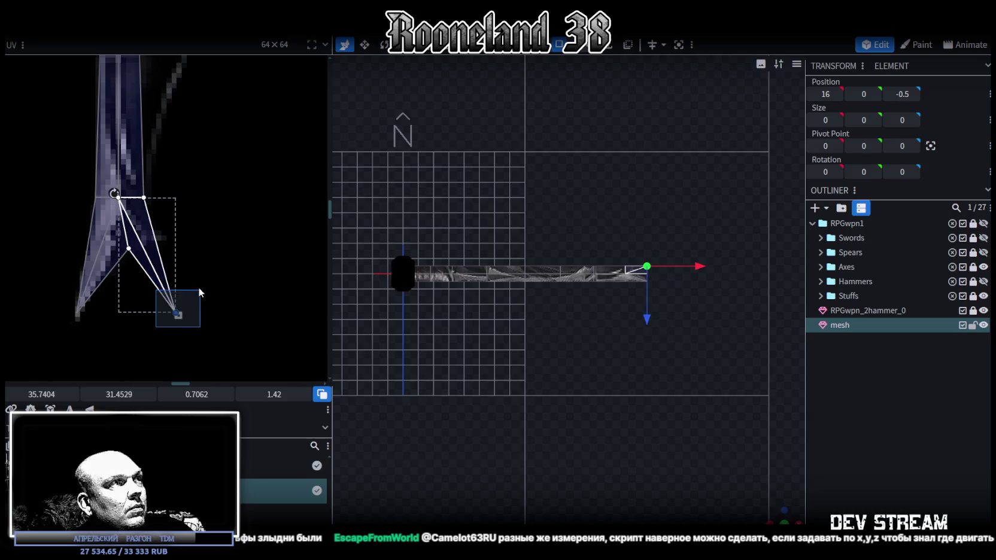
left_click_drag(177, 313, 162, 228)
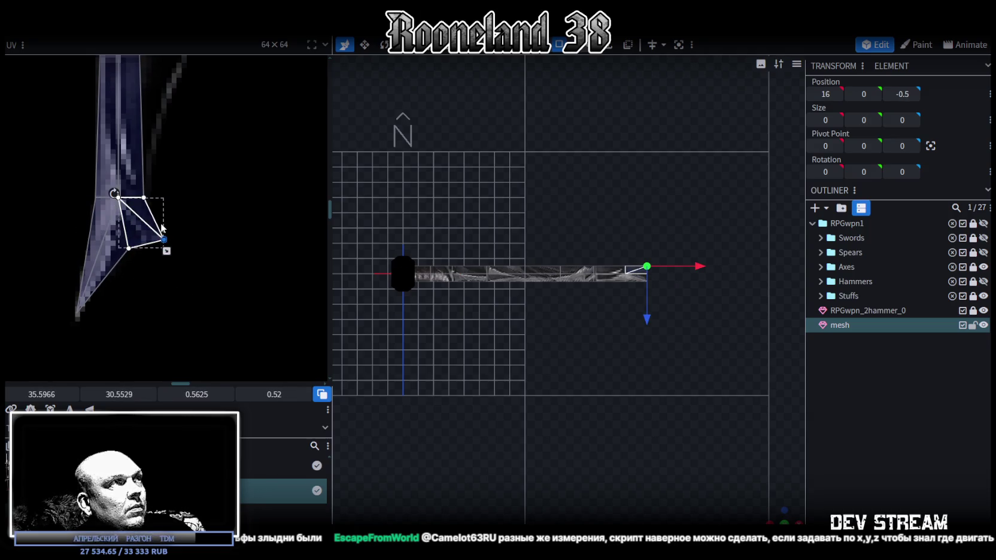
left_click_drag(161, 187, 136, 205)
Step: Orbit the 3D view to inspect the blade in perspective beside the full texture atlas
left_click_drag(581, 319, 591, 333)
scroll(591, 333, "up", 2)
right_click_drag(592, 333, 645, 368)
mouse_move(644, 369)
left_mouse_down()
mouse_move(591, 335)
mouse_move(388, 287)
left_mouse_up()
scroll(255, 264, "down", 3)
middle_click_drag(232, 168, 197, 231)
scroll(197, 232, "up", 3)
mouse_move(481, 296)
left_mouse_down()
mouse_move(643, 362)
mouse_move(659, 337)
left_mouse_up()
Step: Offset a blade vertex row 0.4 along Z and move it along X to 6
left_click(575, 282)
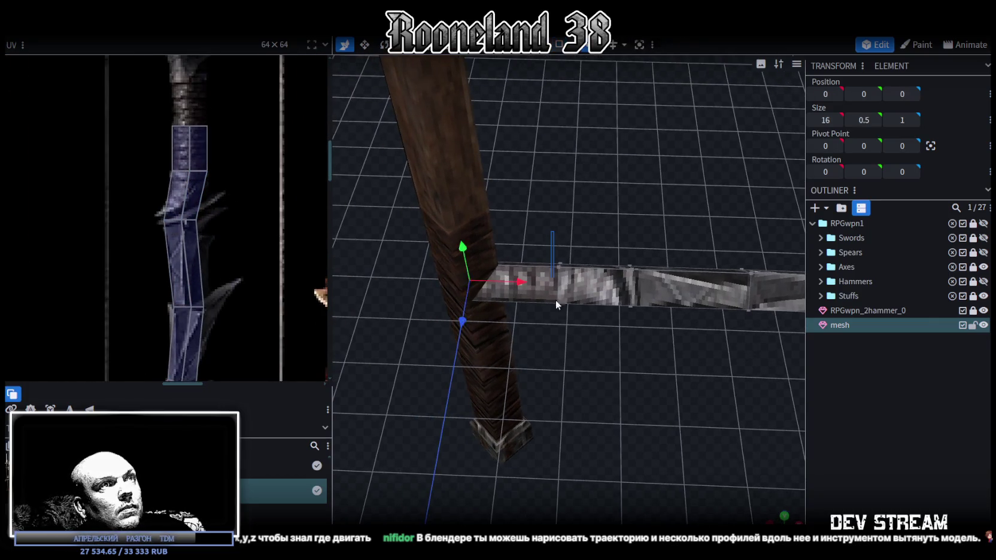
left_click(557, 297)
mouse_move(606, 284)
left_mouse_down()
mouse_move(646, 320)
mouse_move(589, 392)
mouse_move(626, 389)
left_mouse_up()
left_click_drag(509, 174, 607, 175)
mouse_move(548, 271)
left_mouse_down()
mouse_move(561, 310)
mouse_move(594, 271)
mouse_move(605, 274)
mouse_move(558, 246)
mouse_move(506, 259)
mouse_move(525, 275)
left_mouse_up()
mouse_move(578, 298)
left_mouse_down()
mouse_move(537, 298)
mouse_move(557, 214)
mouse_move(553, 242)
mouse_move(498, 275)
mouse_move(490, 308)
mouse_move(596, 217)
left_mouse_up()
mouse_move(557, 283)
left_mouse_down()
mouse_move(565, 301)
mouse_move(622, 285)
mouse_move(625, 319)
mouse_move(631, 305)
left_mouse_up()
right_click_drag(631, 306, 622, 261)
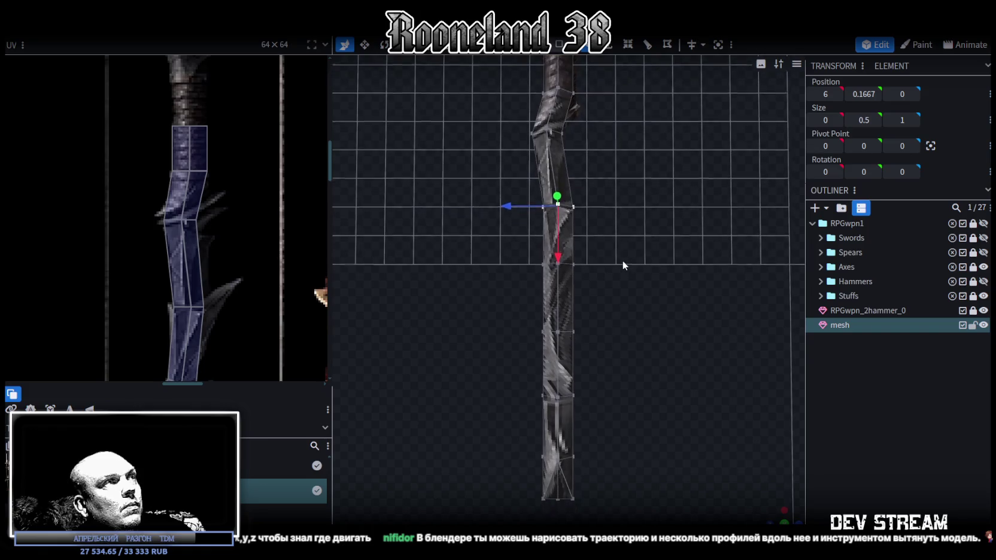
Step: Nudge a single blade vertex to -0.4 along Z, undoing a stray lower-vertex selection
mouse_move(546, 242)
left_mouse_down()
mouse_move(595, 210)
mouse_move(607, 292)
mouse_move(601, 220)
left_mouse_up()
left_click(577, 246)
left_click_drag(531, 246, 525, 243)
mouse_move(592, 302)
left_mouse_down()
mouse_move(637, 327)
mouse_move(576, 319)
left_mouse_up()
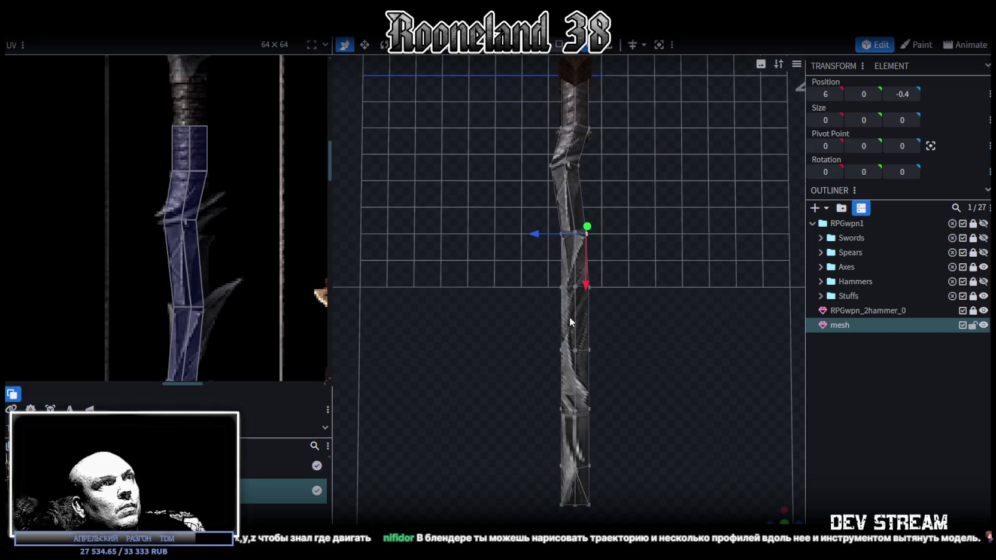
left_click(576, 319)
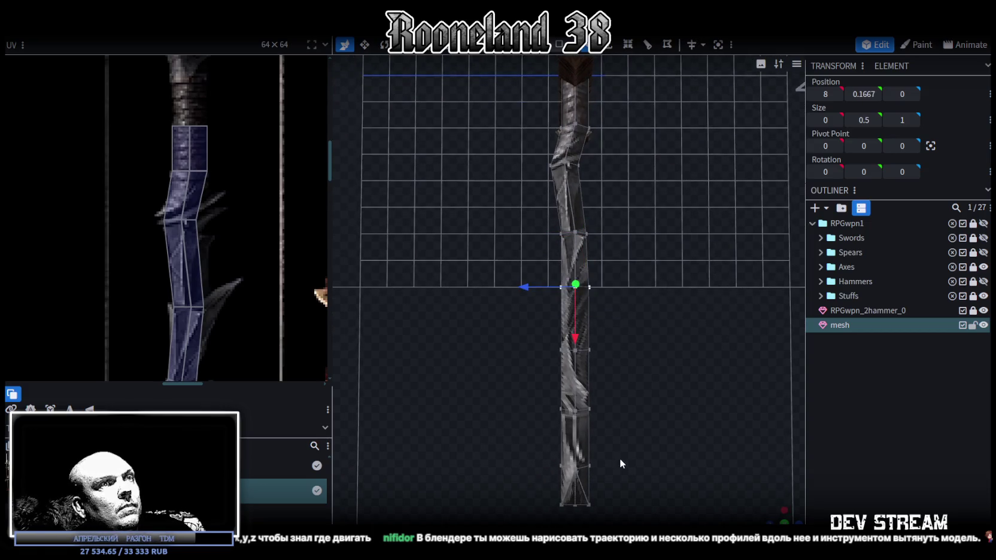
left_click_drag(615, 522, 516, 294)
scroll(256, 335, "down", 3)
scroll(256, 287, "down", 1)
scroll(276, 263, "up", 3)
key("ctrl+z")
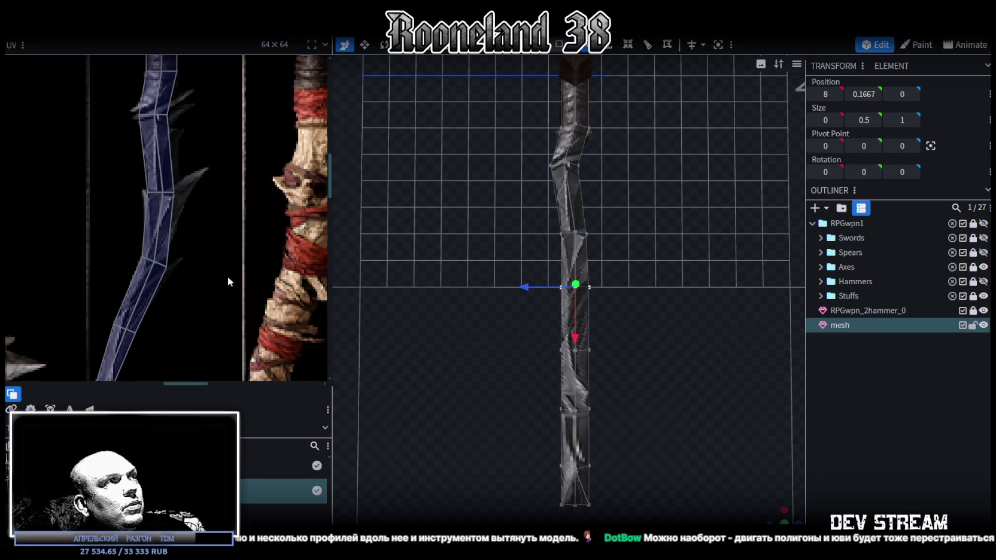
scroll(608, 306, "up", 2)
scroll(612, 299, "up", 1)
Step: Rotate the selected vertex row by -20° and shift upper vertices sideways to bend the blade
key("r")
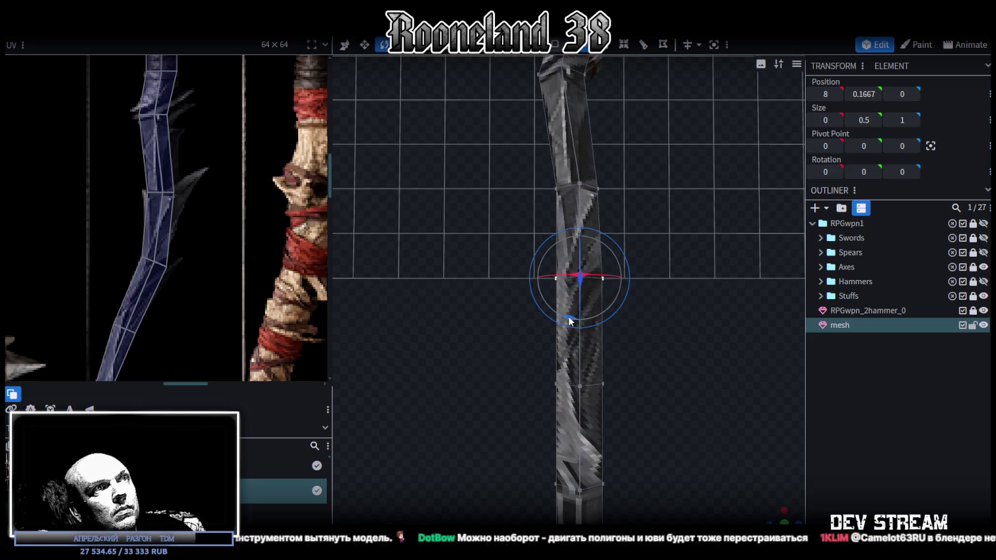
mouse_move(573, 327)
left_mouse_down()
mouse_move(545, 309)
mouse_move(555, 316)
left_mouse_up()
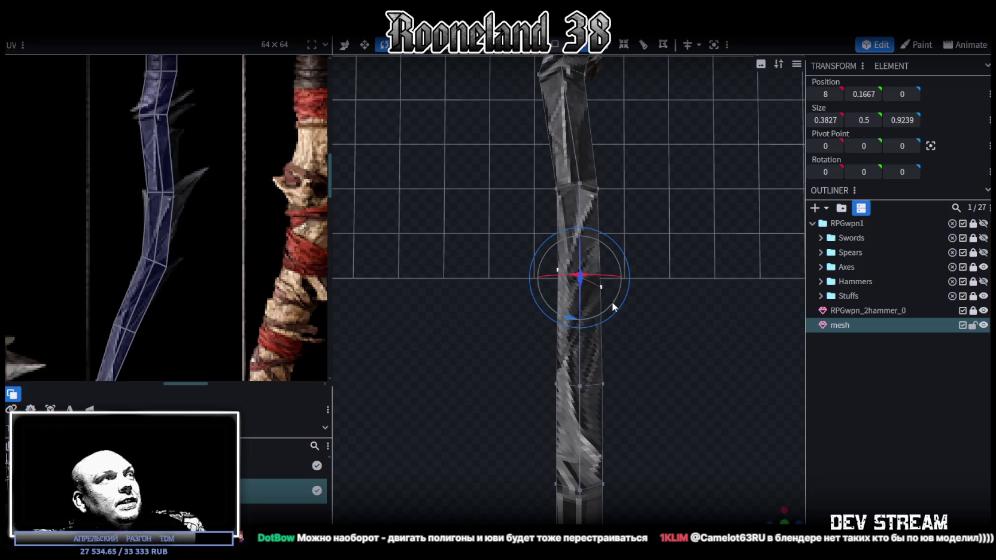
key("v")
right_click_drag(649, 293, 646, 230)
key("k")
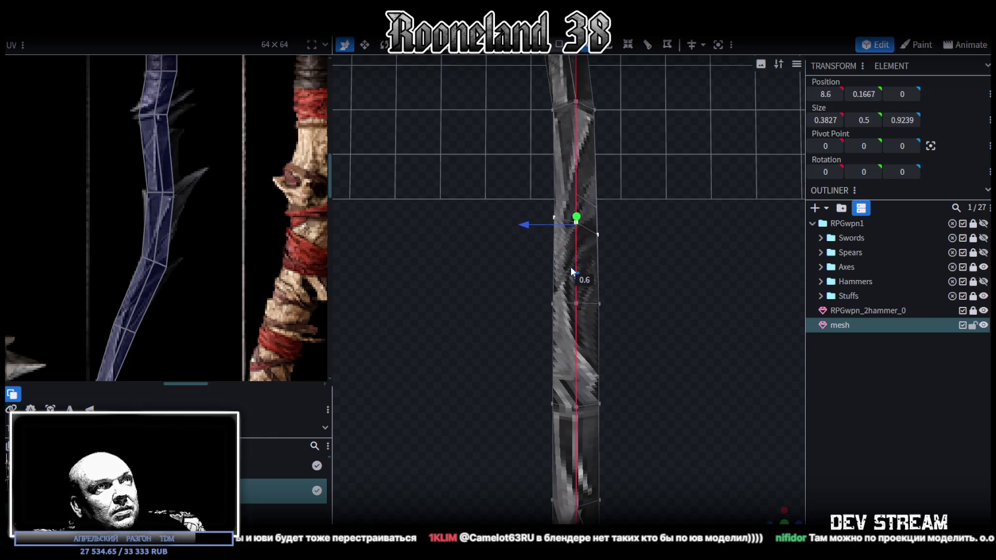
left_click_drag(537, 219, 502, 227)
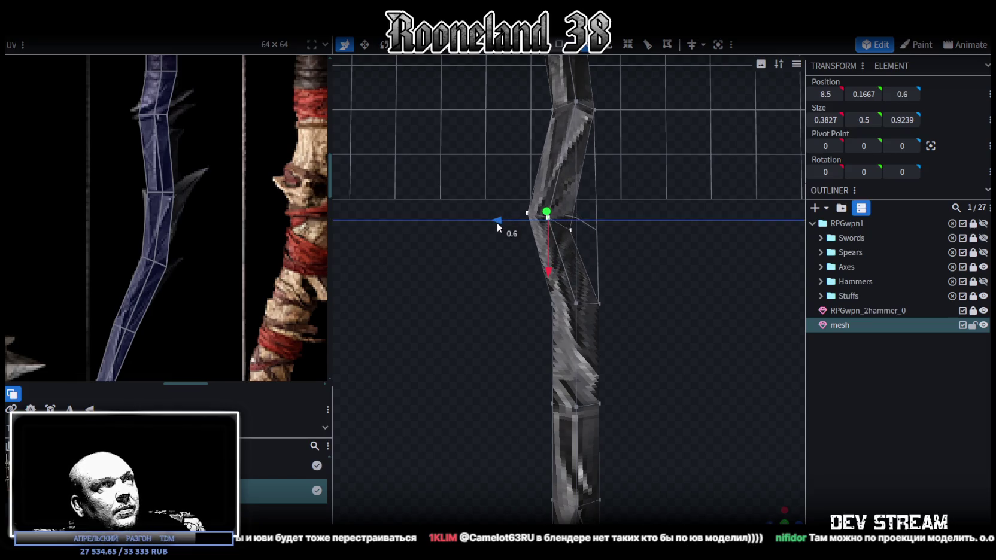
left_click_drag(514, 268, 597, 370)
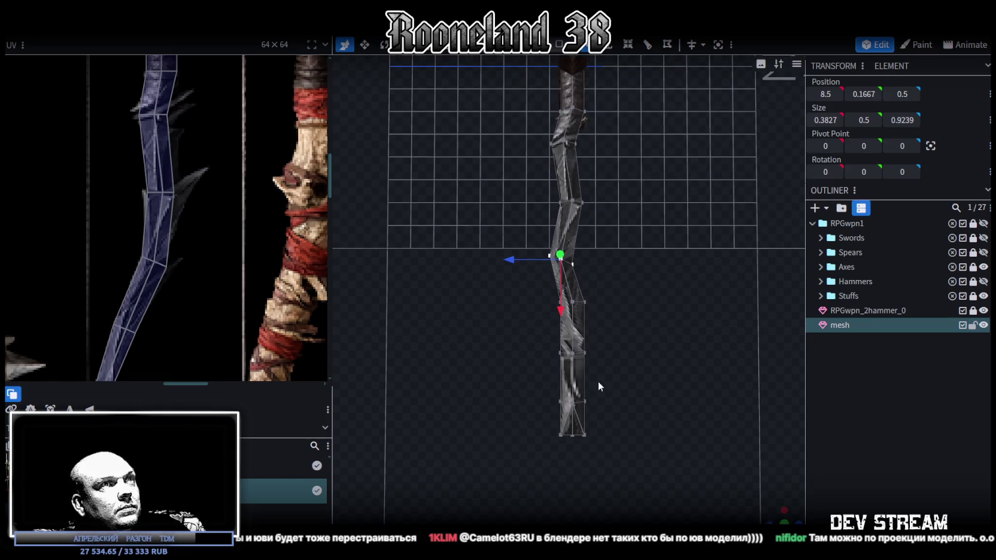
Step: Shift the lower blade section sideways and rotate its top row to angle the segment
left_click_drag(606, 465, 491, 283)
mouse_move(525, 374)
left_mouse_down()
mouse_move(469, 371)
mouse_move(489, 373)
left_mouse_up()
left_click_drag(502, 298, 547, 317)
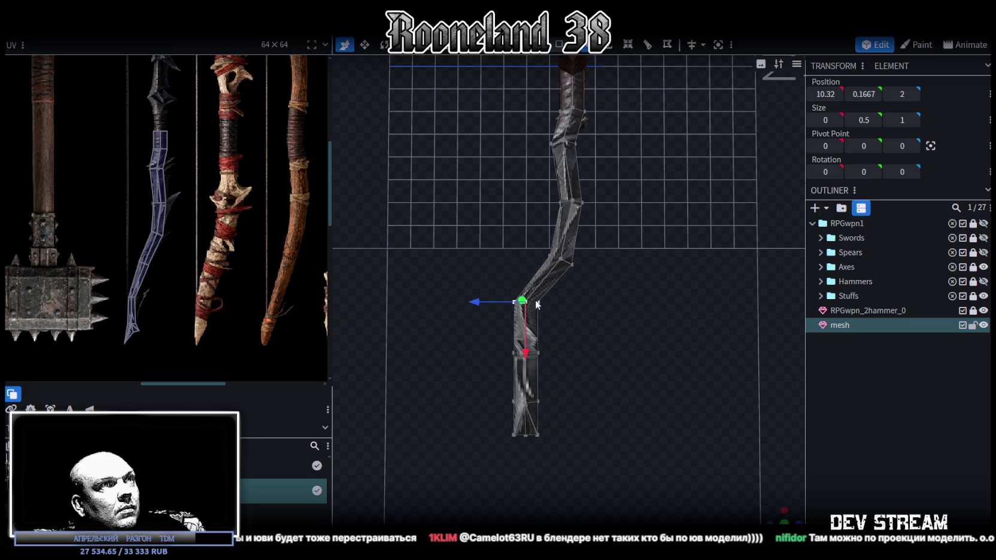
scroll(572, 341, "up", 4)
key("r")
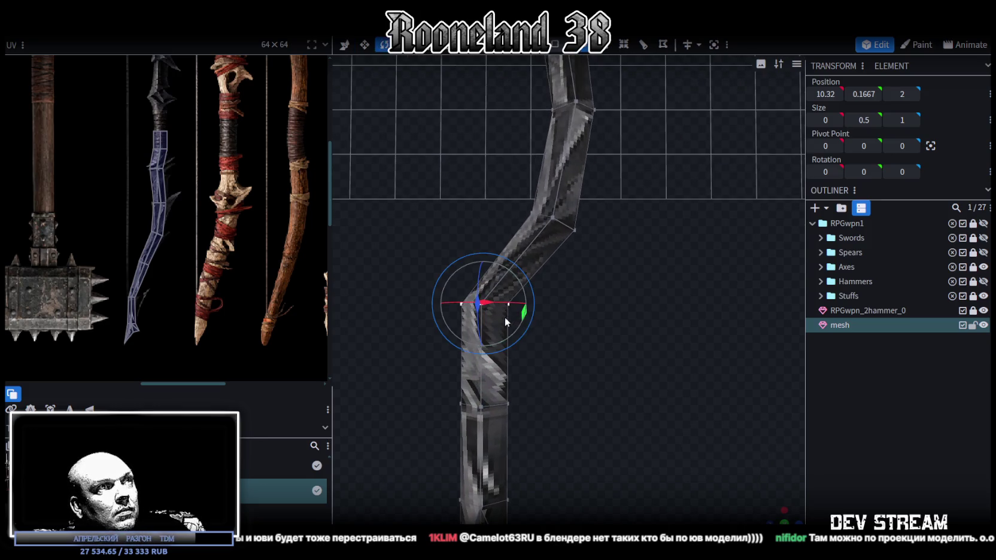
mouse_move(524, 310)
left_mouse_down()
mouse_move(514, 334)
mouse_move(523, 327)
left_mouse_up()
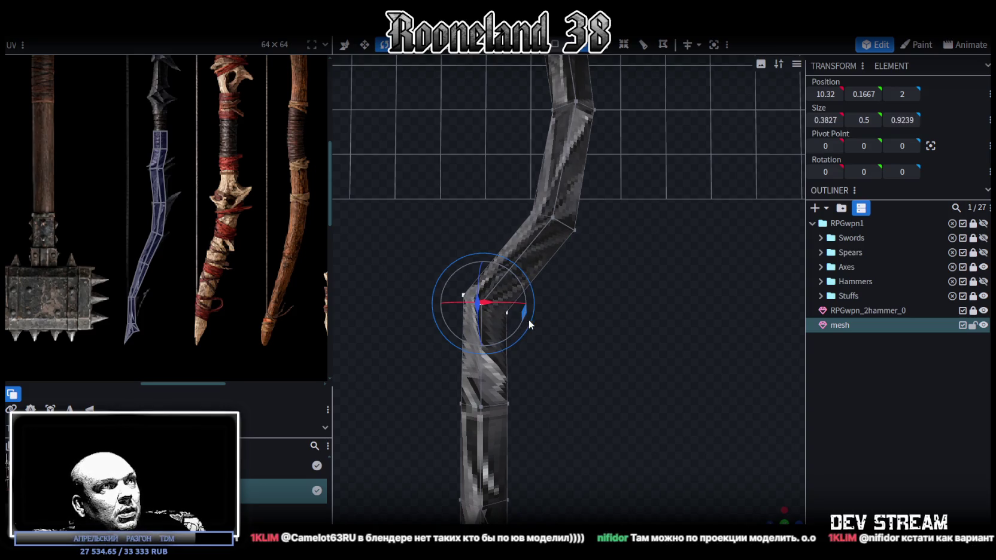
key("v")
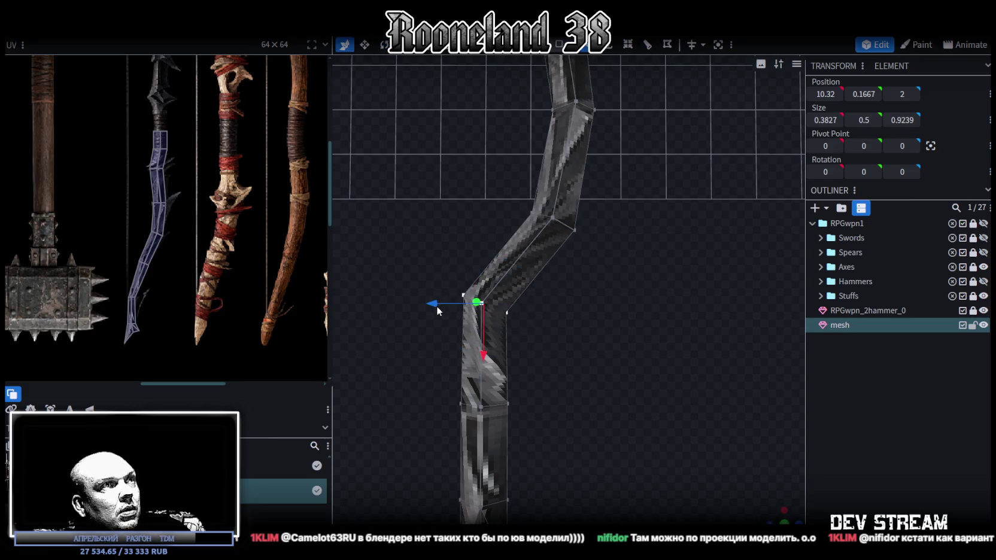
scroll(554, 302, "up", 3)
left_click(490, 318)
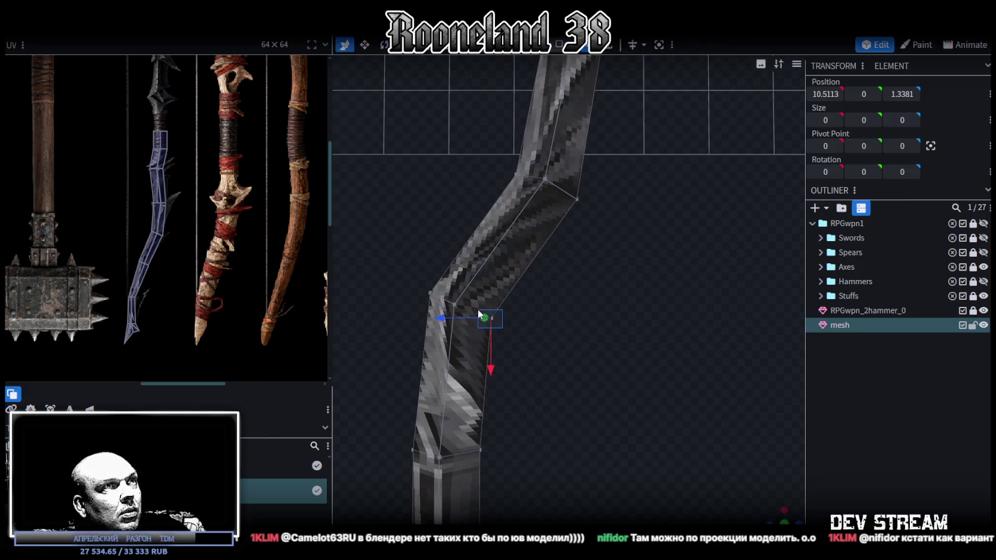
Step: Refine the bend vertices, pushing one outward by 0.3 and nudging neighbours back
left_click_drag(441, 320, 420, 320)
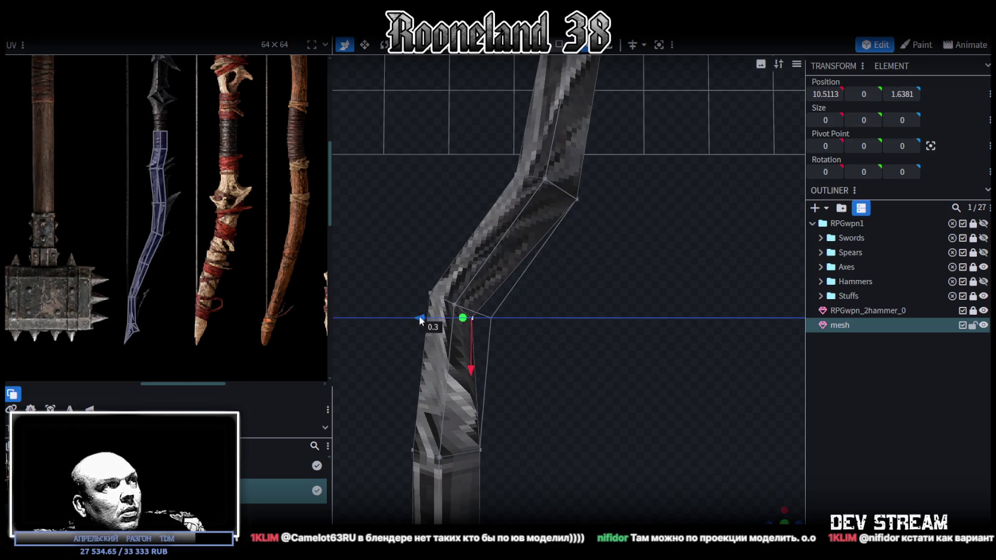
scroll(114, 286, "up", 5)
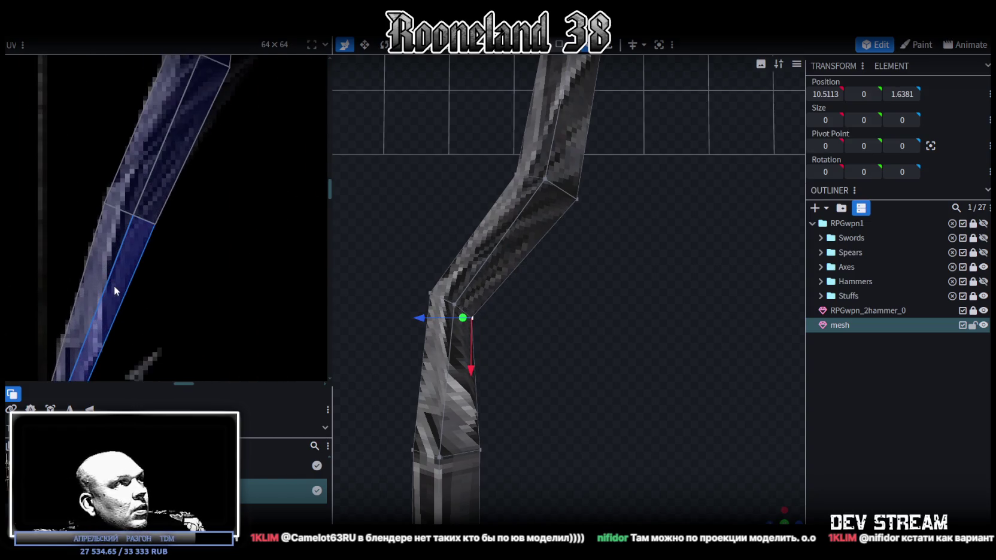
scroll(118, 284, "down", 4)
left_click(425, 295)
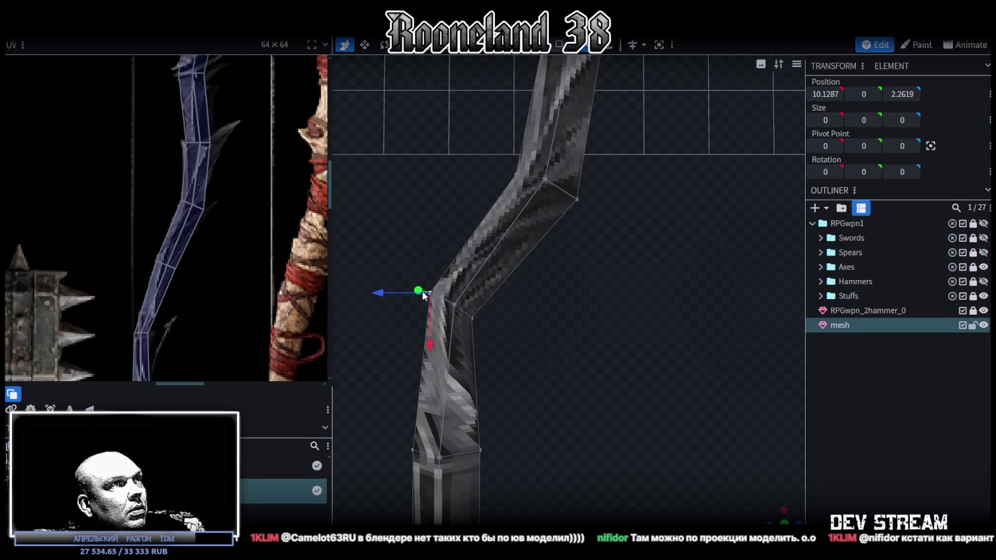
left_click_drag(382, 294, 391, 294)
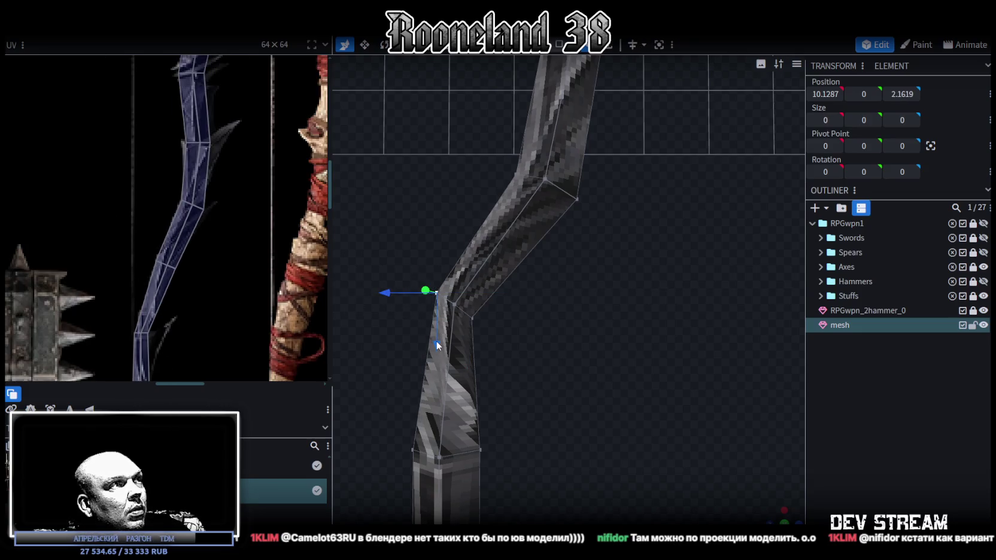
left_click_drag(437, 347, 450, 346)
Step: Narrow an edge near the blade's bottom and shift it sideways to extend the bend
left_click_drag(446, 326, 543, 259)
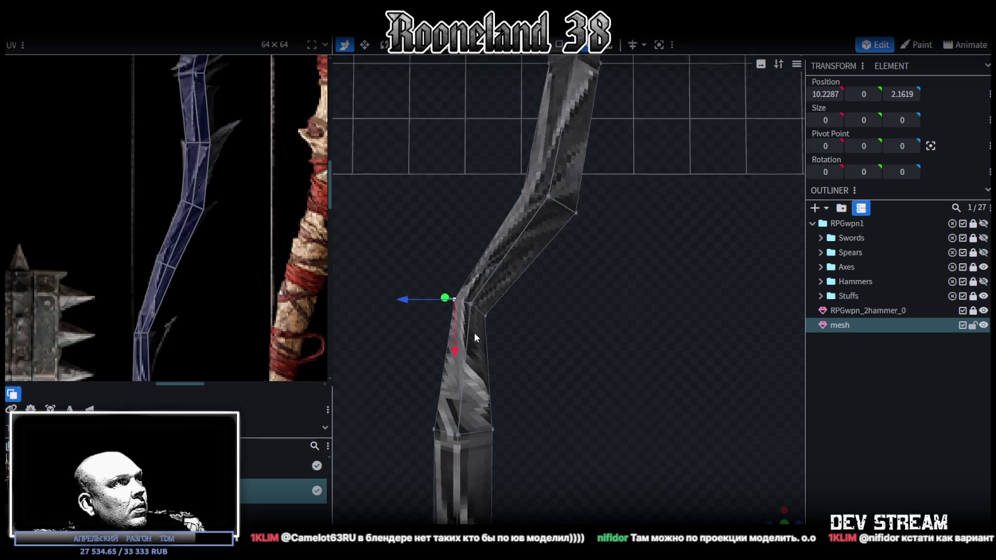
left_click(531, 250)
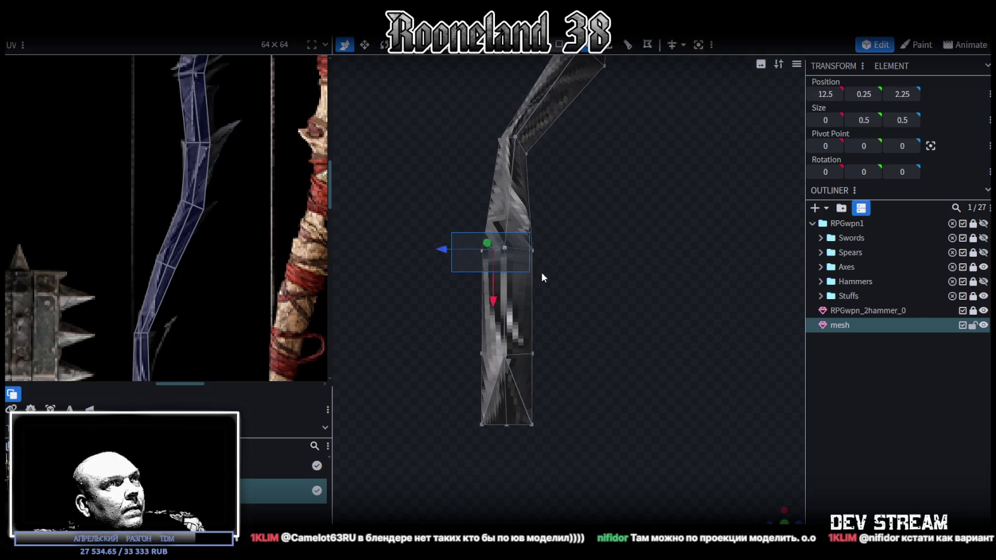
key("v")
mouse_move(550, 256)
left_mouse_down()
mouse_move(540, 252)
mouse_move(580, 312)
left_mouse_up()
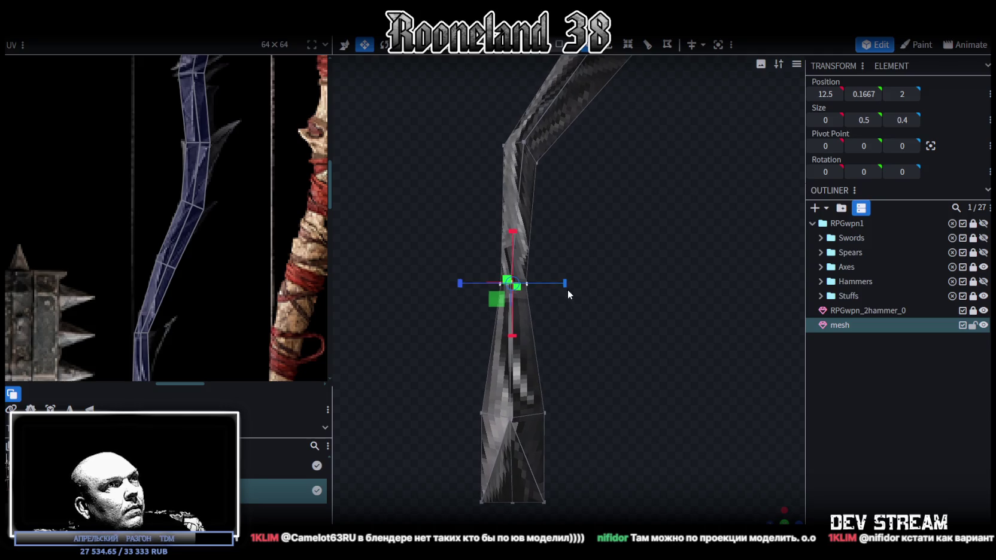
scroll(171, 318, "down", 2)
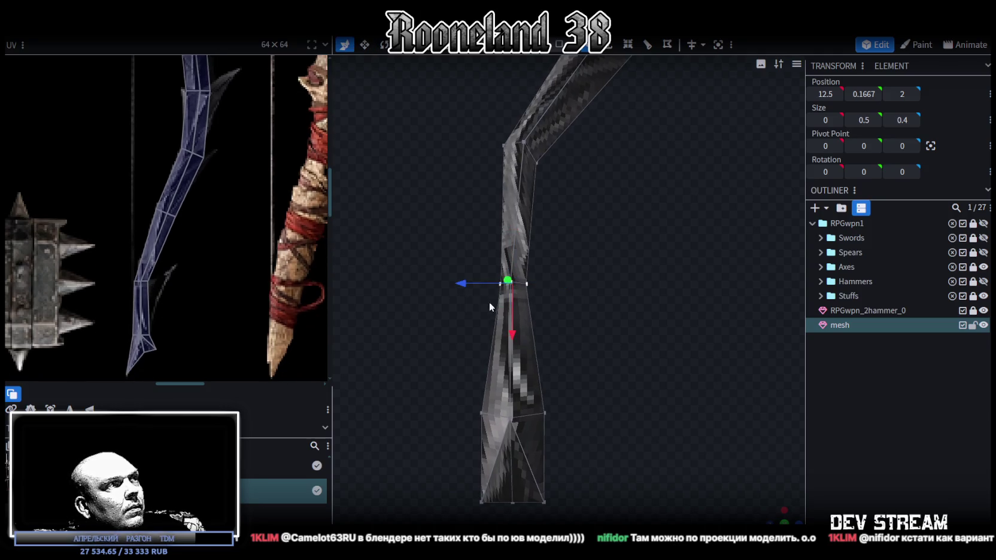
left_click_drag(487, 283, 419, 283)
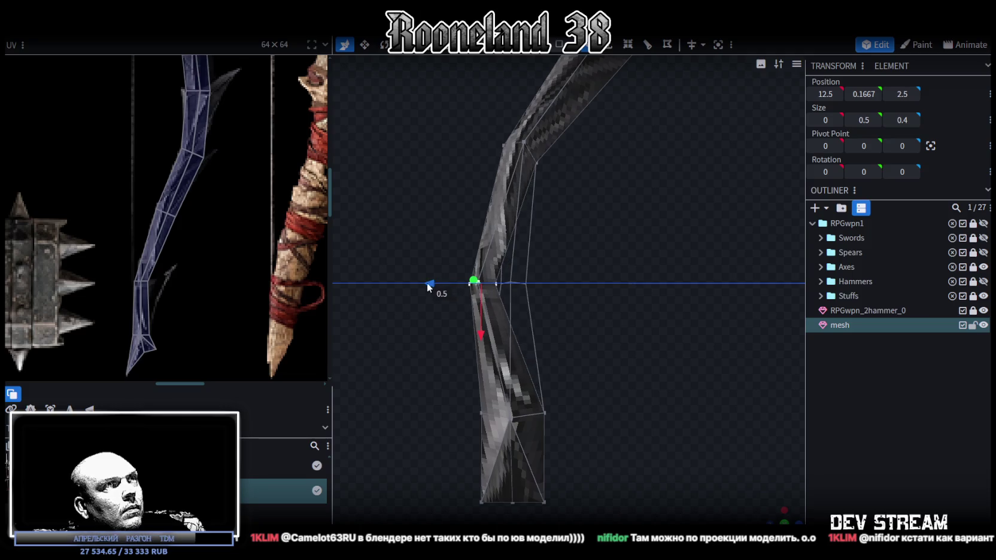
Step: Shift the blade's bottom section sideways by about 0.6
left_click_drag(431, 288, 595, 318)
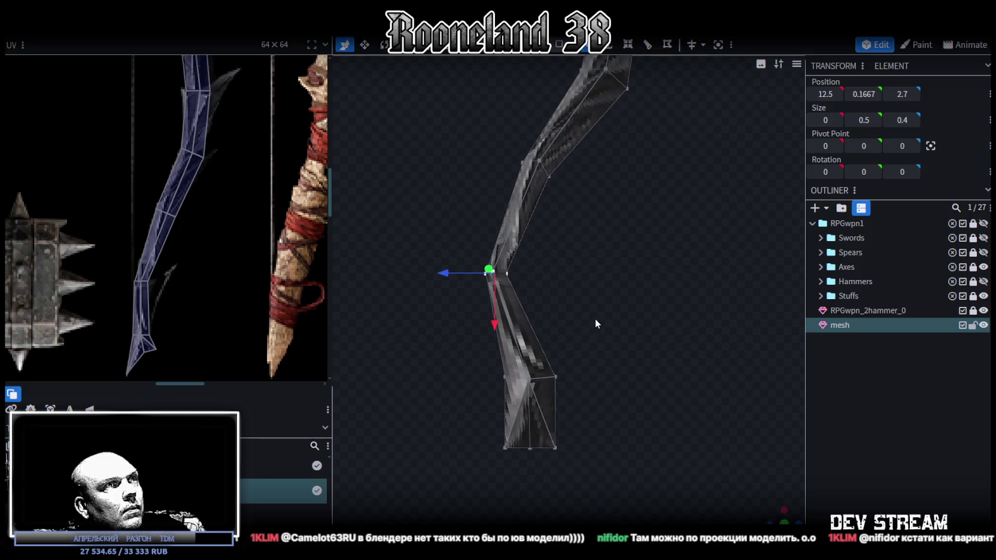
left_click(531, 413)
left_click_drag(486, 414, 462, 417)
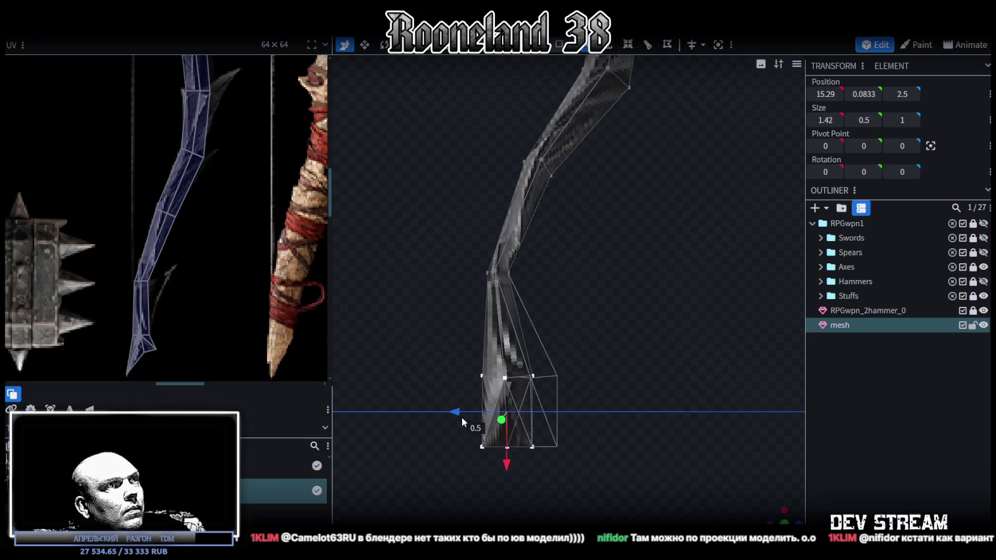
mouse_move(568, 414)
left_mouse_down()
mouse_move(588, 375)
mouse_move(551, 344)
left_mouse_up()
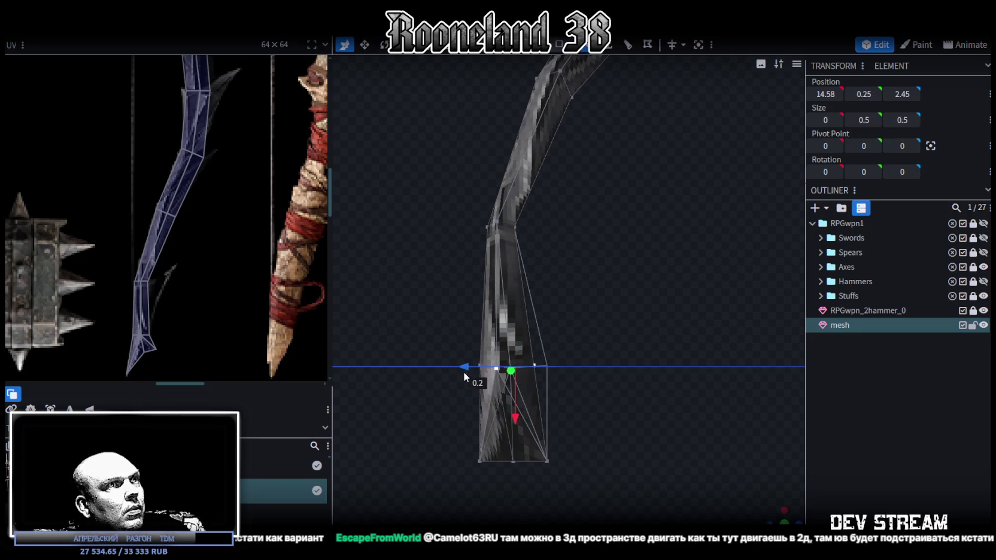
mouse_move(476, 373)
left_mouse_down()
mouse_move(464, 371)
mouse_move(535, 365)
mouse_move(590, 258)
left_mouse_up()
Step: Pull the bottom vertices together into a sharp angled tip at X 15.7, Z 3.2
left_click(534, 364)
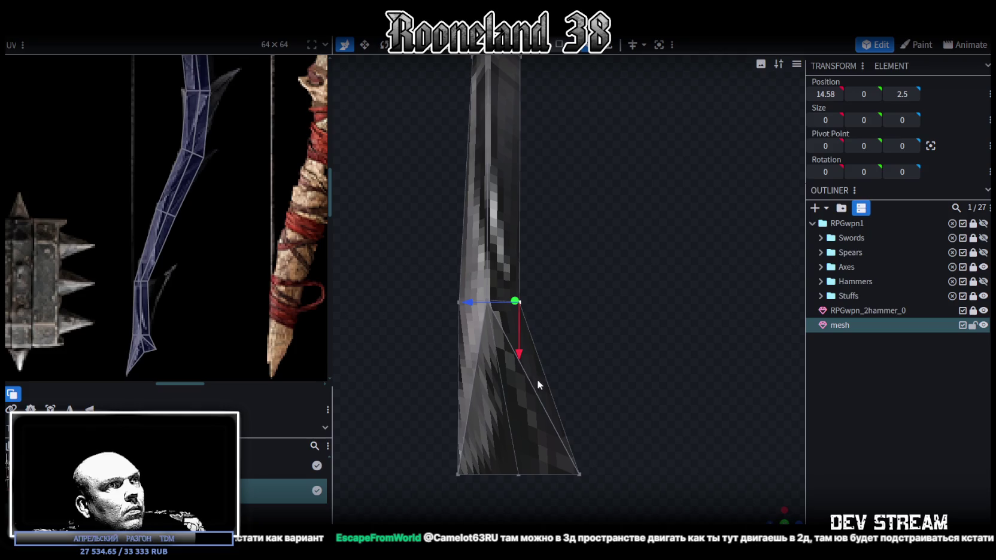
left_click_drag(519, 356, 517, 340)
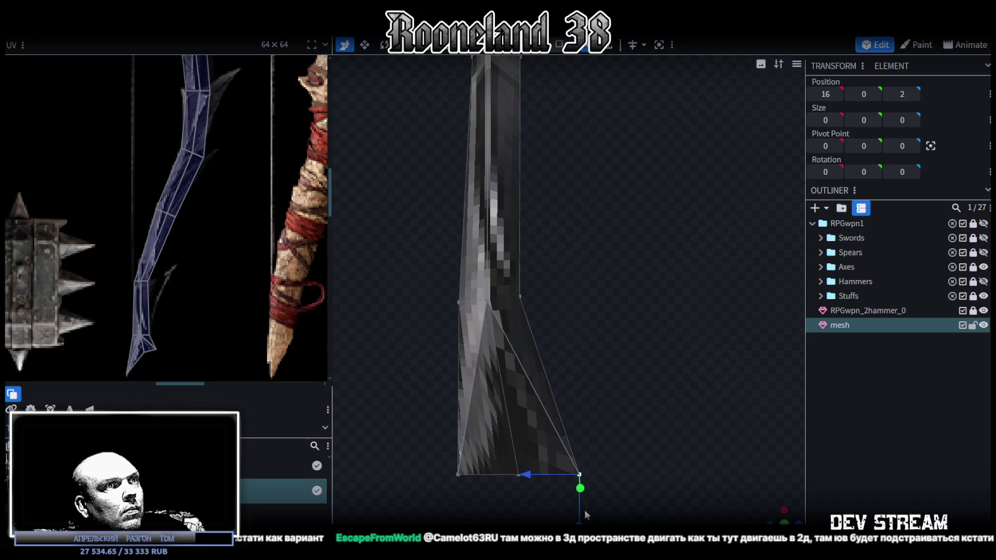
left_click_drag(585, 510, 560, 376)
left_click_drag(528, 334, 473, 340)
right_click_drag(473, 341, 621, 424)
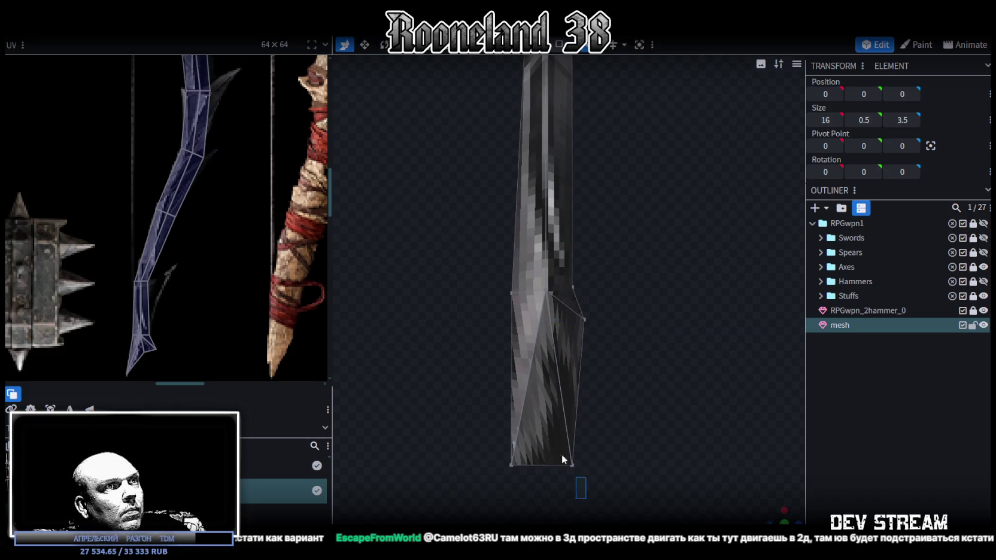
left_click_drag(579, 489, 562, 380)
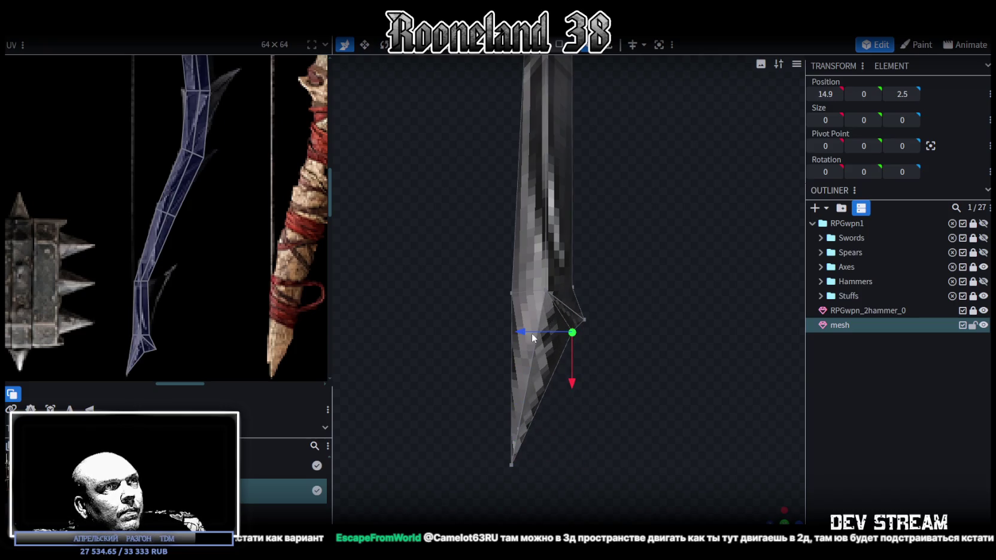
mouse_move(526, 333)
left_mouse_down()
mouse_move(567, 370)
mouse_move(561, 388)
left_mouse_up()
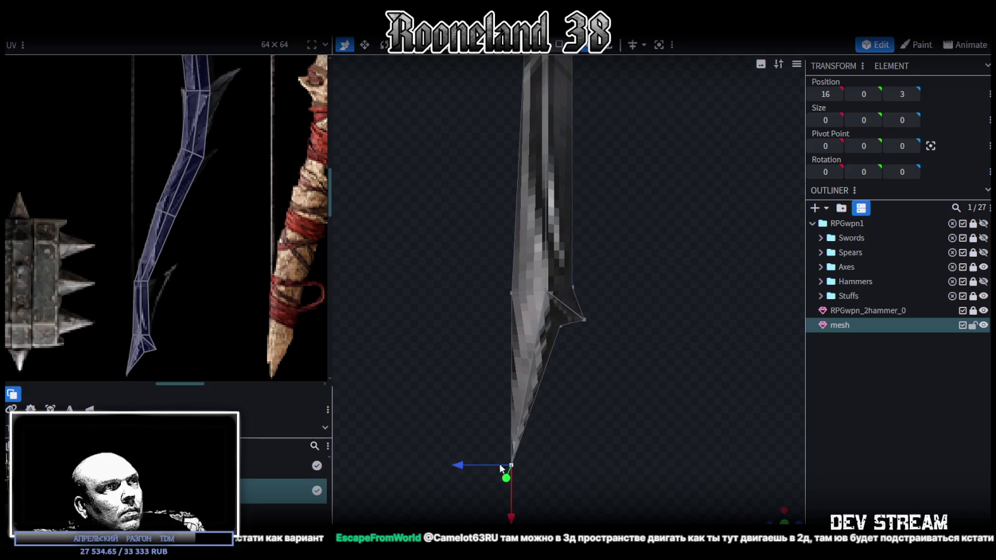
mouse_move(453, 465)
left_mouse_down()
mouse_move(478, 491)
mouse_move(508, 453)
mouse_move(507, 471)
left_mouse_up()
left_click_drag(443, 431, 430, 430)
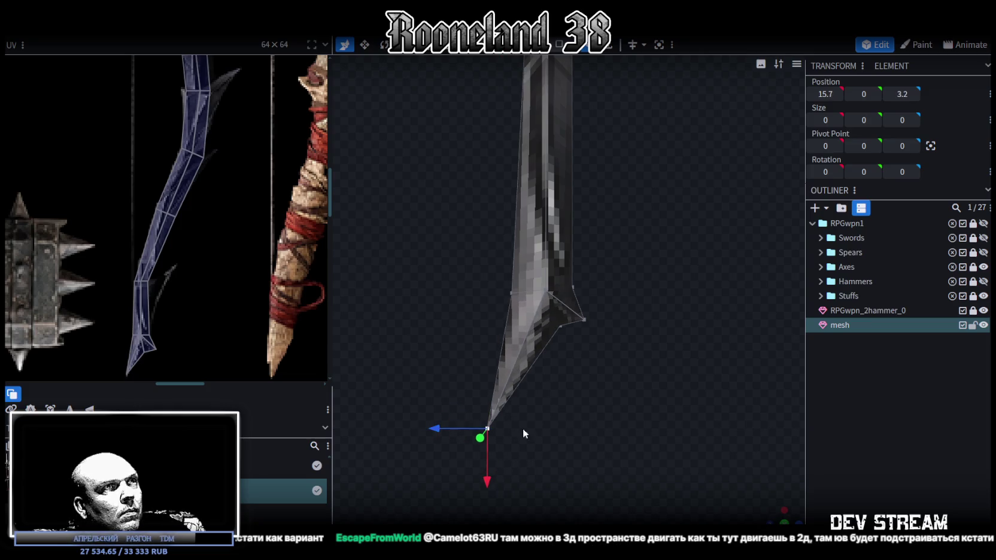
scroll(555, 423, "down", 2)
scroll(609, 388, "down", 2)
scroll(628, 382, "down", 2)
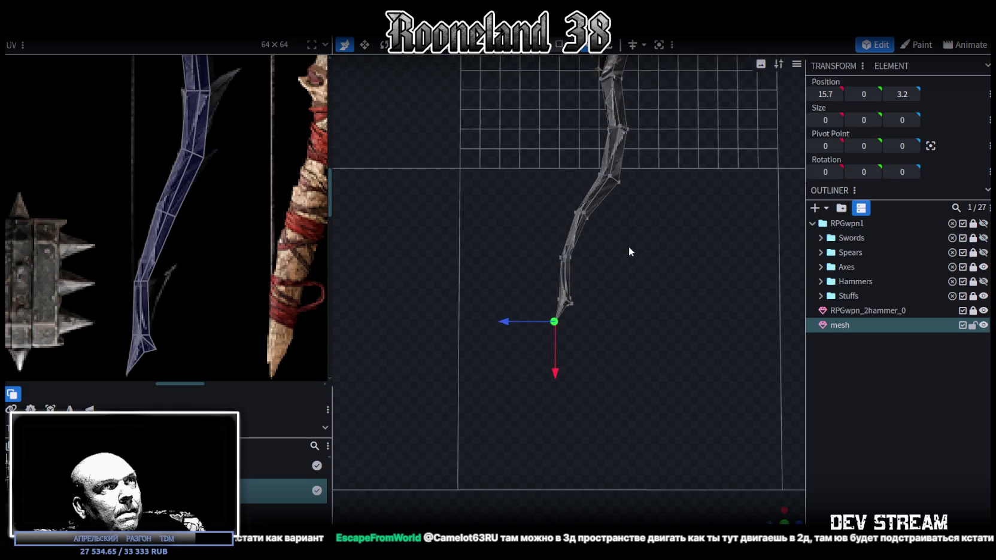
Step: Hide the RPGwpn_2hammer_0 model so only the blade mesh remains visible
scroll(635, 243, "down", 2)
left_click_drag(784, 516, 836, 446)
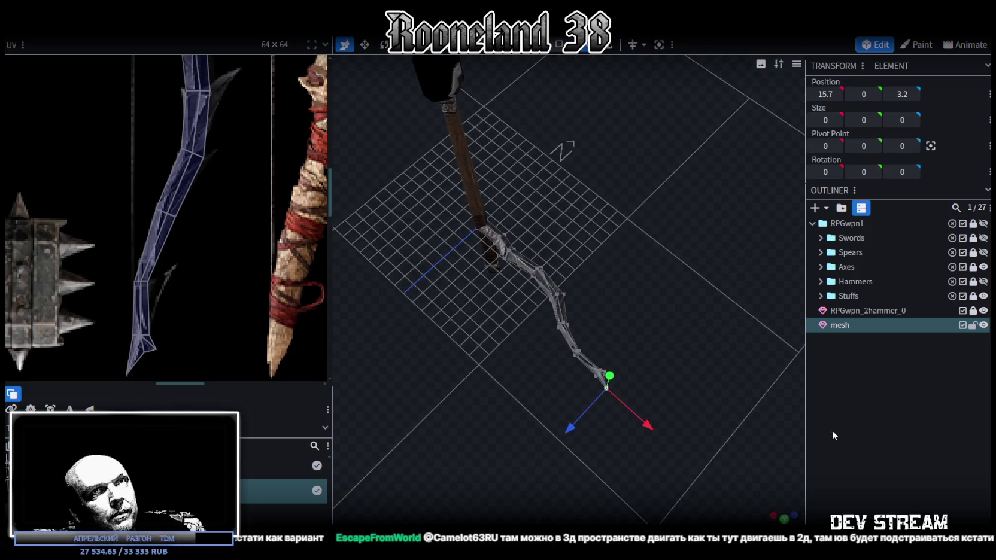
left_click(984, 310)
mouse_move(498, 370)
left_mouse_down()
mouse_move(621, 387)
mouse_move(846, 442)
left_mouse_up()
Step: Reselect the blade mesh and an edge at its bend, inspecting it from several angles
left_click(847, 442)
mouse_move(707, 389)
left_mouse_down()
mouse_move(571, 339)
mouse_move(736, 418)
mouse_move(603, 408)
mouse_move(577, 337)
mouse_move(750, 329)
mouse_move(569, 319)
left_mouse_up()
left_click(569, 319)
mouse_move(655, 290)
left_mouse_down()
mouse_move(526, 332)
mouse_move(462, 368)
mouse_move(479, 311)
mouse_move(348, 324)
left_mouse_up()
scroll(186, 209, "down", 2)
mouse_move(529, 339)
left_mouse_down()
mouse_move(568, 379)
mouse_move(532, 398)
mouse_move(543, 404)
mouse_move(557, 380)
mouse_move(594, 124)
left_mouse_up()
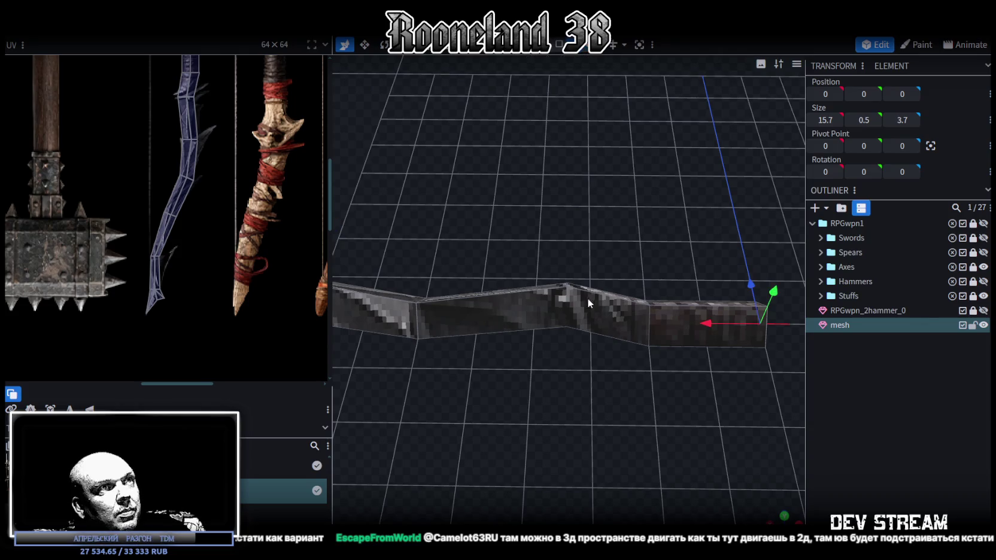
left_click(568, 306)
mouse_move(569, 306)
left_mouse_down()
mouse_move(529, 390)
mouse_move(569, 398)
mouse_move(488, 368)
mouse_move(542, 348)
mouse_move(513, 351)
left_mouse_up()
scroll(175, 242, "up", 1)
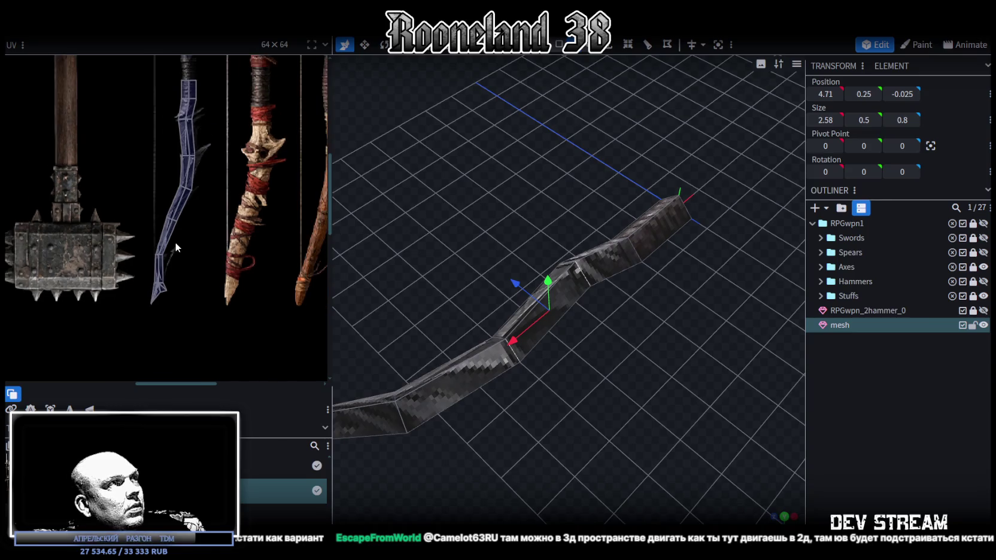
mouse_move(449, 386)
left_mouse_down()
mouse_move(527, 275)
mouse_move(498, 334)
mouse_move(476, 336)
left_mouse_up()
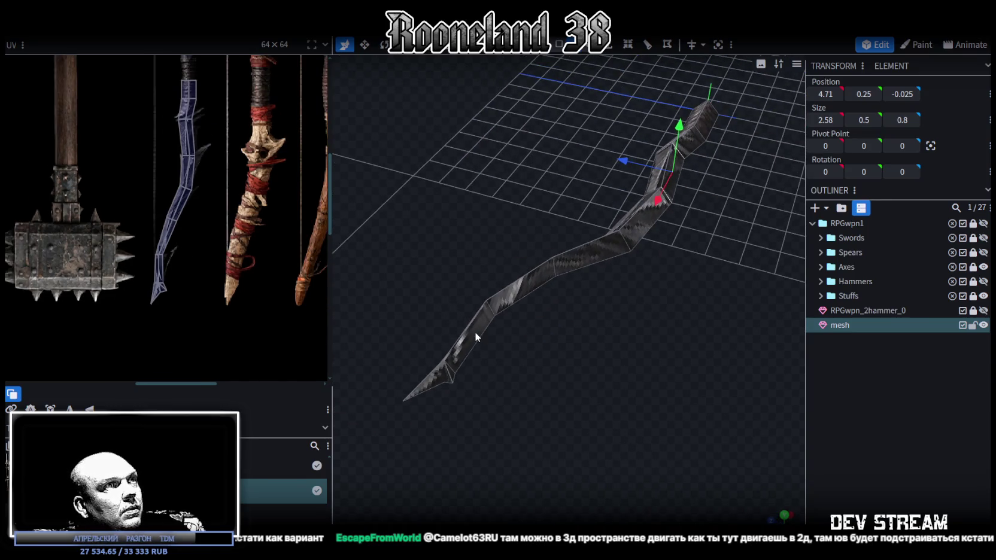
scroll(462, 363, "up", 2)
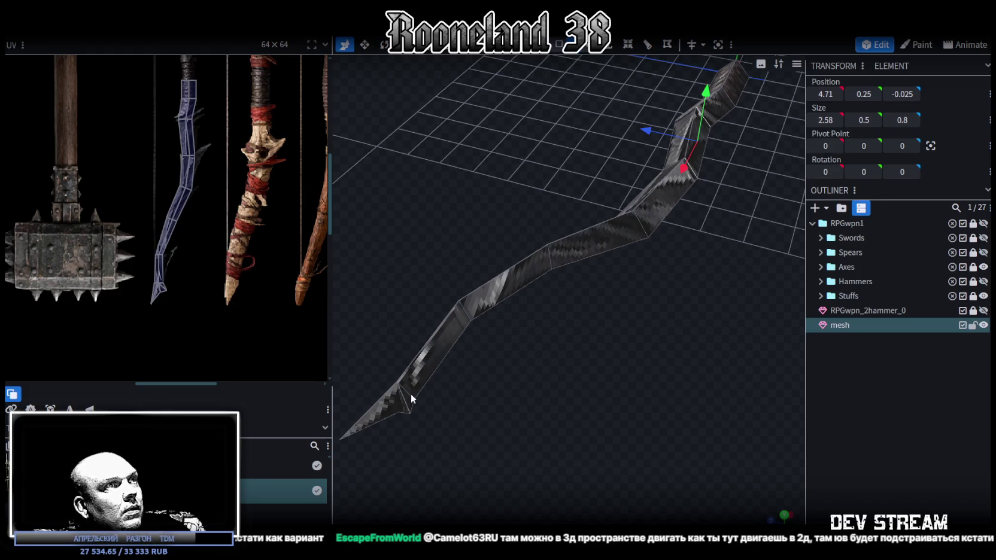
mouse_move(522, 340)
left_mouse_down()
mouse_move(593, 364)
mouse_move(640, 317)
mouse_move(562, 327)
mouse_move(587, 316)
mouse_move(673, 317)
mouse_move(572, 139)
left_mouse_up()
Step: Extrude the selected blade face sideways with direction Z-
left_click(609, 46)
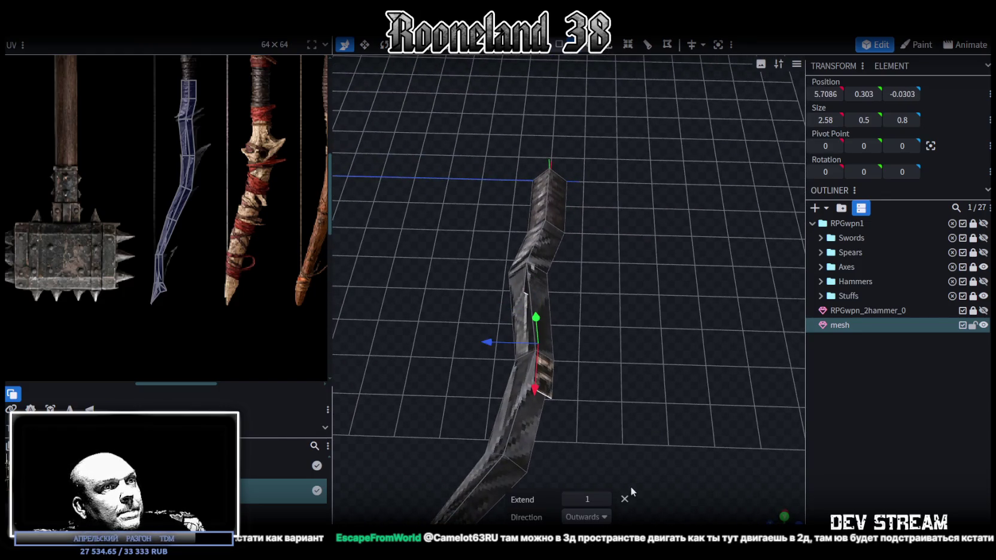
left_click(604, 519)
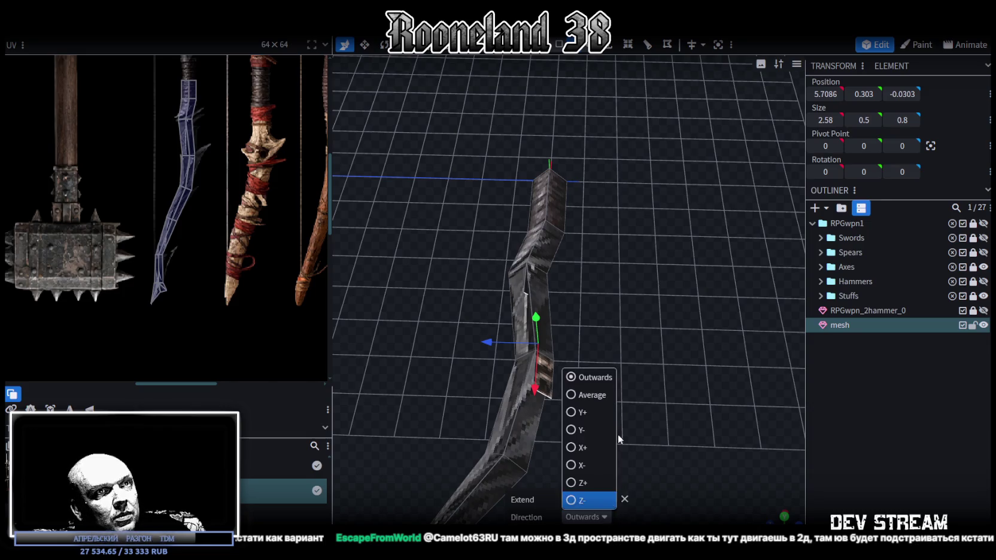
left_click(576, 501)
mouse_move(573, 461)
left_mouse_down()
mouse_move(496, 327)
mouse_move(490, 347)
mouse_move(515, 313)
mouse_move(554, 327)
left_mouse_up()
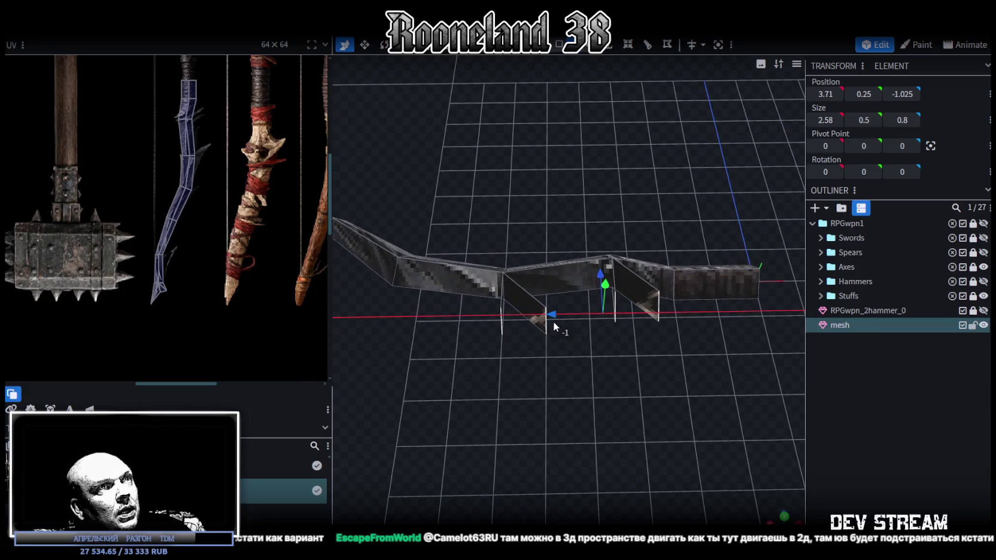
mouse_move(517, 381)
left_mouse_down()
mouse_move(685, 412)
mouse_move(702, 397)
mouse_move(685, 392)
mouse_move(577, 430)
mouse_move(521, 463)
mouse_move(601, 352)
left_mouse_up()
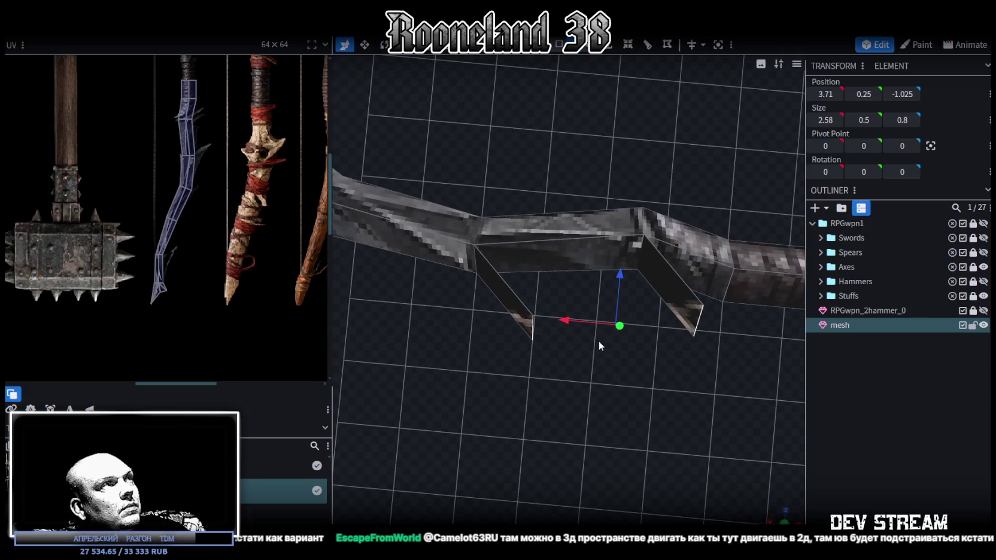
Step: Push the new fin along Z and pull its vertices down into a pointed spike
mouse_move(619, 270)
left_mouse_down()
mouse_move(697, 406)
mouse_move(587, 355)
mouse_move(593, 300)
left_mouse_up()
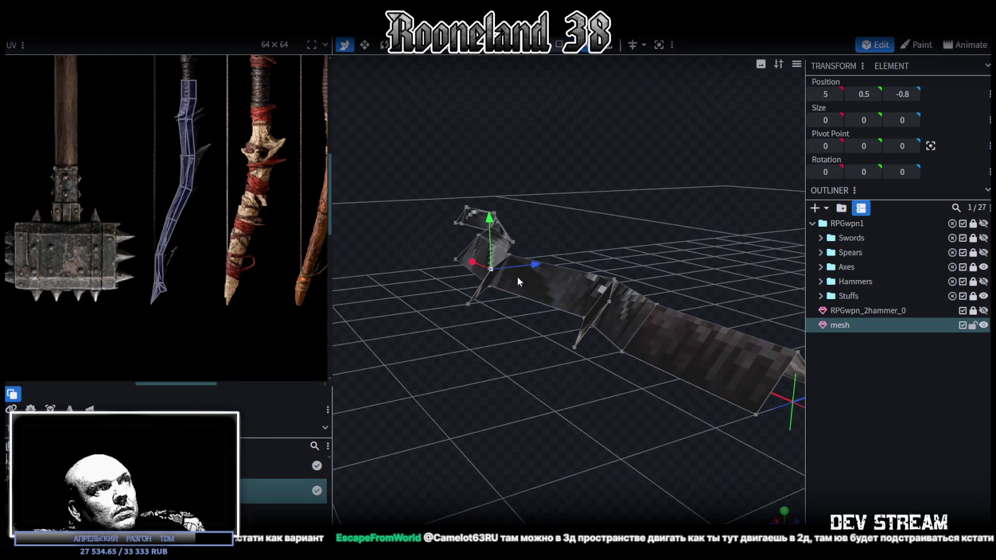
left_click(610, 301, "shift")
mouse_move(542, 233)
left_mouse_down()
mouse_move(545, 247)
mouse_move(693, 256)
mouse_move(702, 272)
mouse_move(634, 292)
mouse_move(669, 265)
mouse_move(664, 180)
mouse_move(718, 185)
mouse_move(715, 238)
mouse_move(732, 243)
mouse_move(720, 240)
left_mouse_up()
left_click(584, 241)
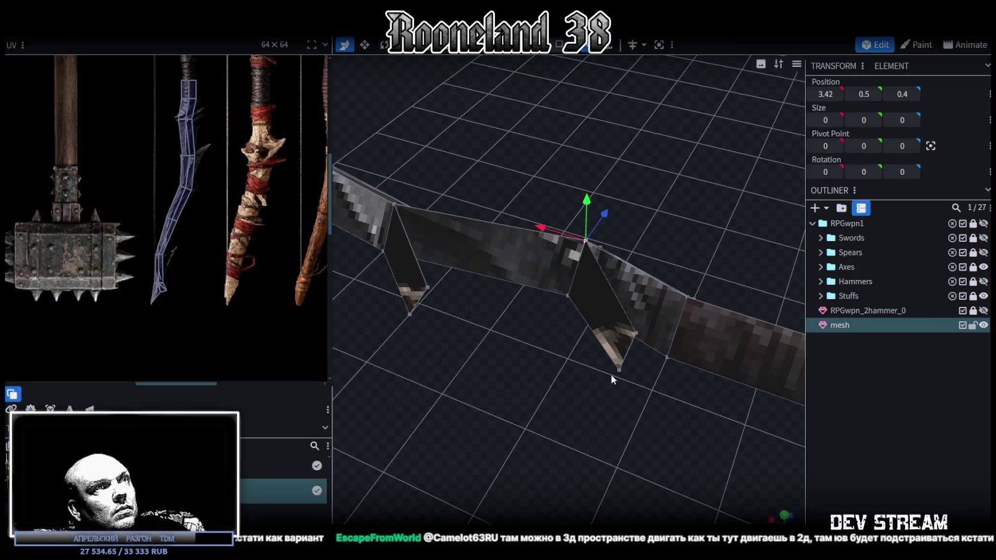
left_click(617, 367, "shift")
left_click_drag(502, 381, 470, 263)
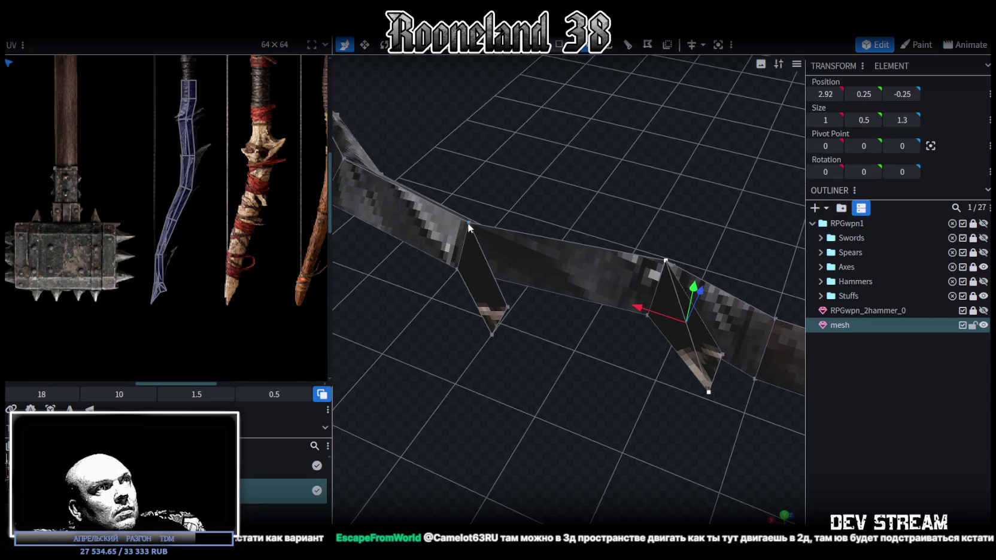
left_click(491, 336, "shift")
Step: Switch to normal-colour shading and select the inside-out red fin face to flip it
key("z")
mouse_move(506, 349)
left_mouse_down()
mouse_move(570, 394)
mouse_move(602, 369)
left_mouse_up()
key("z")
key("z")
key("z")
left_click(558, 45)
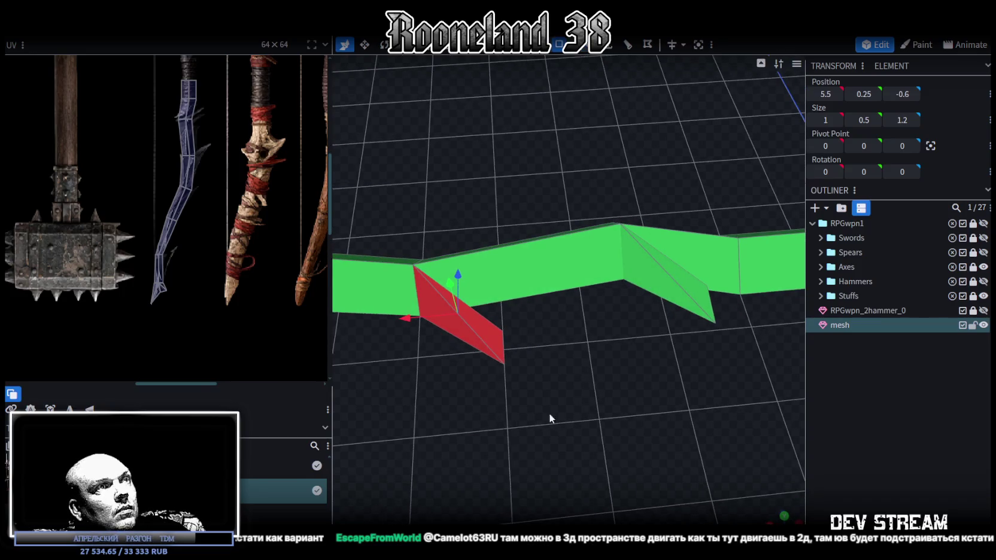
left_click_drag(544, 420, 483, 328)
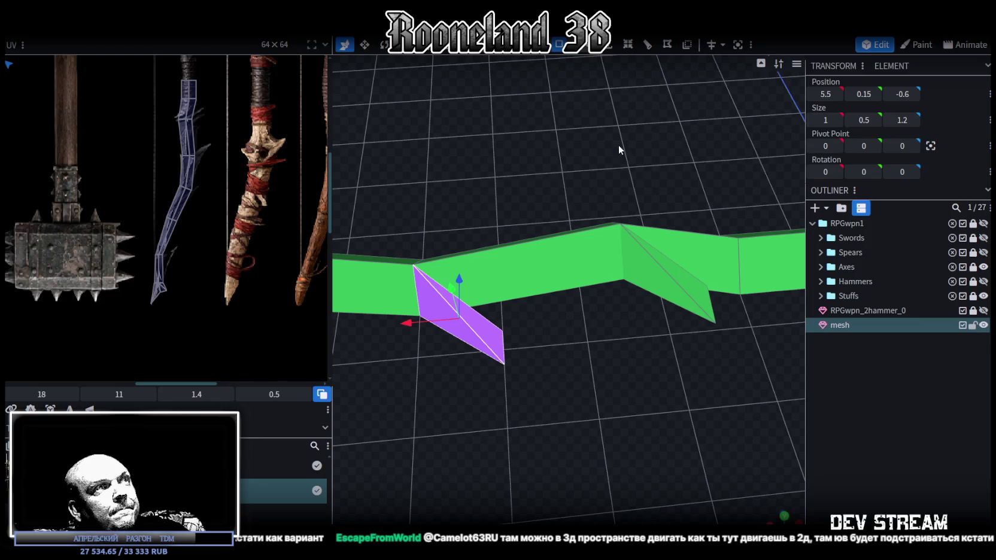
mouse_move(577, 306)
left_mouse_down()
mouse_move(473, 258)
mouse_move(512, 280)
mouse_move(508, 55)
left_mouse_up()
Step: Reshape fin vertices into sharper spikes: height 0, X 3.01, Z -1.1
left_click(587, 53)
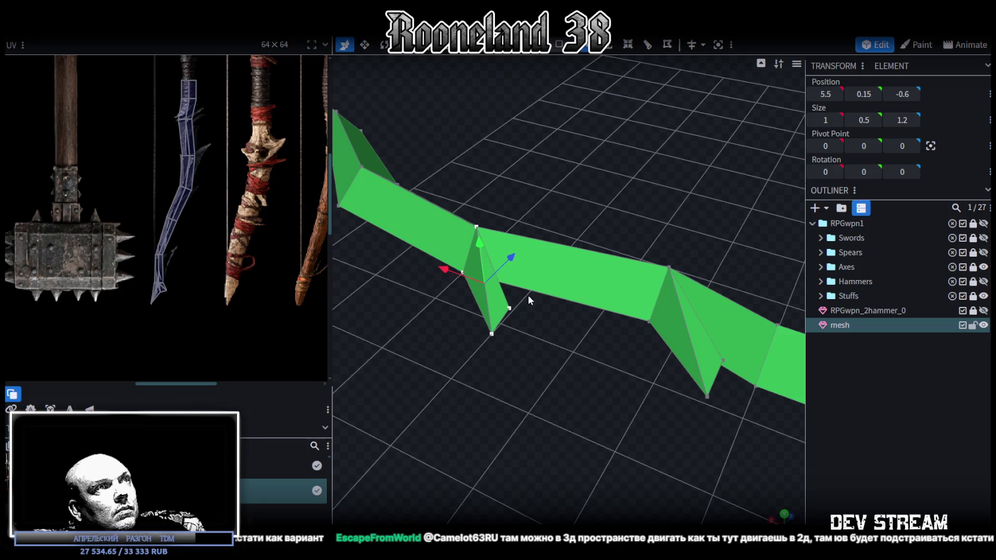
left_click(509, 309)
left_click_drag(498, 253, 643, 285)
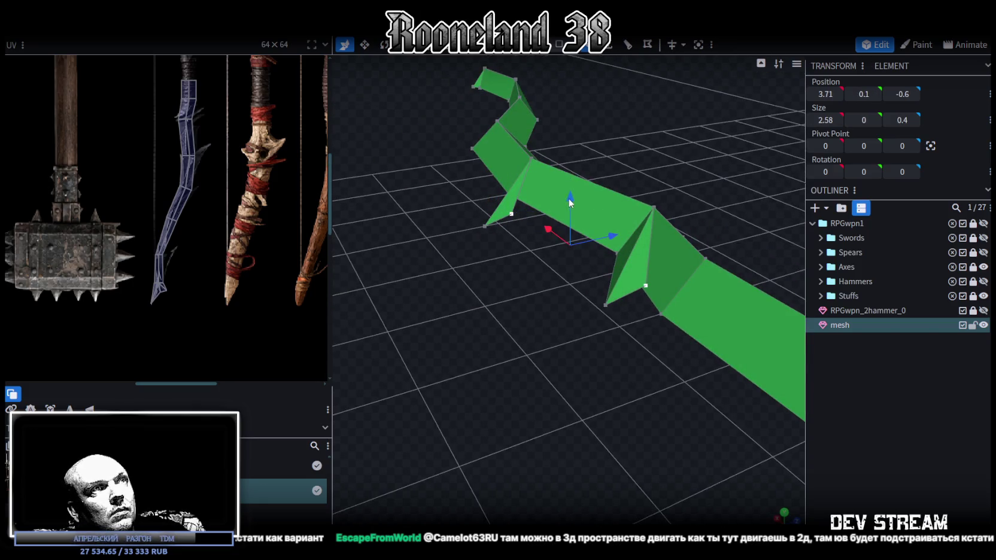
mouse_move(570, 203)
left_mouse_down()
mouse_move(572, 210)
mouse_move(692, 161)
mouse_move(721, 192)
left_mouse_up()
left_click_drag(469, 268, 525, 282)
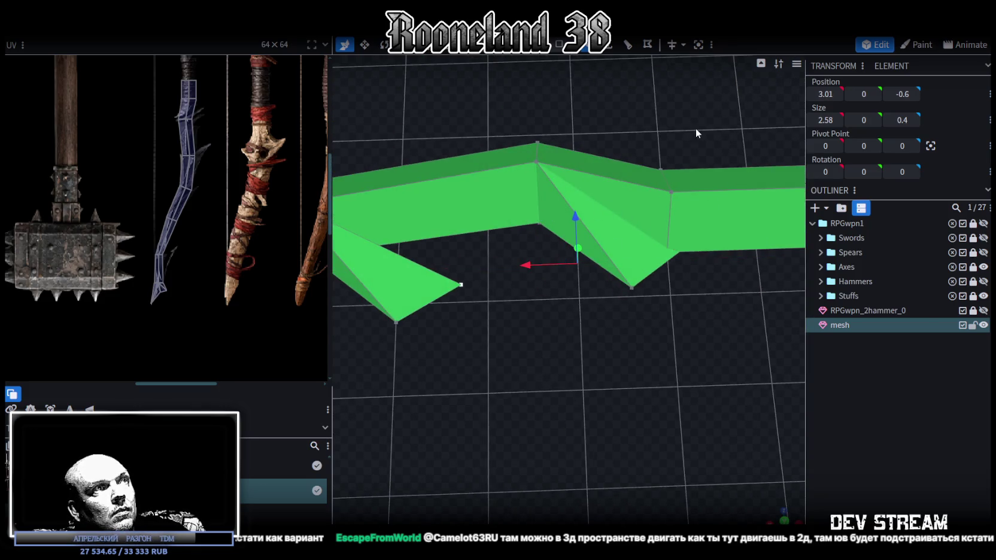
left_click_drag(696, 129, 581, 167)
mouse_move(650, 275)
left_mouse_down()
mouse_move(604, 281)
mouse_move(533, 243)
left_mouse_up()
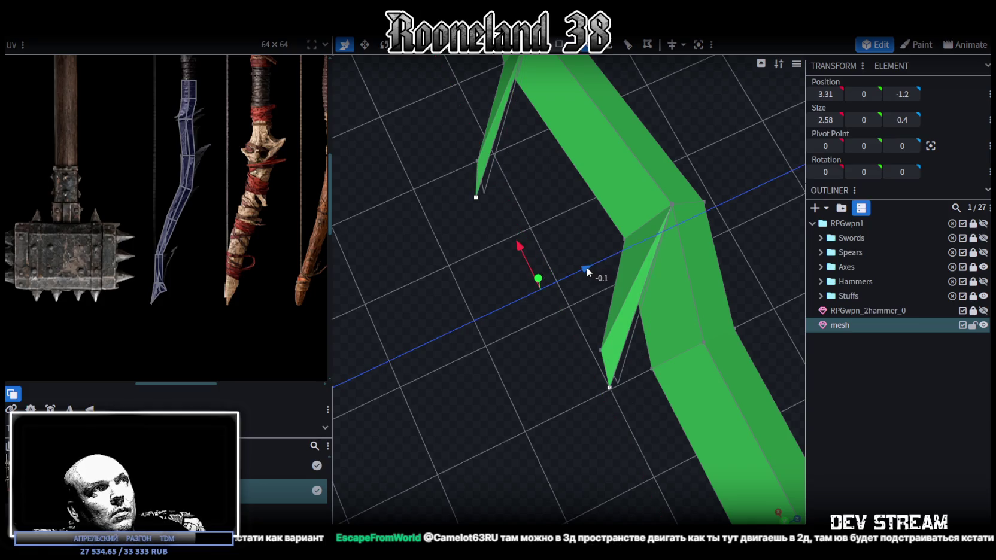
mouse_move(587, 267)
middle_mouse_down()
mouse_move(574, 334)
mouse_move(643, 307)
mouse_move(751, 298)
mouse_move(683, 244)
mouse_move(533, 313)
mouse_move(763, 271)
mouse_move(792, 259)
mouse_move(783, 255)
mouse_move(781, 273)
mouse_move(835, 284)
mouse_move(785, 290)
mouse_move(798, 296)
mouse_move(578, 251)
mouse_move(572, 283)
mouse_move(543, 266)
mouse_move(604, 238)
mouse_move(606, 222)
mouse_move(554, 241)
mouse_move(314, 240)
mouse_move(598, 330)
middle_mouse_up()
scroll(784, 264, "up", 3)
Step: Extrude a lower blade face with direction Z- into a new block
left_click(510, 300)
scroll(598, 331, "up", 3)
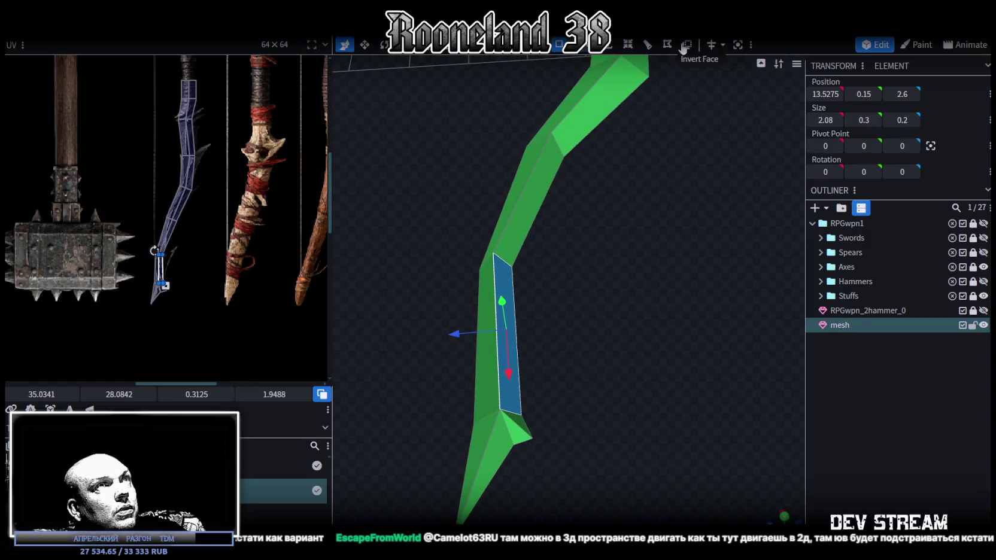
left_click(607, 48)
left_click(599, 519)
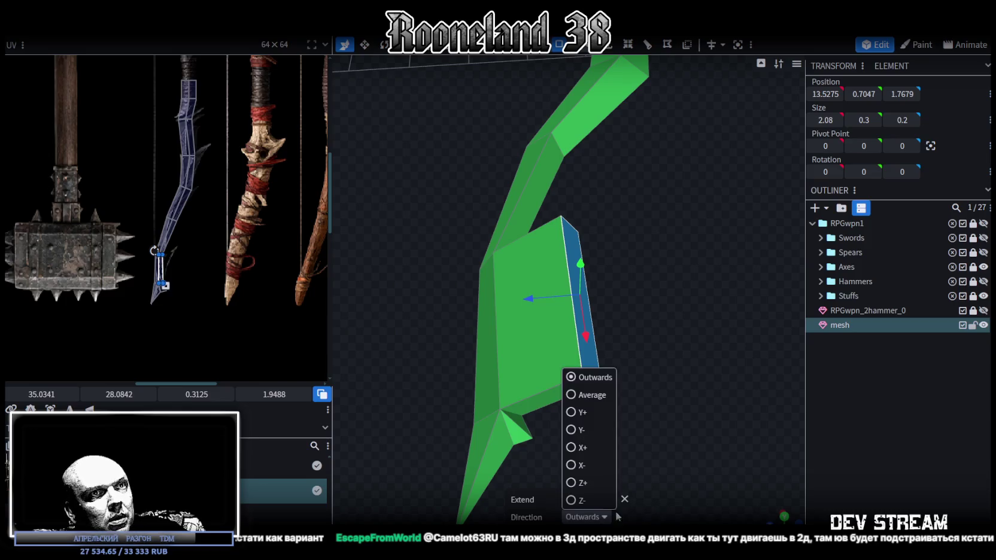
left_click(574, 500)
left_click_drag(671, 302, 600, 261)
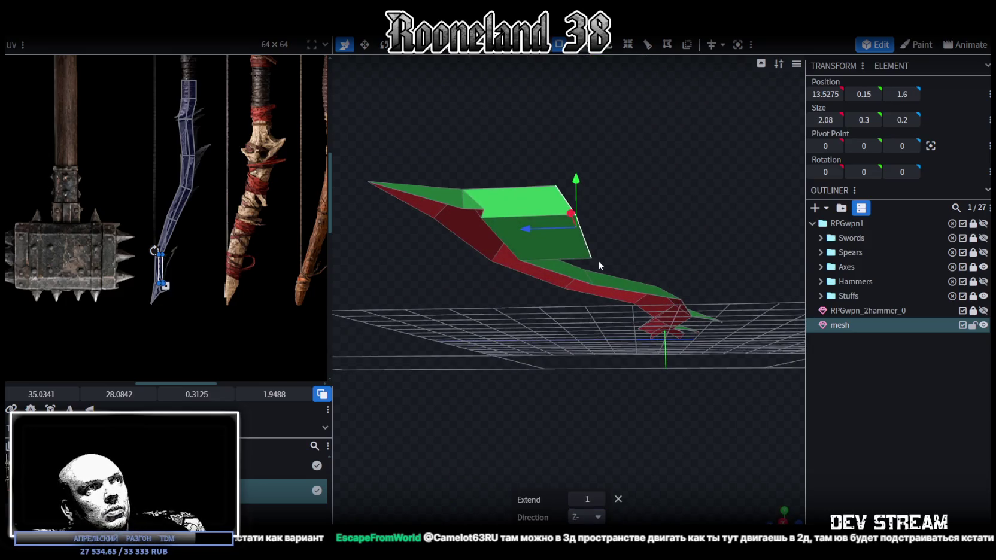
mouse_move(654, 225)
left_mouse_down()
mouse_move(652, 317)
mouse_move(659, 292)
mouse_move(640, 336)
mouse_move(565, 307)
mouse_move(592, 308)
mouse_move(584, 288)
left_mouse_up()
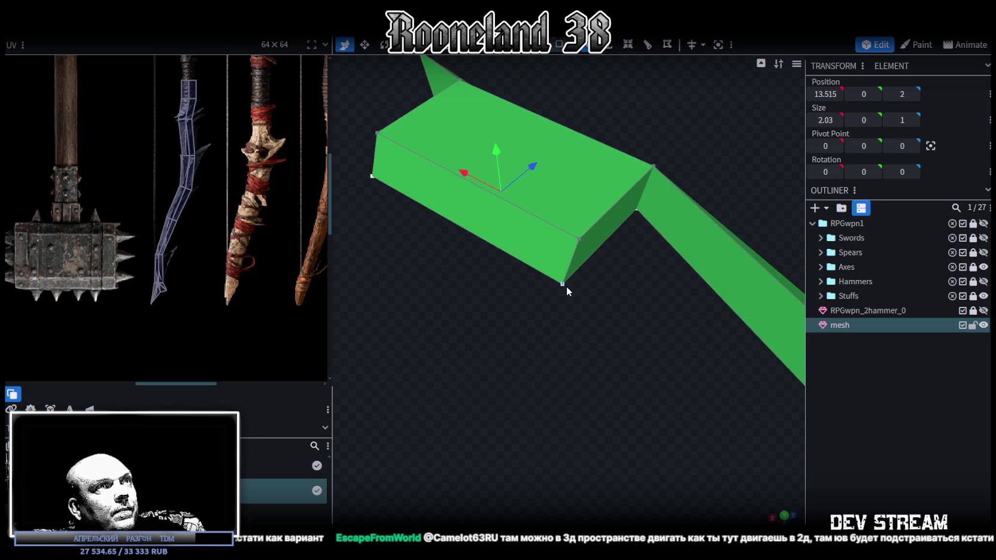
mouse_move(568, 265)
left_mouse_down()
mouse_move(558, 339)
mouse_move(514, 392)
left_mouse_up()
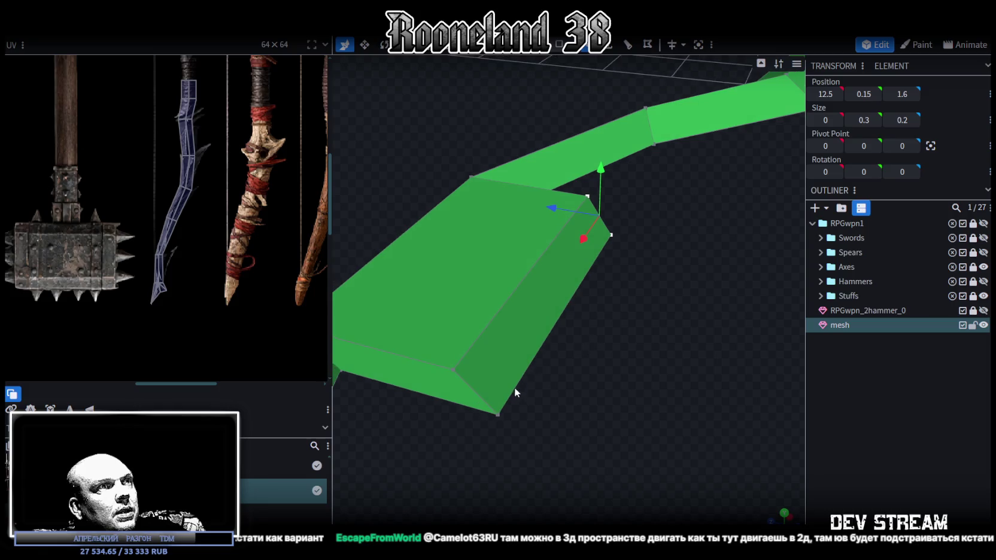
Step: Merge the block's outer vertices into one point and move it along Z to 1.6
right_click(453, 368)
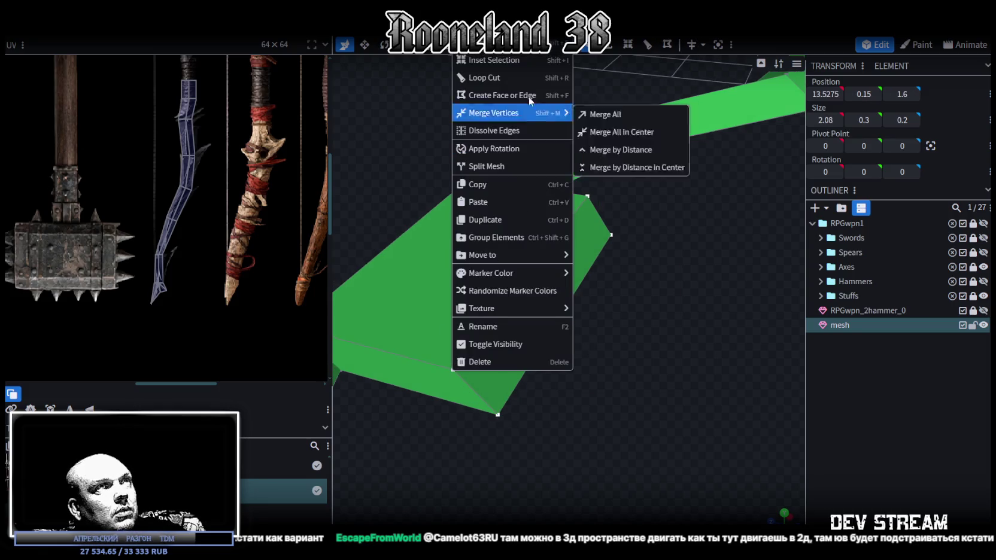
left_click(623, 109)
mouse_move(643, 220)
left_mouse_down()
mouse_move(526, 286)
mouse_move(457, 298)
mouse_move(439, 313)
mouse_move(446, 334)
mouse_move(514, 370)
mouse_move(511, 324)
mouse_move(538, 355)
left_mouse_up()
mouse_move(605, 380)
left_mouse_down()
mouse_move(613, 396)
mouse_move(602, 355)
mouse_move(621, 348)
mouse_move(661, 365)
mouse_move(529, 324)
mouse_move(633, 400)
left_mouse_up()
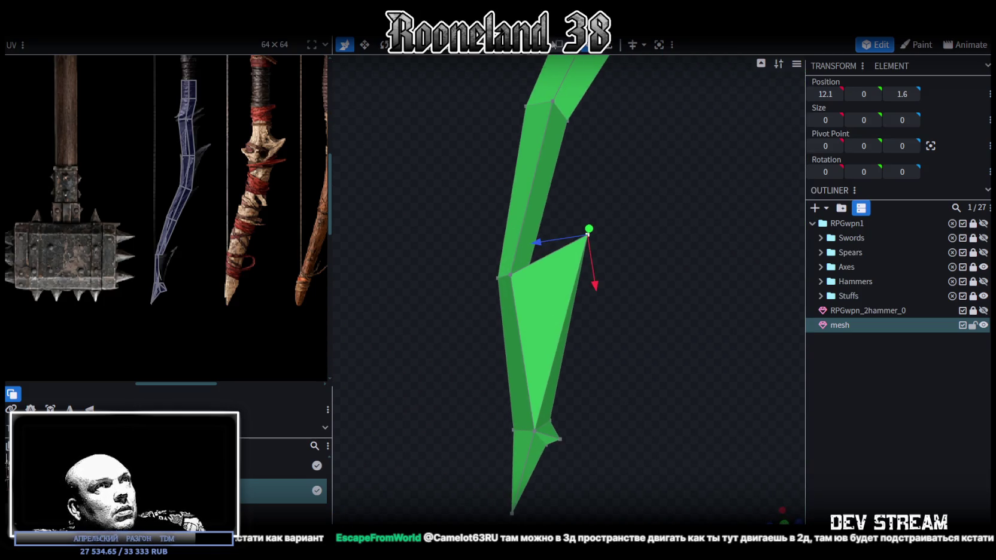
left_click_drag(607, 215, 574, 244)
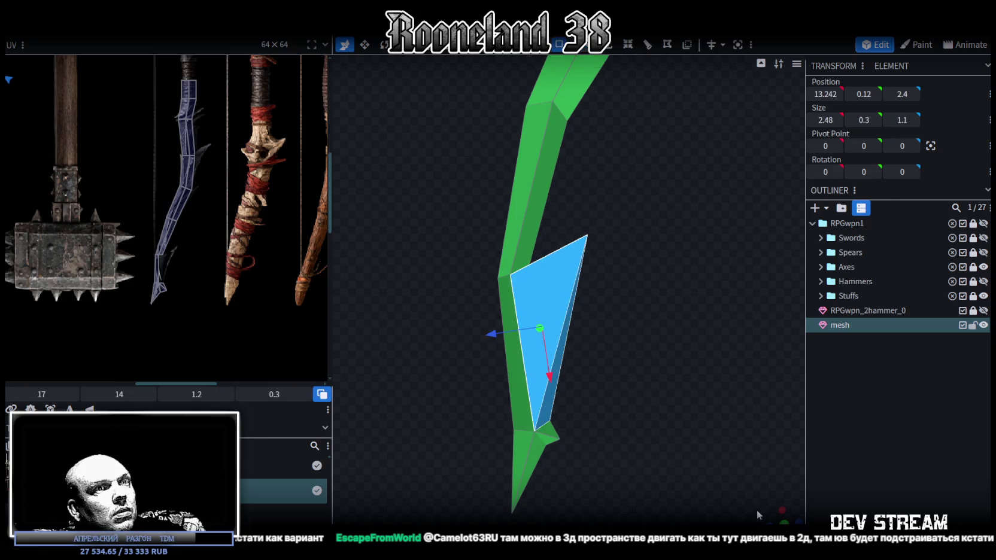
Step: Move the fin's UV onto the blade texture and rotate it a quarter turn
left_click(775, 516)
scroll(551, 389, "down", 3)
right_click_drag(507, 383, 428, 394)
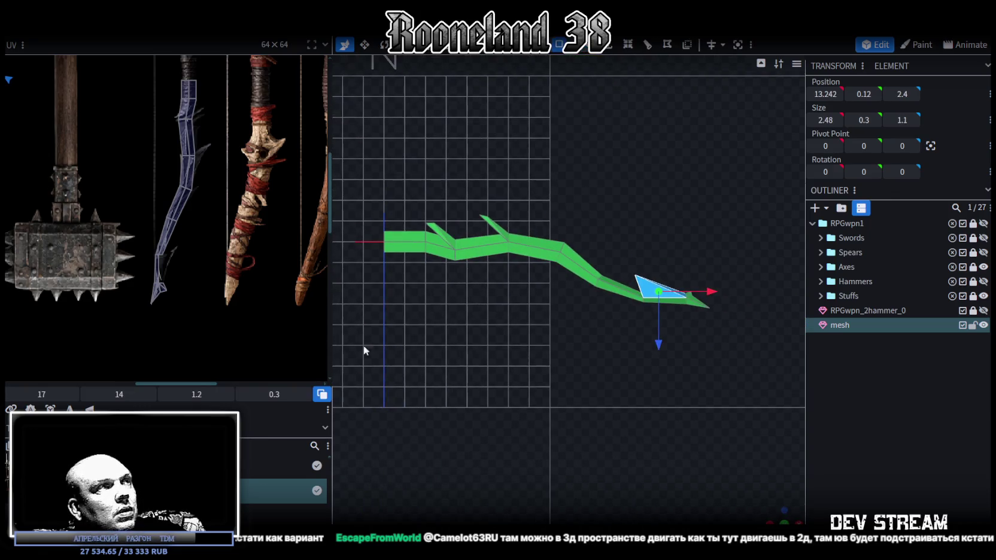
scroll(167, 209, "down", 3)
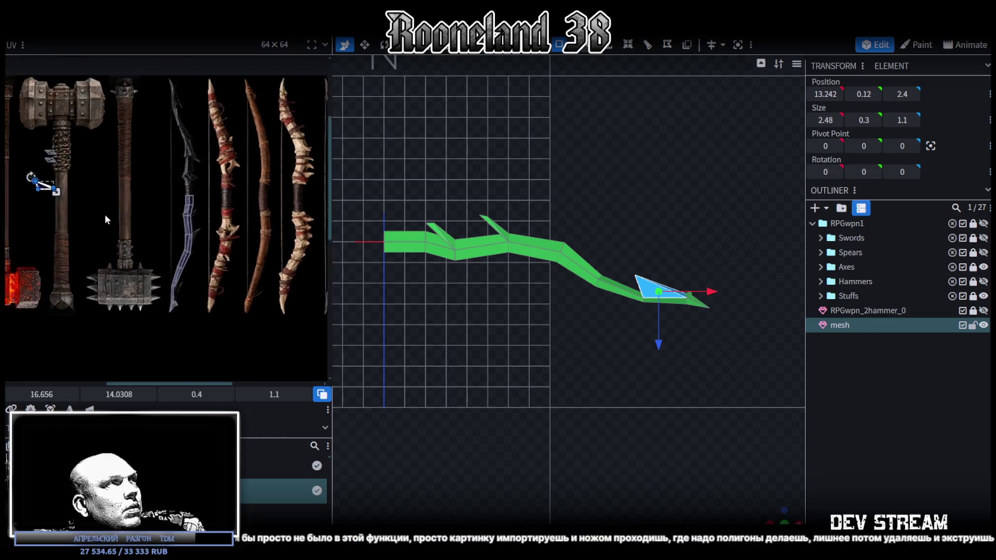
scroll(168, 209, "up", 2)
left_click_drag(80, 215, 209, 323)
scroll(200, 311, "up", 2)
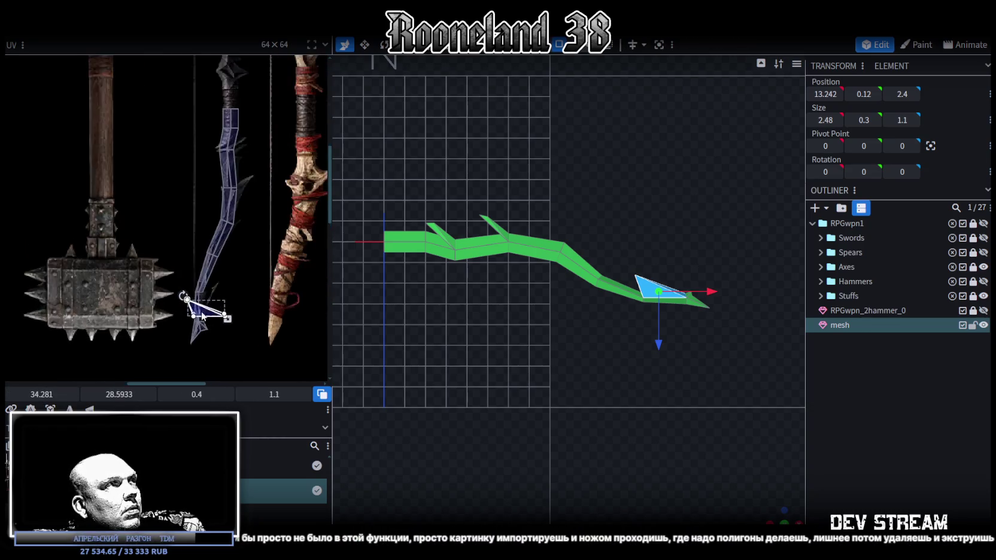
scroll(201, 312, "up", 2)
right_click(199, 306)
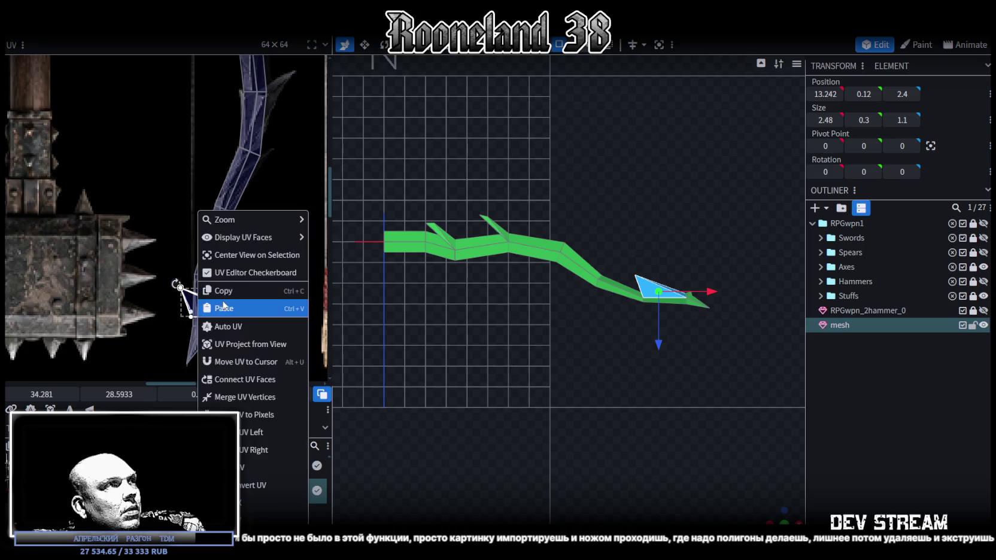
left_click(245, 455)
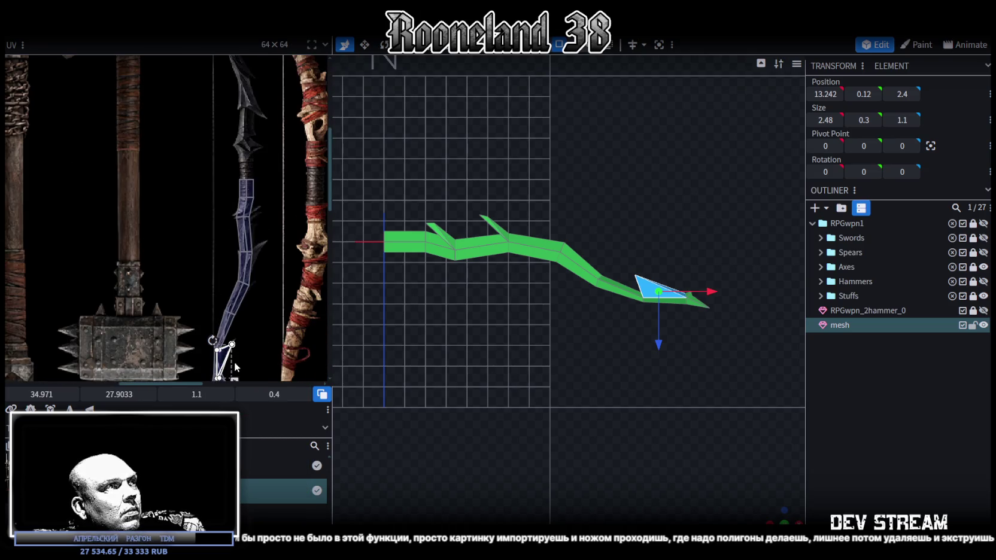
Step: Resize the fin's UV and nudge its corner onto the spike tip in the texture
scroll(232, 202, "up", 2)
scroll(247, 95, "up", 2)
scroll(197, 190, "up", 2)
scroll(137, 216, "up", 2)
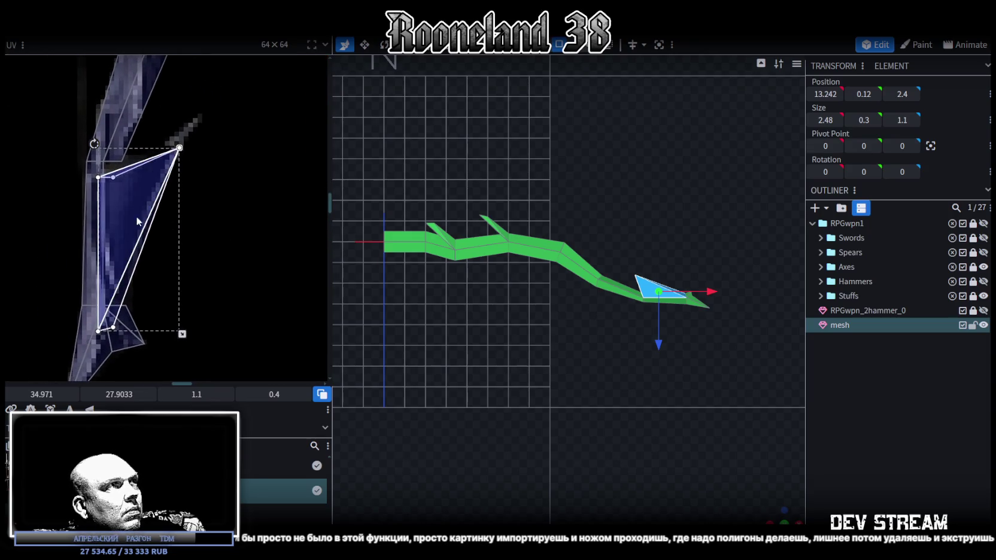
scroll(127, 237, "up", 2)
scroll(129, 237, "down", 1)
mouse_move(224, 357)
left_mouse_down()
mouse_move(228, 339)
mouse_move(207, 341)
left_mouse_up()
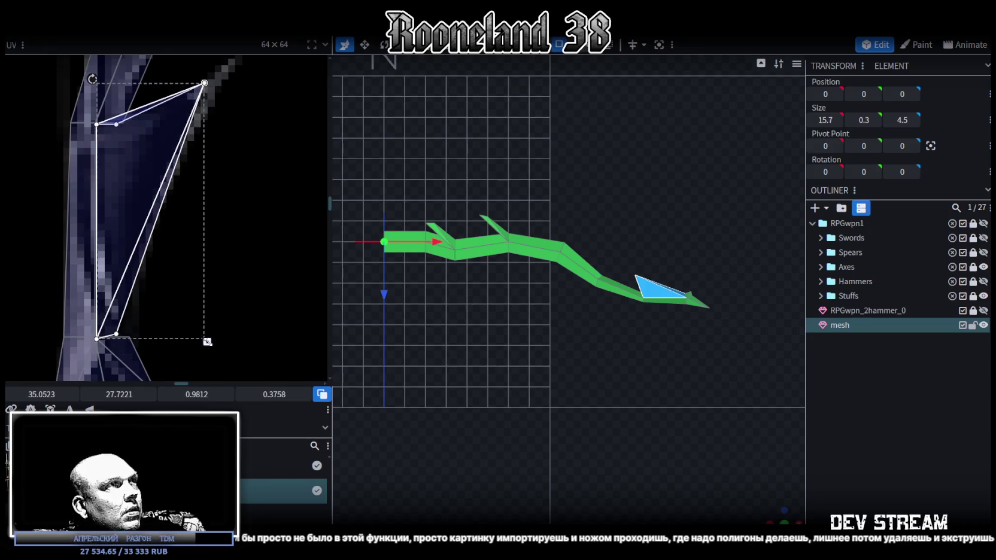
middle_click_drag(214, 245, 219, 287)
left_click(209, 124)
left_click_drag(209, 124, 215, 129)
scroll(231, 174, "down", 2)
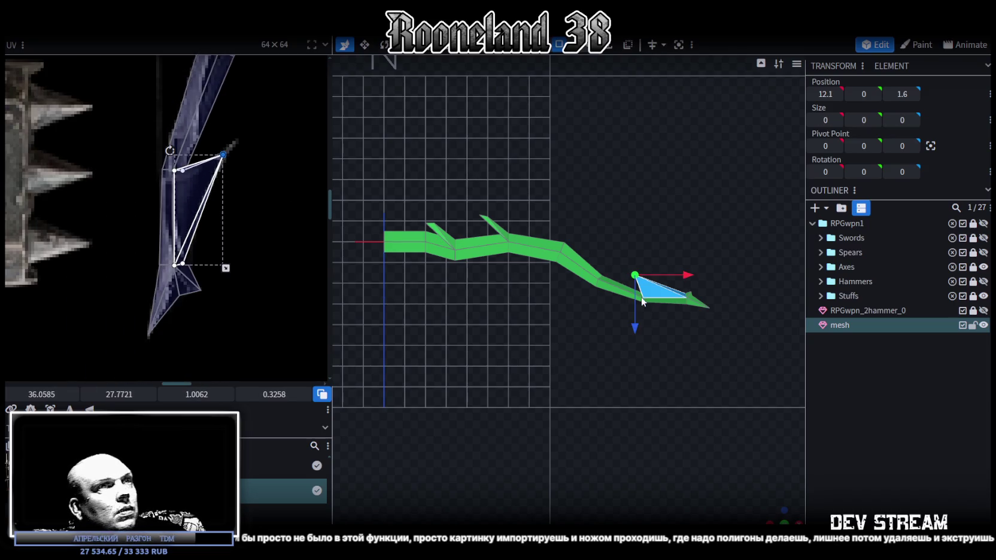
scroll(718, 414, "up", 2)
Step: Show the textured model and map each blade face onto the curved blade image
key("z")
mouse_move(774, 518)
left_mouse_down()
mouse_move(607, 389)
mouse_move(533, 360)
mouse_move(410, 342)
mouse_move(429, 382)
mouse_move(476, 408)
mouse_move(495, 392)
mouse_move(662, 406)
mouse_move(593, 374)
mouse_move(642, 352)
mouse_move(498, 332)
left_mouse_up()
left_click(498, 331)
scroll(297, 223, "down", 3)
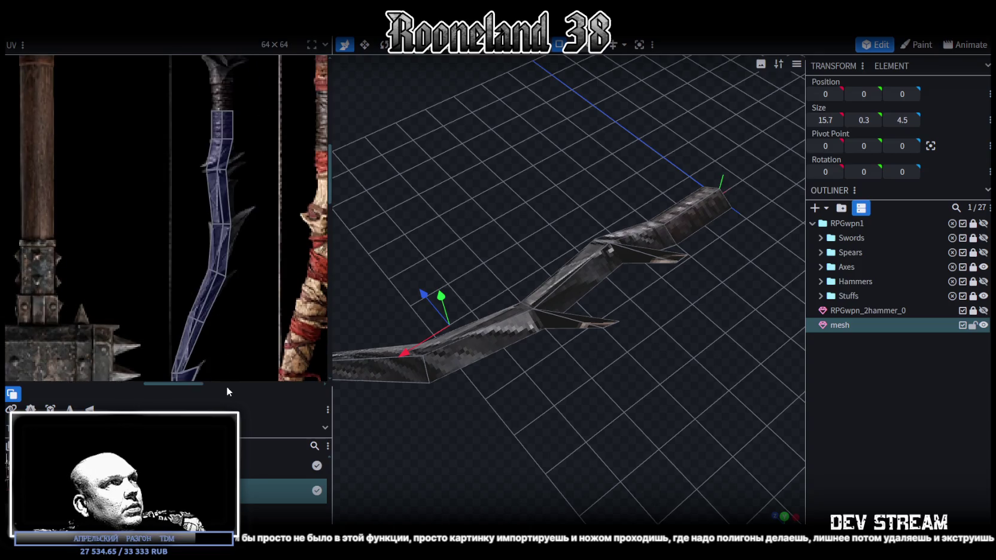
scroll(229, 214, "up", 3)
left_click(230, 213)
mouse_move(540, 408)
left_mouse_down()
mouse_move(600, 400)
mouse_move(543, 420)
mouse_move(474, 343)
left_mouse_up()
left_click(539, 417)
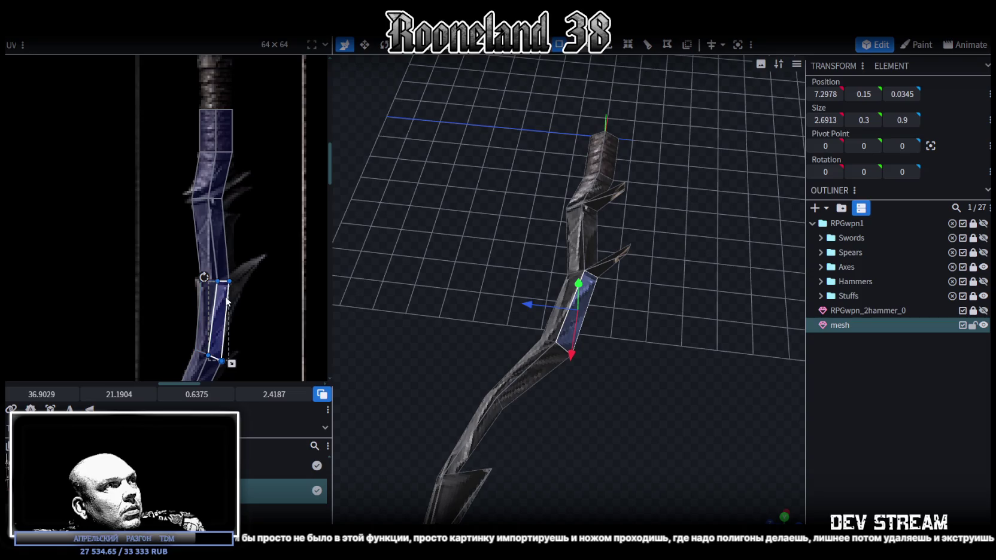
mouse_move(654, 357)
left_mouse_down()
mouse_move(668, 369)
mouse_move(607, 240)
mouse_move(632, 312)
left_mouse_up()
left_click(588, 238)
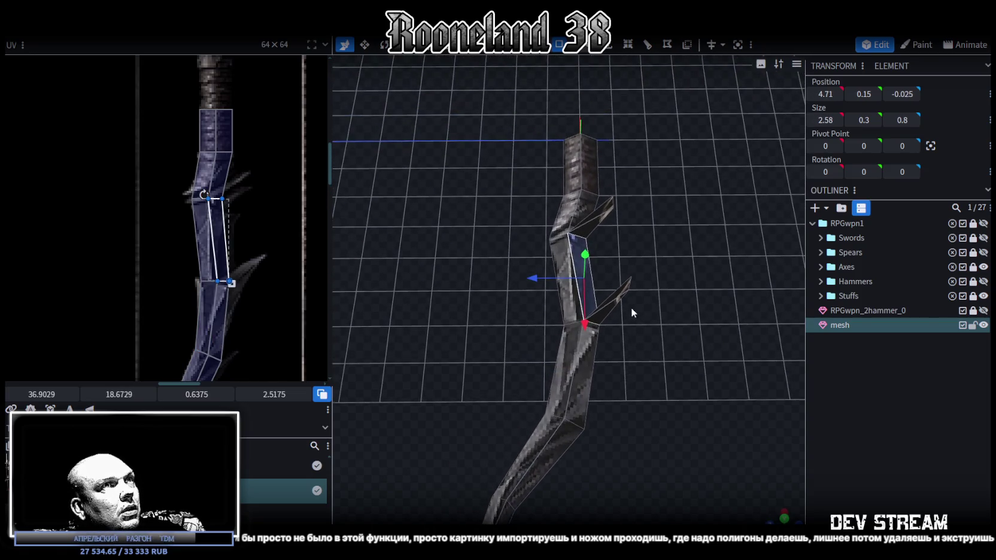
left_click(580, 213)
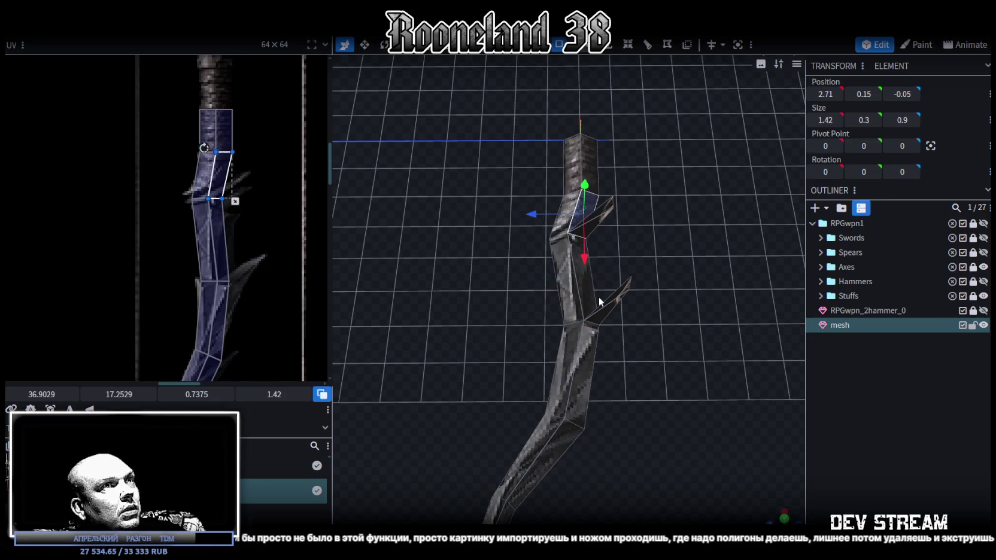
left_click(587, 348)
mouse_move(620, 308)
left_mouse_down()
mouse_move(610, 349)
mouse_move(635, 351)
mouse_move(453, 255)
mouse_move(418, 222)
mouse_move(374, 227)
mouse_move(377, 263)
mouse_move(563, 227)
left_mouse_up()
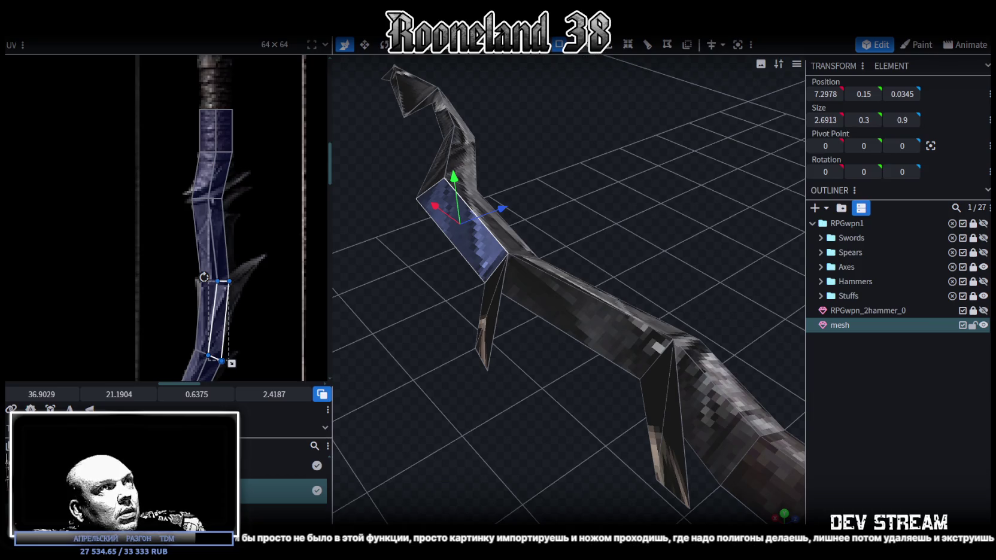
left_click(618, 45)
Step: Select the lower spike's tip vertex and raise it along the blade
left_click(488, 369)
mouse_move(496, 365)
left_mouse_down()
mouse_move(541, 343)
mouse_move(505, 331)
mouse_move(582, 388)
mouse_move(567, 423)
mouse_move(546, 356)
mouse_move(510, 319)
mouse_move(529, 446)
mouse_move(487, 396)
mouse_move(587, 435)
left_mouse_up()
left_click(492, 388)
left_click(588, 403)
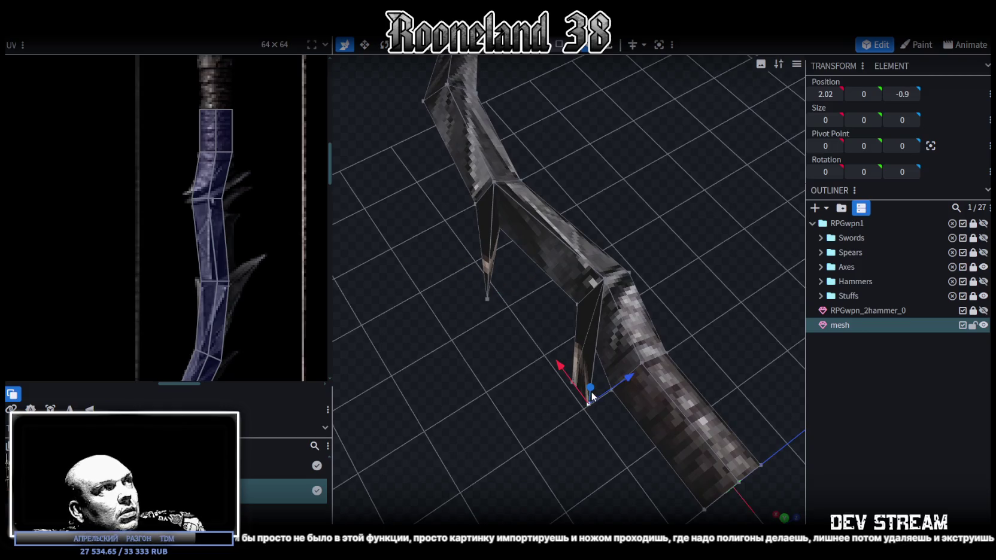
left_click_drag(628, 376, 643, 351)
mouse_move(564, 323)
left_mouse_down()
mouse_move(577, 307)
mouse_move(589, 324)
mouse_move(579, 299)
mouse_move(582, 371)
left_mouse_up()
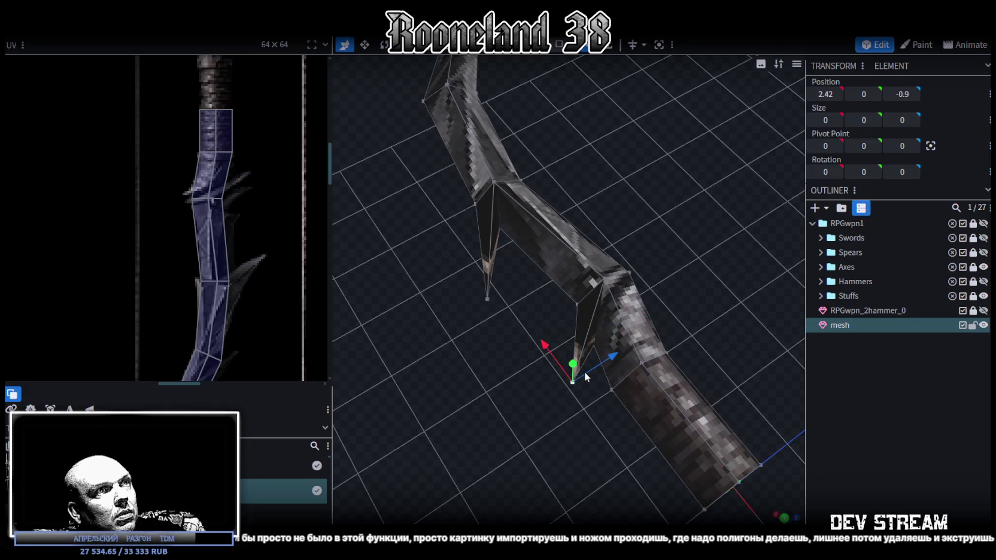
Step: Undo the last move and fine-tune the spike tip to X 2.72, Z -0.1
scroll(513, 425, "down", 1)
mouse_move(513, 425)
left_mouse_down()
mouse_move(532, 308)
mouse_move(510, 292)
left_mouse_up()
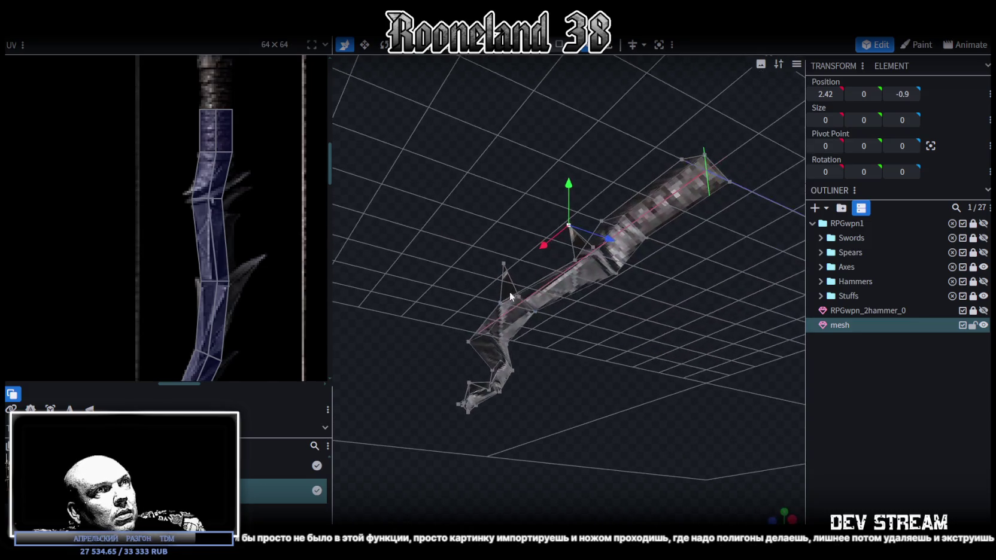
key("ctrl+z")
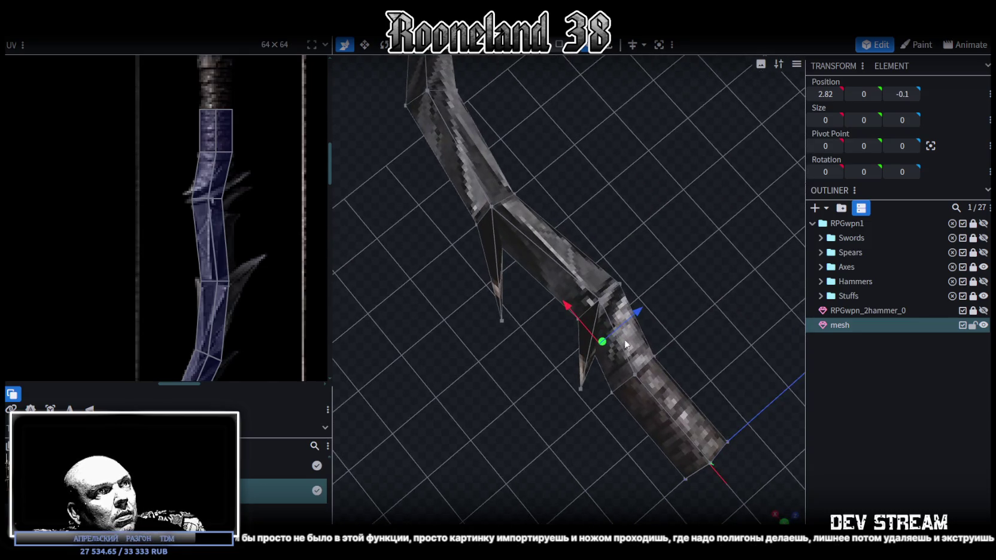
left_click_drag(578, 316, 576, 314)
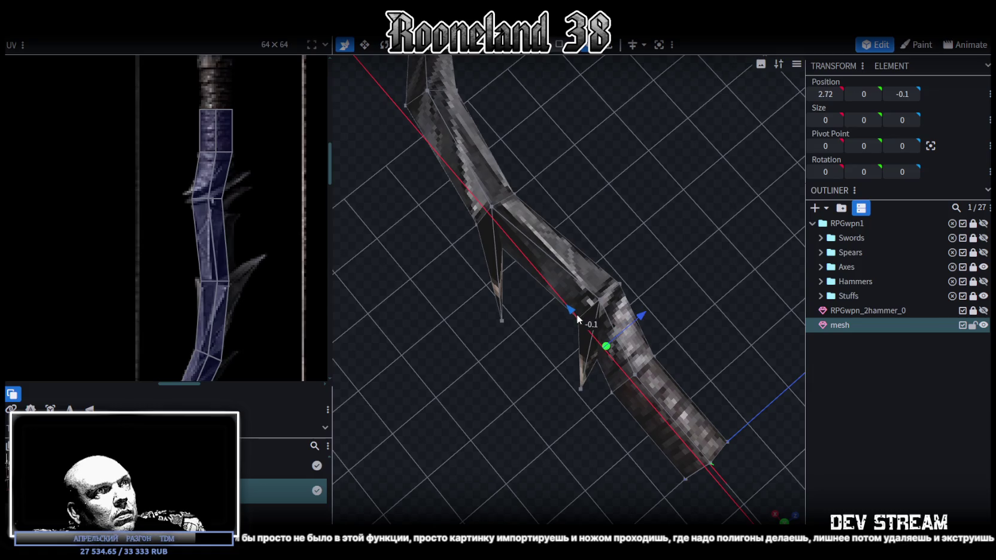
mouse_move(641, 316)
left_mouse_down()
mouse_move(521, 408)
mouse_move(608, 436)
mouse_move(573, 405)
mouse_move(586, 406)
mouse_move(562, 418)
mouse_move(538, 389)
left_mouse_up()
scroll(231, 277, "down", 2)
mouse_move(445, 390)
left_mouse_down()
mouse_move(496, 377)
mouse_move(502, 357)
left_mouse_up()
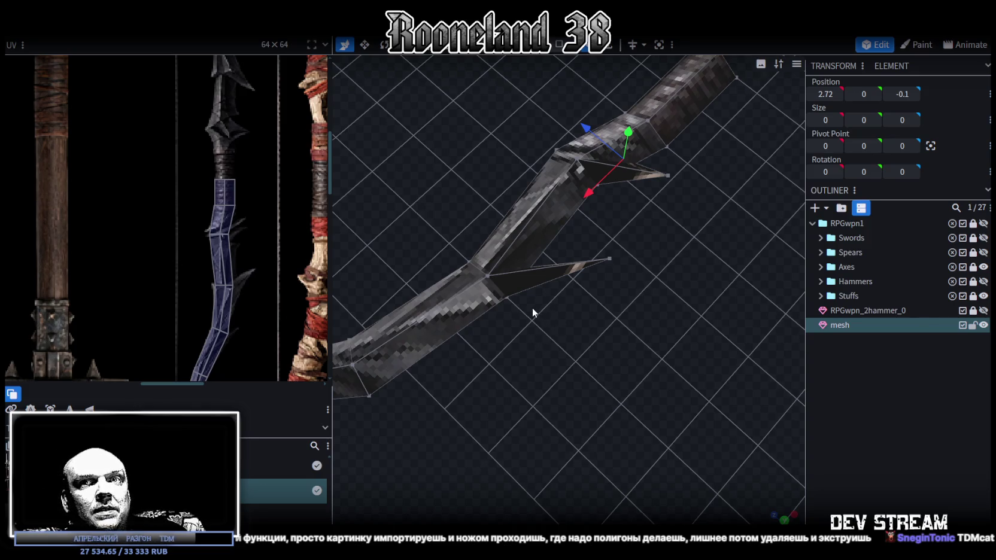
Step: Pull the lower spike's tip vertex in toward the blade
mouse_move(540, 300)
left_mouse_down()
mouse_move(646, 404)
mouse_move(606, 239)
left_mouse_up()
scroll(646, 404, "up", 5)
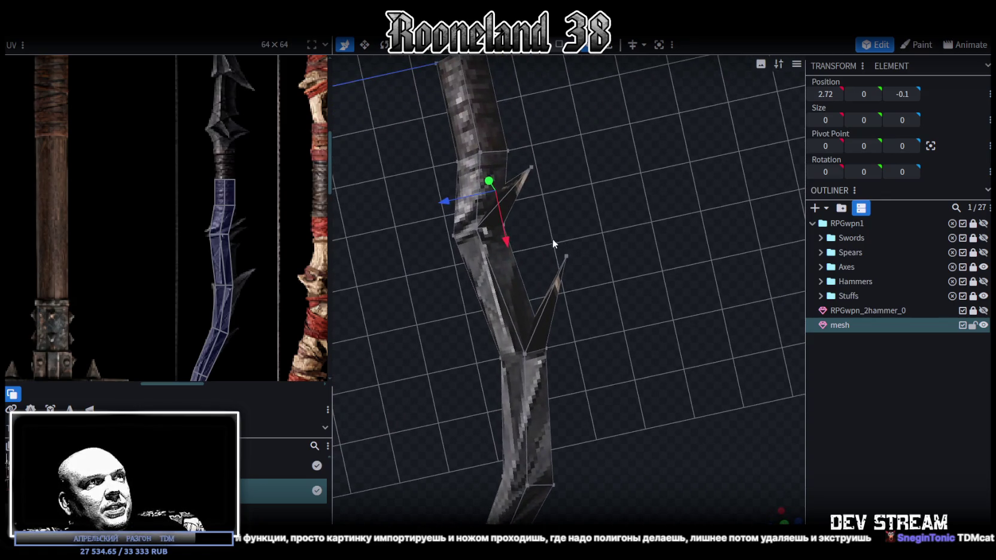
left_click(566, 256)
mouse_move(444, 289)
left_mouse_down()
mouse_move(605, 323)
mouse_move(575, 299)
mouse_move(577, 315)
left_mouse_up()
scroll(607, 326, "up", 2)
left_click_drag(525, 275, 510, 268)
mouse_move(609, 357)
left_mouse_down()
mouse_move(510, 221)
mouse_move(552, 146)
mouse_move(507, 223)
left_mouse_up()
Step: Move the vertex at the spike's base down along the blade
left_click(517, 292)
mouse_move(521, 292)
left_mouse_down()
mouse_move(568, 357)
mouse_move(657, 416)
mouse_move(512, 360)
mouse_move(454, 319)
mouse_move(461, 322)
left_mouse_up()
mouse_move(619, 328)
left_mouse_down()
mouse_move(330, 236)
mouse_move(548, 312)
left_mouse_up()
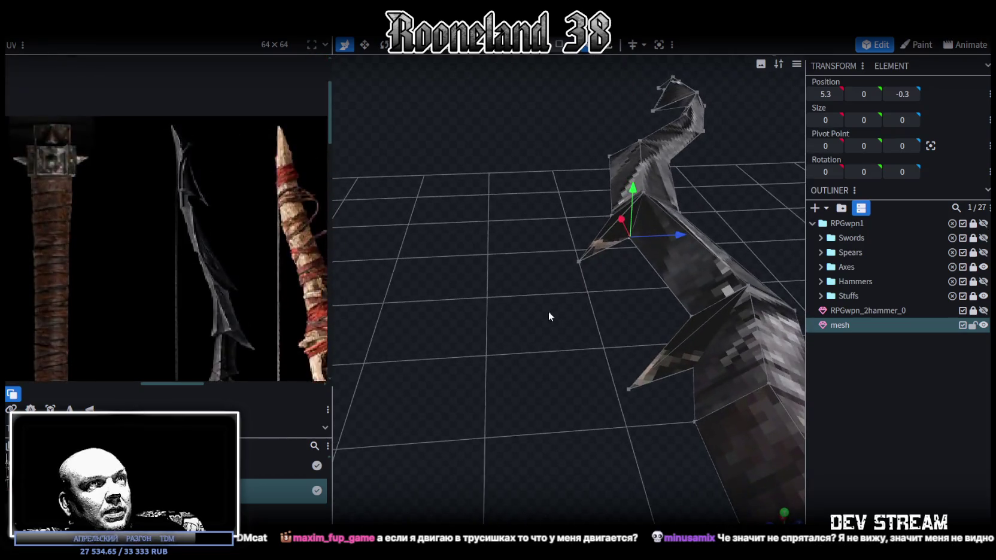
mouse_move(460, 264)
left_mouse_down()
mouse_move(613, 304)
mouse_move(621, 250)
mouse_move(615, 281)
mouse_move(662, 344)
mouse_move(653, 356)
mouse_move(496, 318)
mouse_move(652, 339)
left_mouse_up()
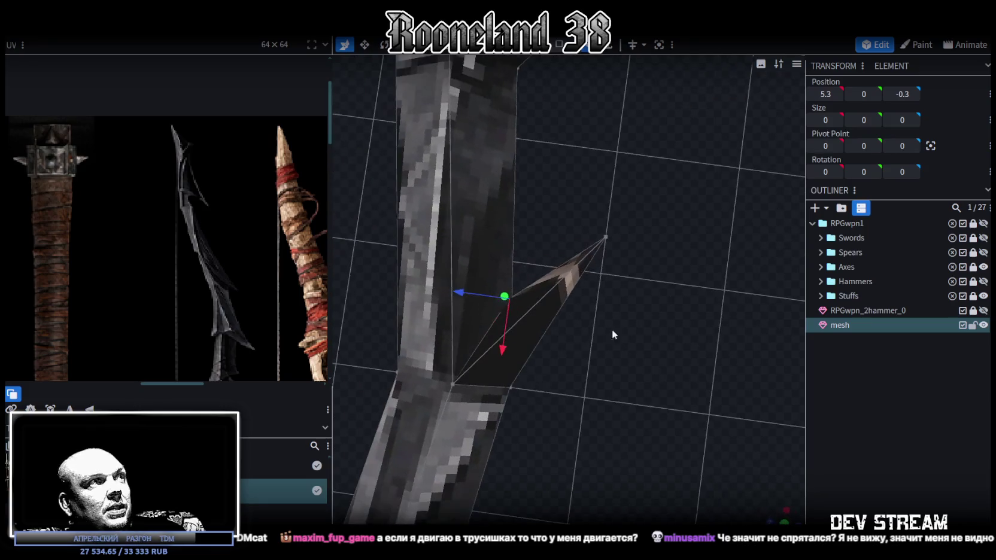
scroll(226, 285, "down", 5)
scroll(226, 278, "up", 3)
mouse_move(492, 314)
left_mouse_down()
mouse_move(661, 328)
mouse_move(535, 319)
left_mouse_up()
left_click_drag(483, 346, 543, 71)
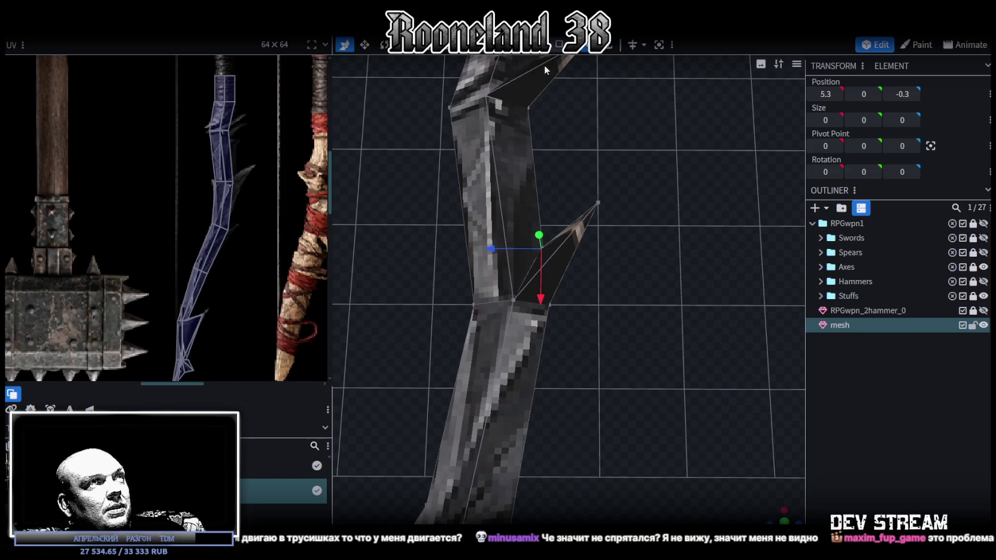
left_click(515, 412)
left_click_drag(515, 412, 559, 393)
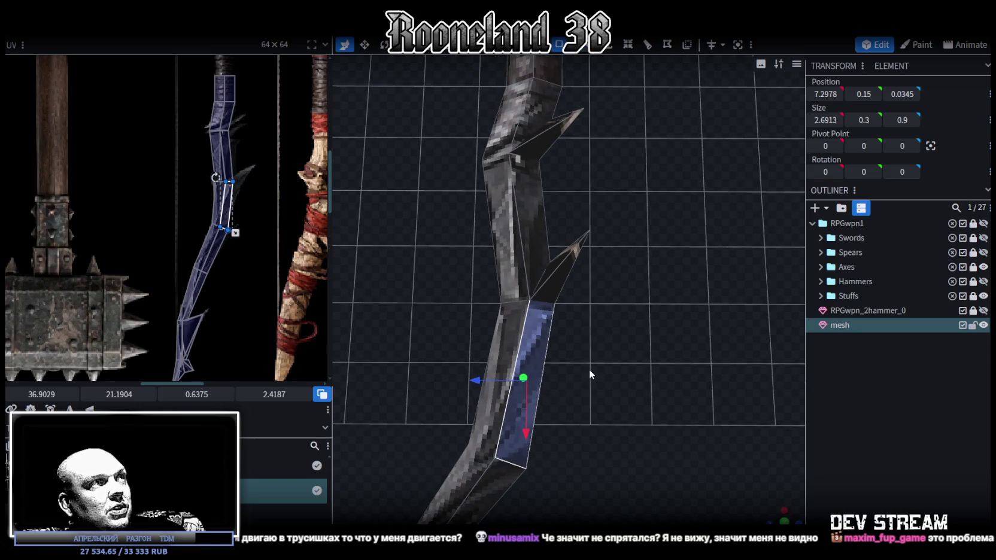
scroll(589, 308, "up", 3)
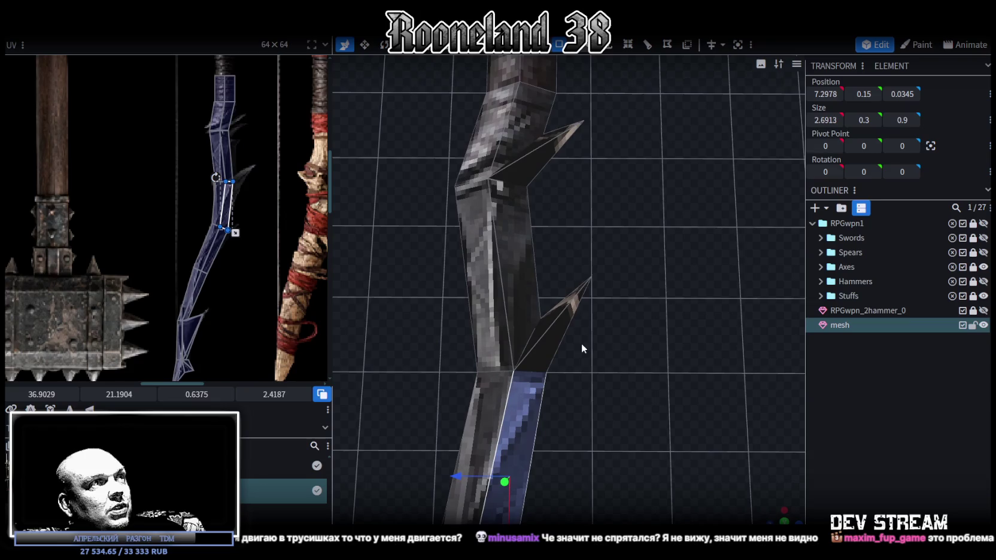
left_click(571, 63)
left_click(544, 370)
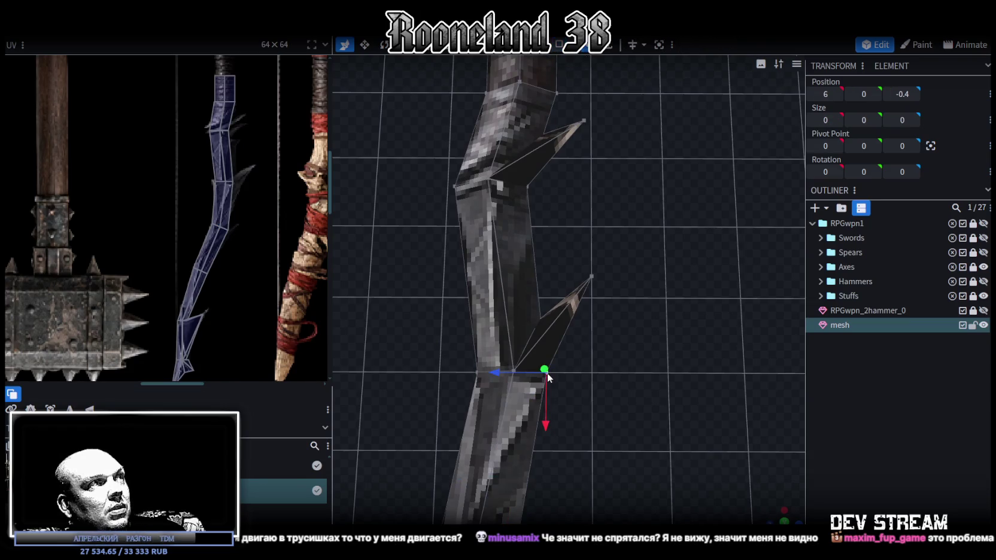
left_click_drag(546, 425, 533, 476)
Step: Stretch the lower blade face's shared UV corner onto the texture's blade edge
scroll(252, 235, "up", 3)
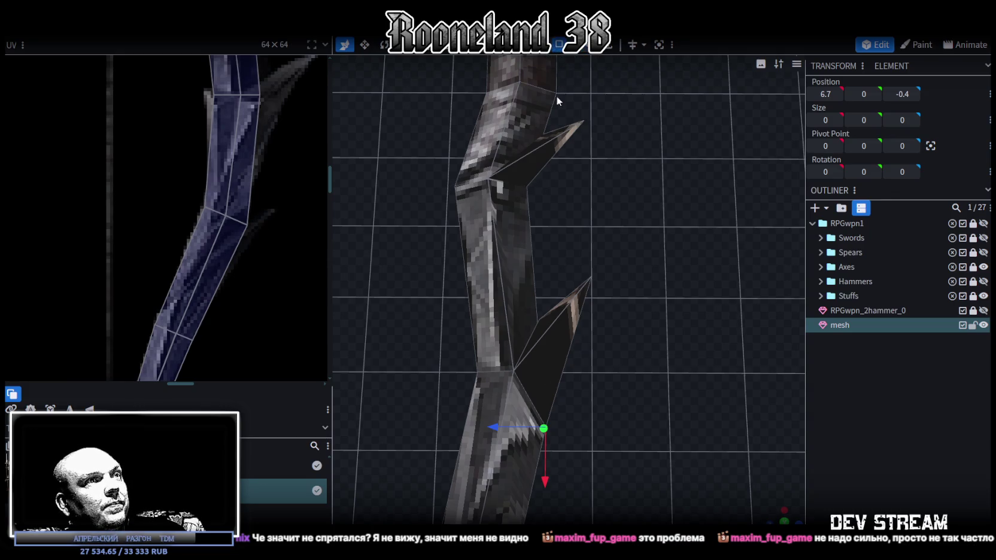
left_click(503, 518)
left_click_drag(247, 225, 233, 257)
left_click_drag(551, 455, 549, 376)
mouse_move(233, 257)
left_mouse_down()
mouse_move(253, 214)
mouse_move(267, 214)
mouse_move(255, 228)
left_mouse_up()
left_click_drag(242, 235, 249, 237)
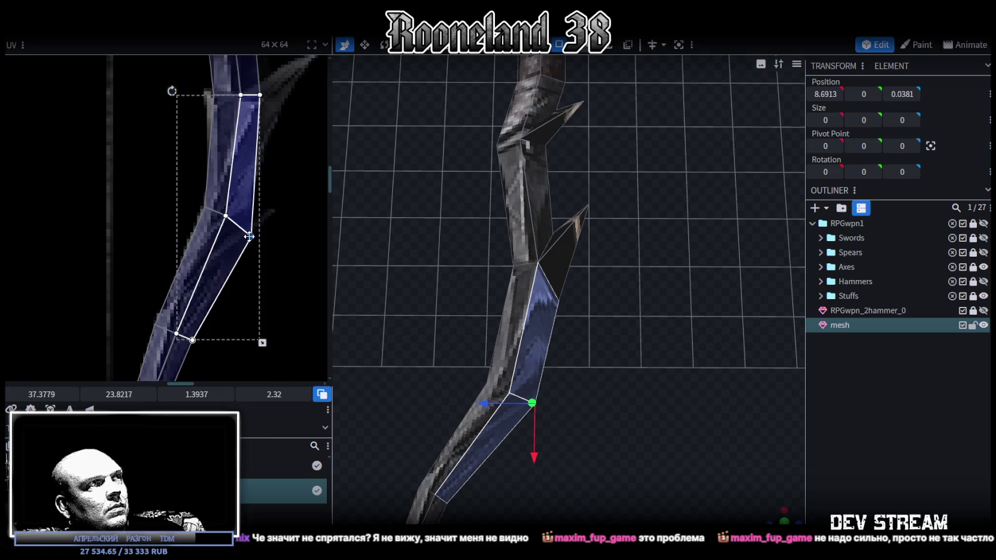
Step: Align the lower and upper face UV corners with the texture's blade edge
left_click_drag(249, 237, 249, 225)
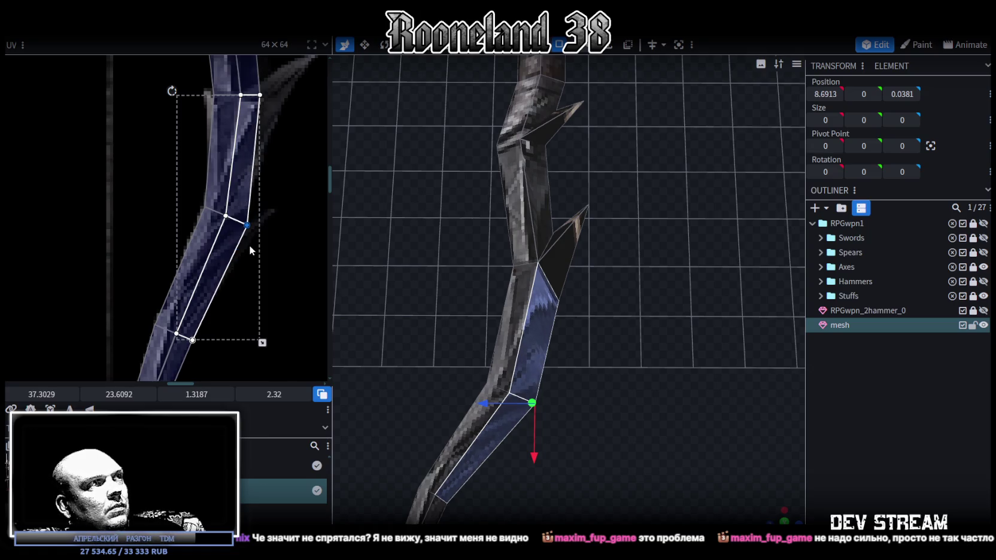
scroll(269, 216, "up", 2)
left_click(262, 132)
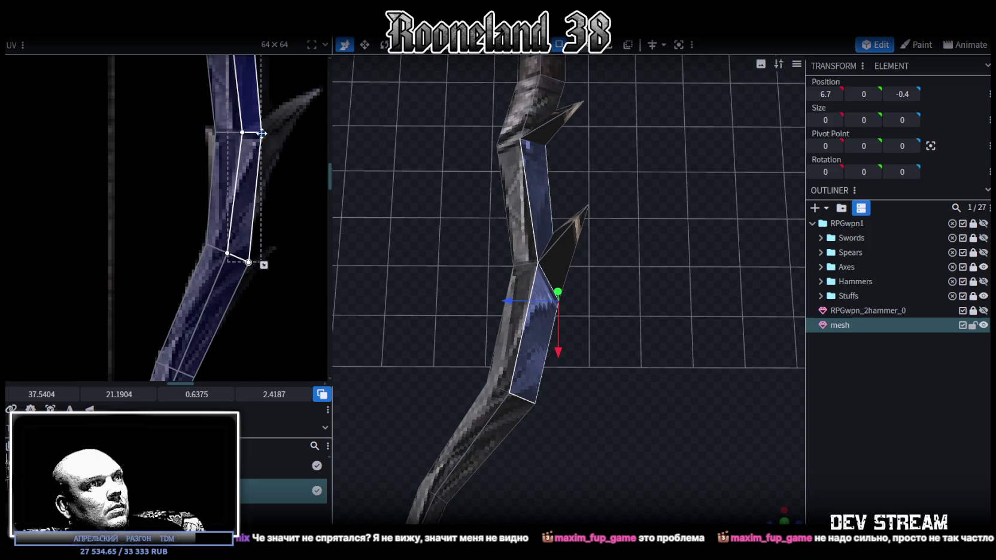
left_click_drag(261, 168, 265, 180)
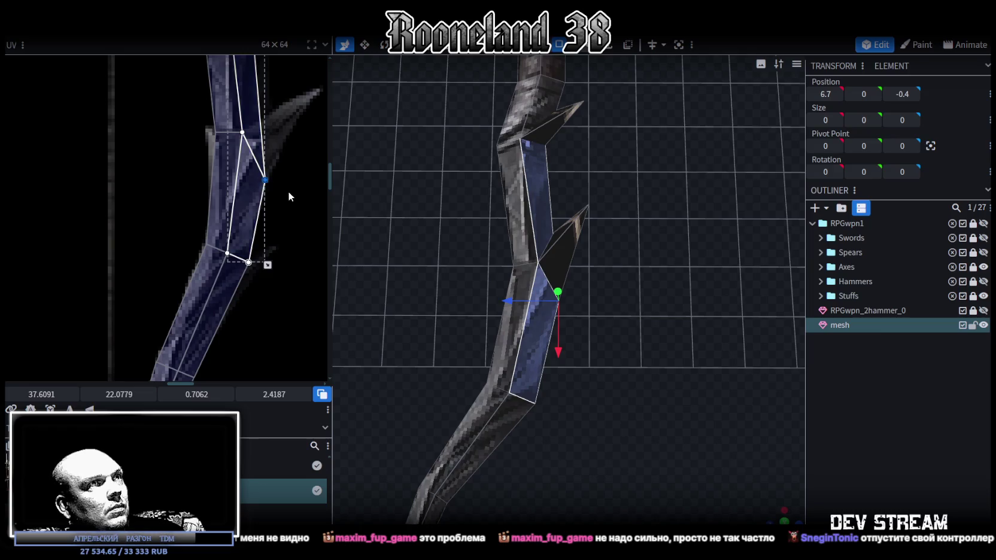
Step: Select the triangular spike face in top-down view and shift its UV slightly
left_click(572, 246)
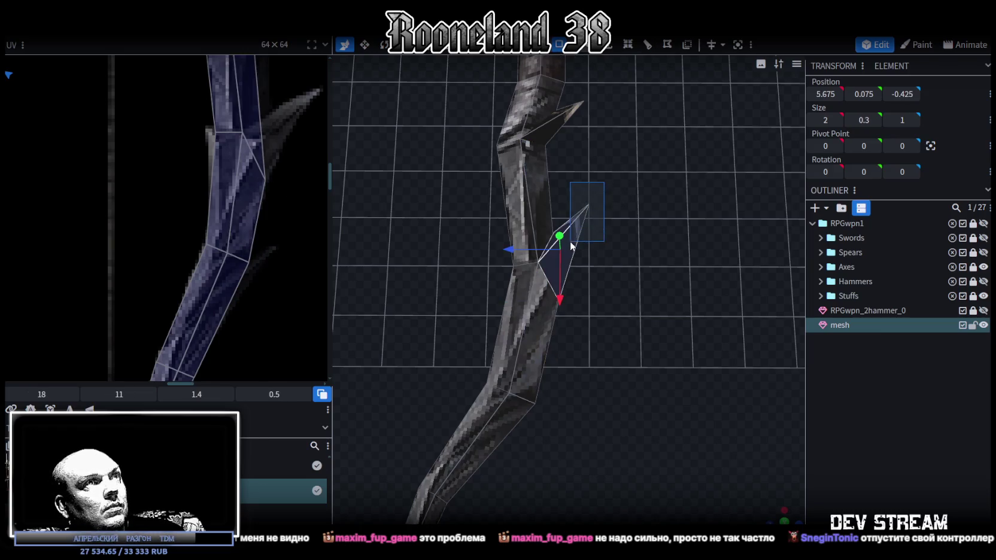
left_click_drag(605, 252, 767, 491)
key("KP_7")
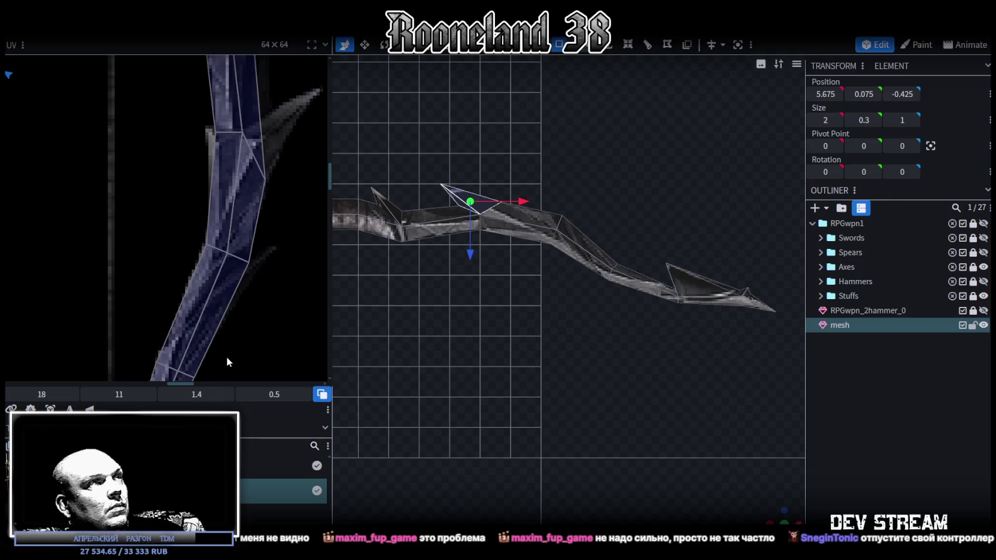
scroll(107, 237, "down", 5)
middle_click_drag(107, 237, 209, 299)
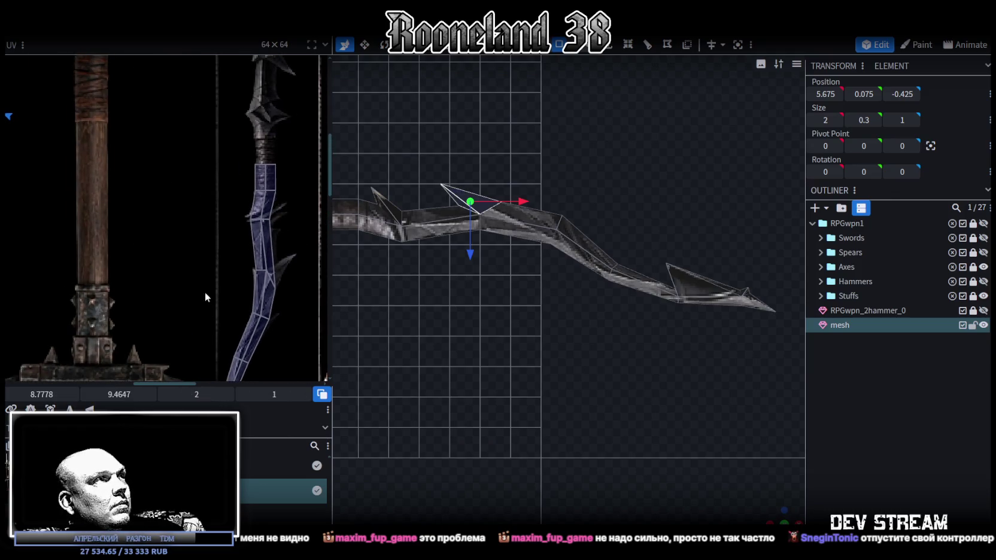
scroll(208, 284, "up", 2)
scroll(98, 226, "down", 3)
scroll(73, 216, "left", 3, "shift")
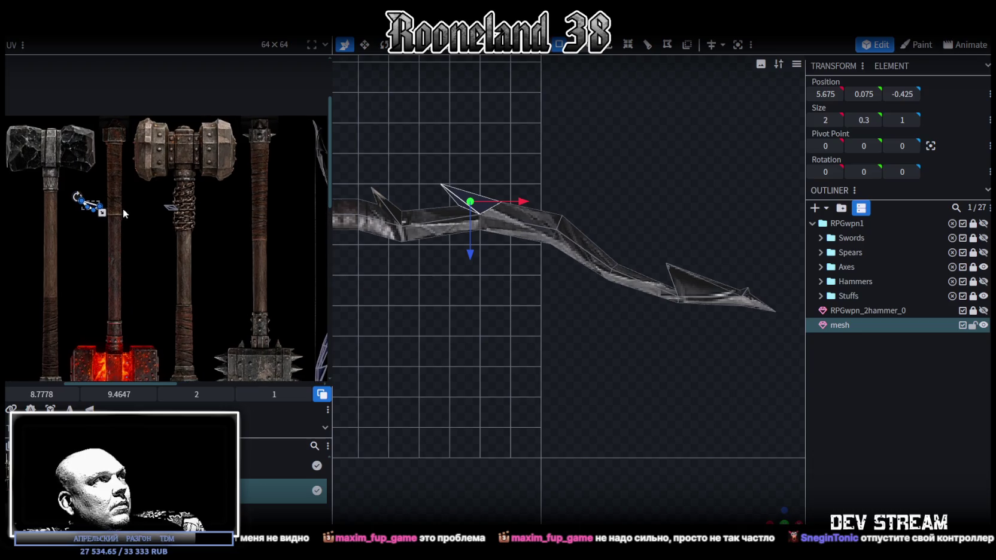
left_click_drag(301, 313, 313, 322)
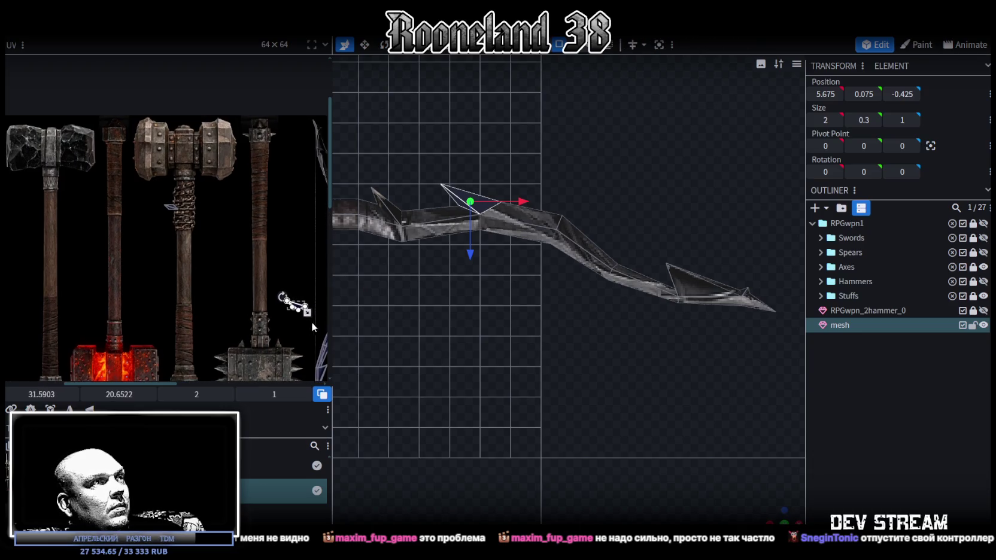
scroll(139, 265, "right", 3, "shift")
scroll(137, 247, "up", 3)
Step: Flip and mirror the spike face's UV, then fit it onto the texture's fin
right_click(96, 258)
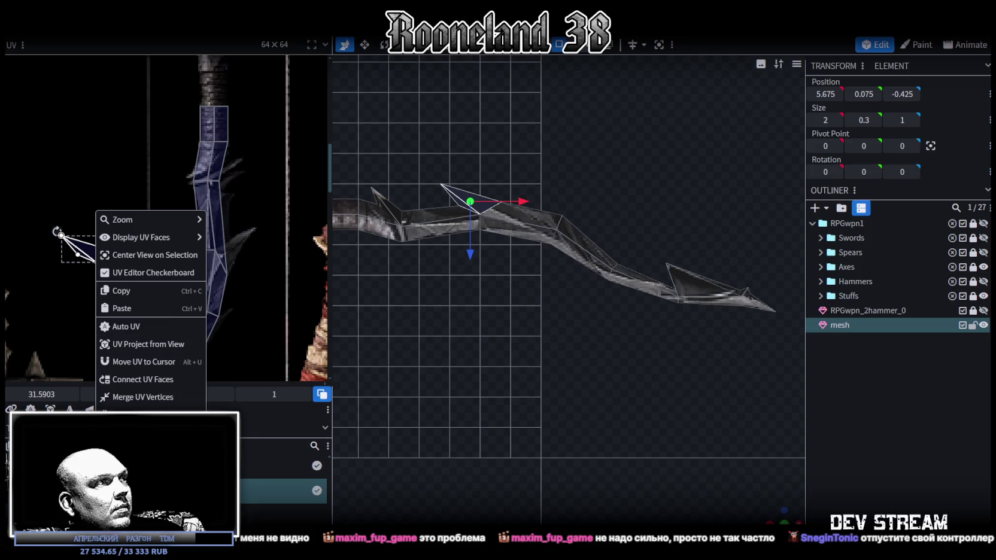
left_click(138, 467)
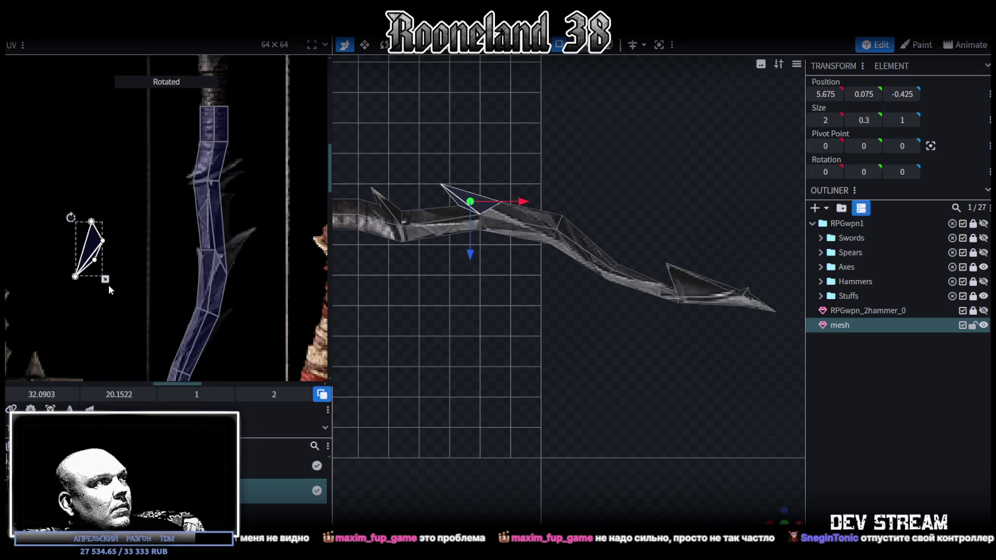
left_click(71, 410)
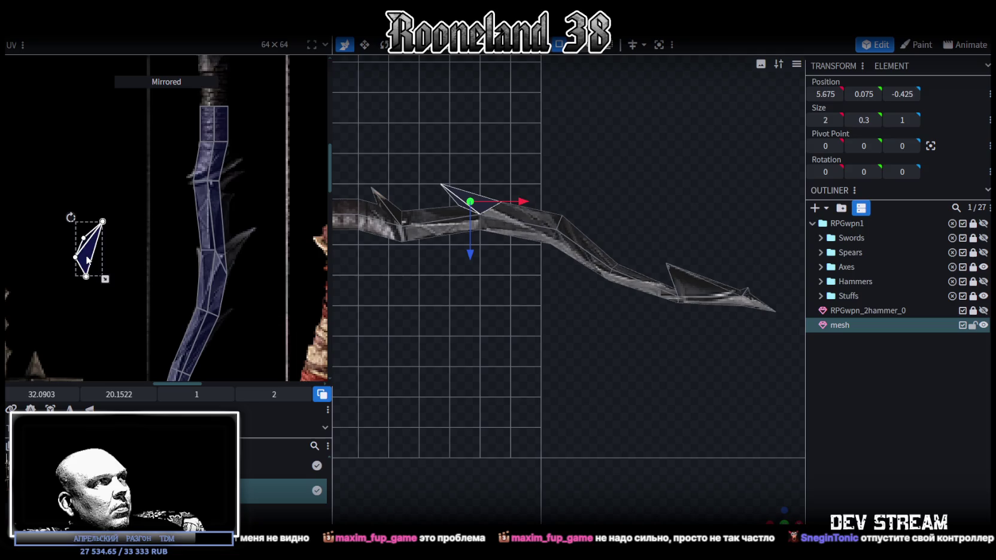
left_click_drag(87, 260, 237, 249)
scroll(211, 207, "up", 3)
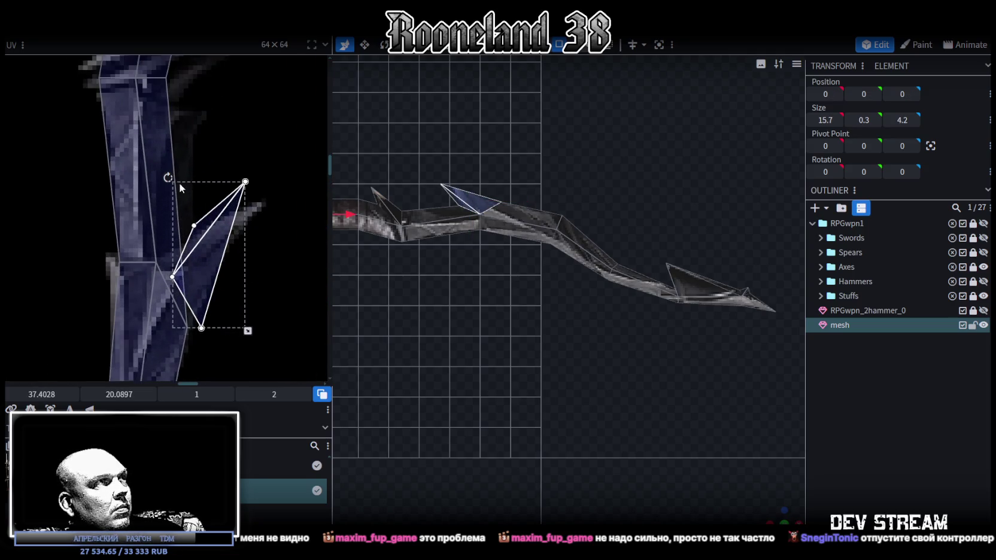
mouse_move(176, 179)
left_mouse_down()
mouse_move(186, 173)
mouse_move(190, 281)
left_mouse_up()
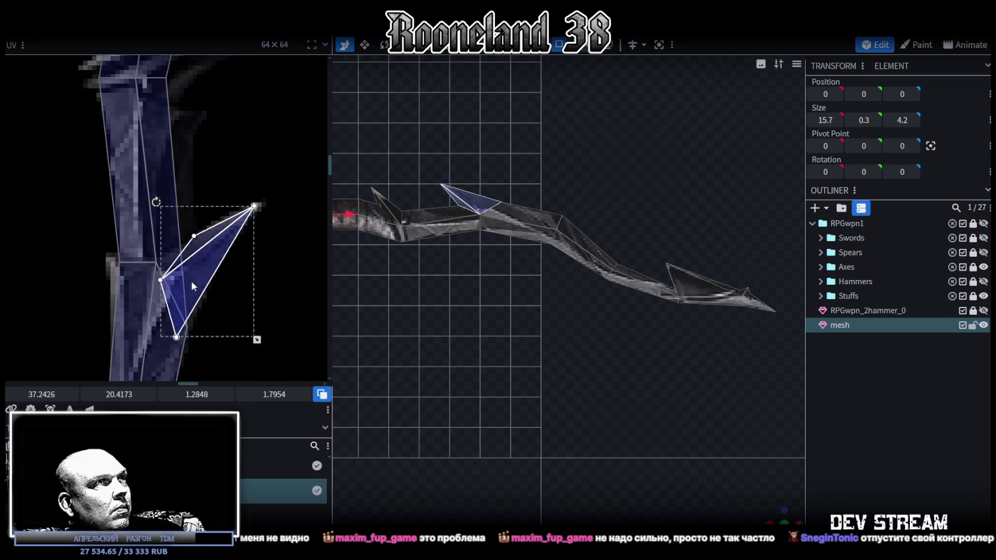
left_click_drag(192, 282, 197, 279)
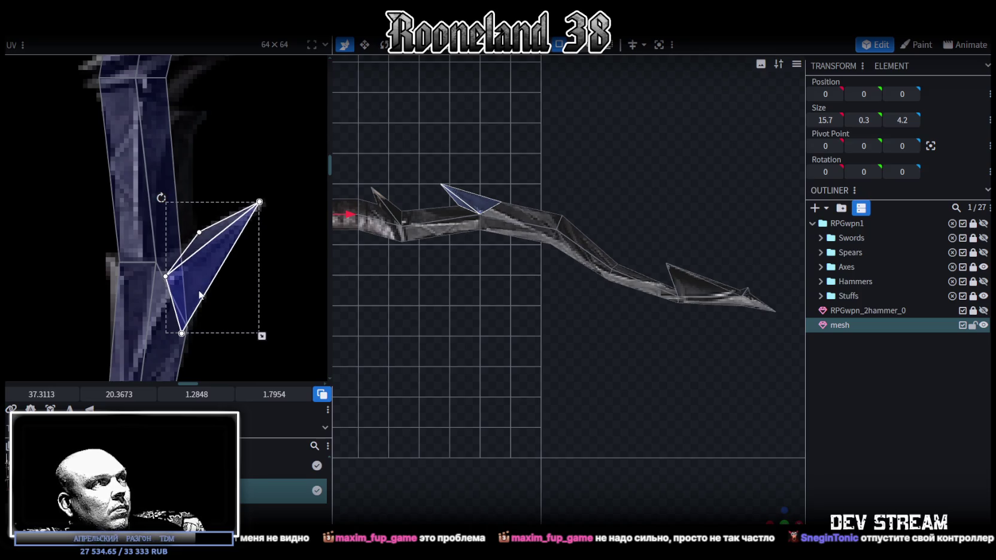
Step: Merge two neighbouring blade UV vertices and move the merged point over the fin
scroll(201, 293, "up", 2)
left_click(162, 346)
left_click(162, 346)
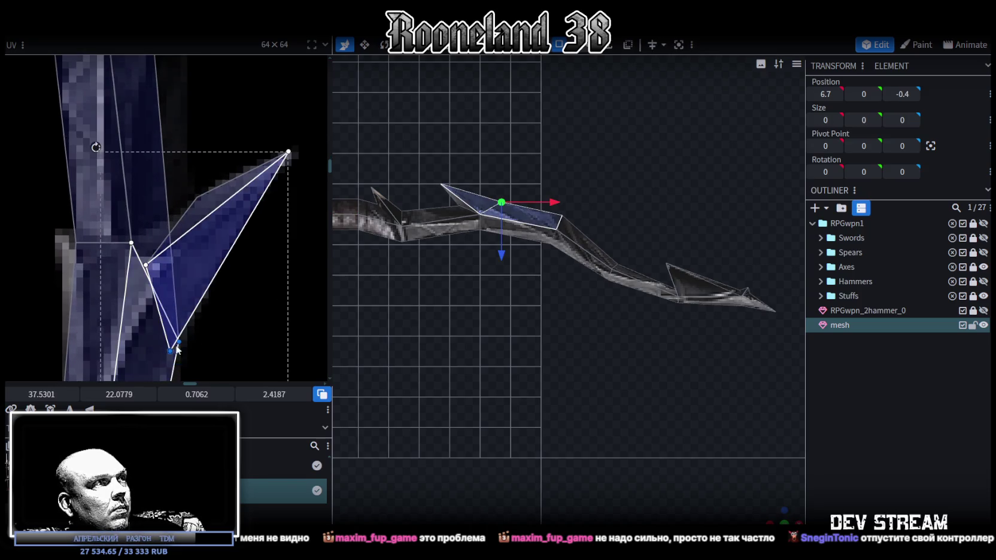
right_click(181, 212)
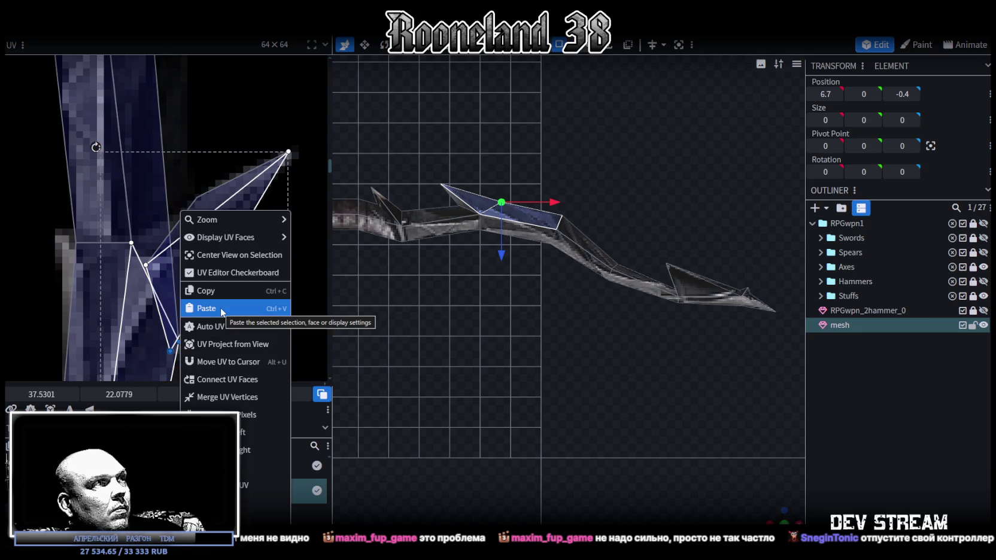
left_click(235, 397)
left_click(174, 348, "shift")
right_click(174, 350)
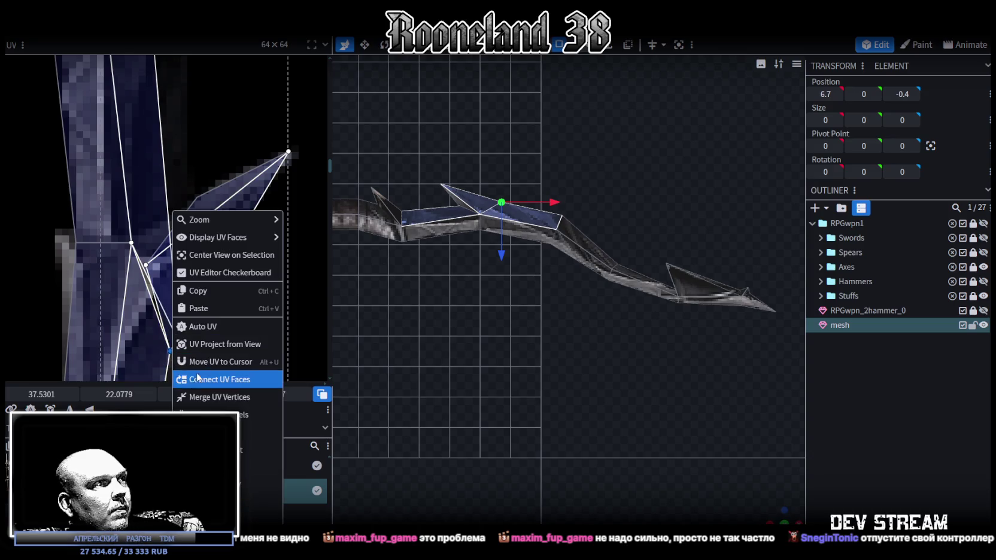
left_click(235, 398)
left_click_drag(175, 359, 183, 333)
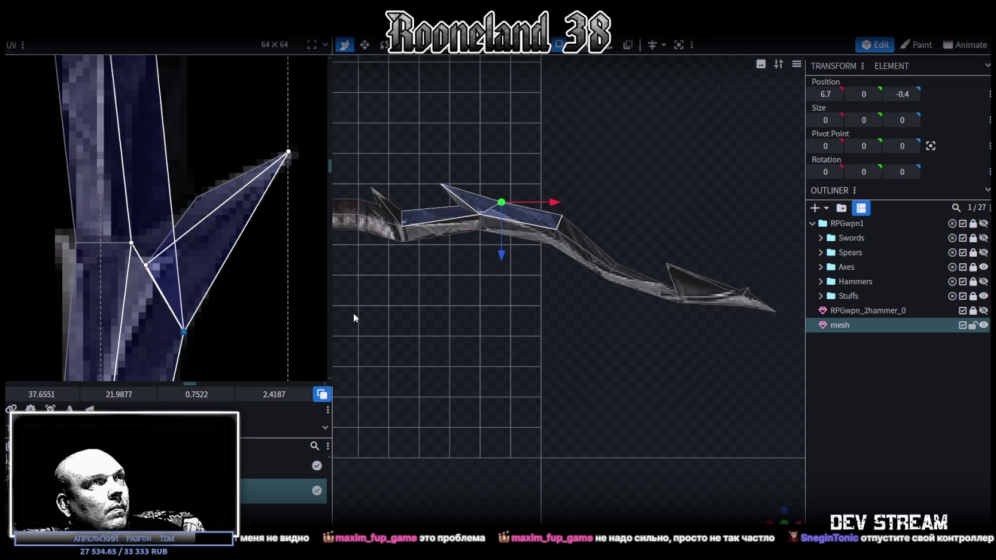
scroll(344, 312, "up", 1)
scroll(443, 340, "up", 2)
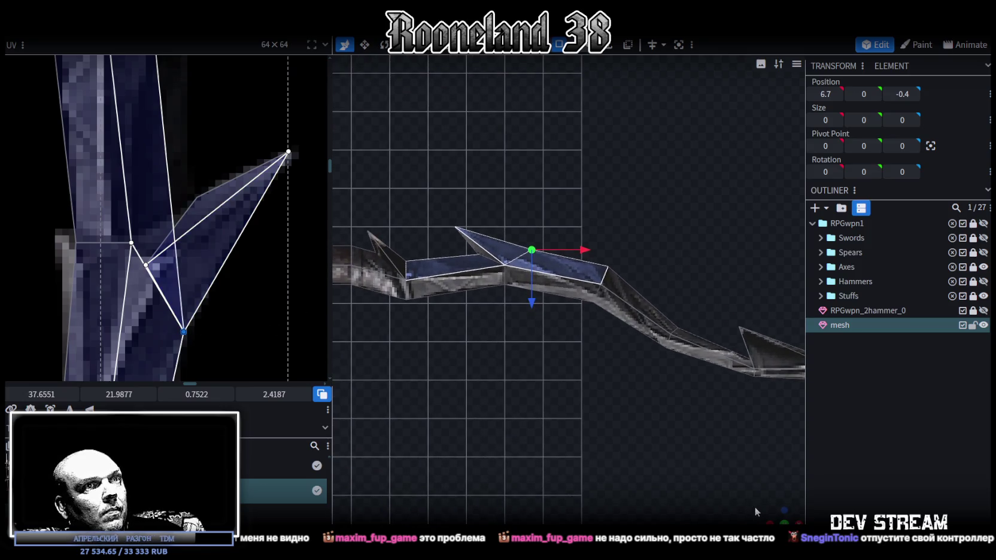
Step: Merge the UV vertices around the fin's base and reshape the faces with the merged point
left_click_drag(753, 507, 724, 407)
left_click(566, 411)
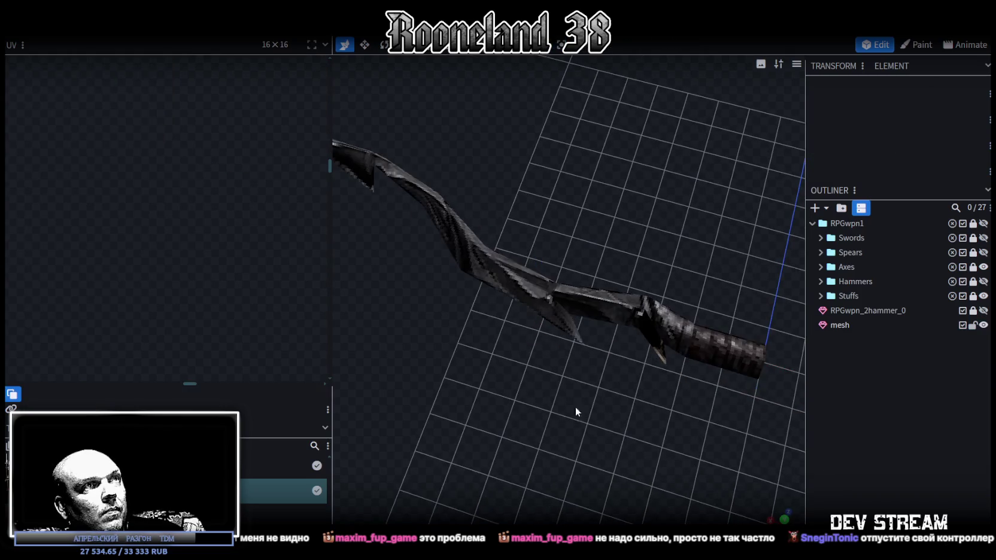
left_click_drag(567, 412, 604, 415)
left_click(563, 323)
left_click(176, 275)
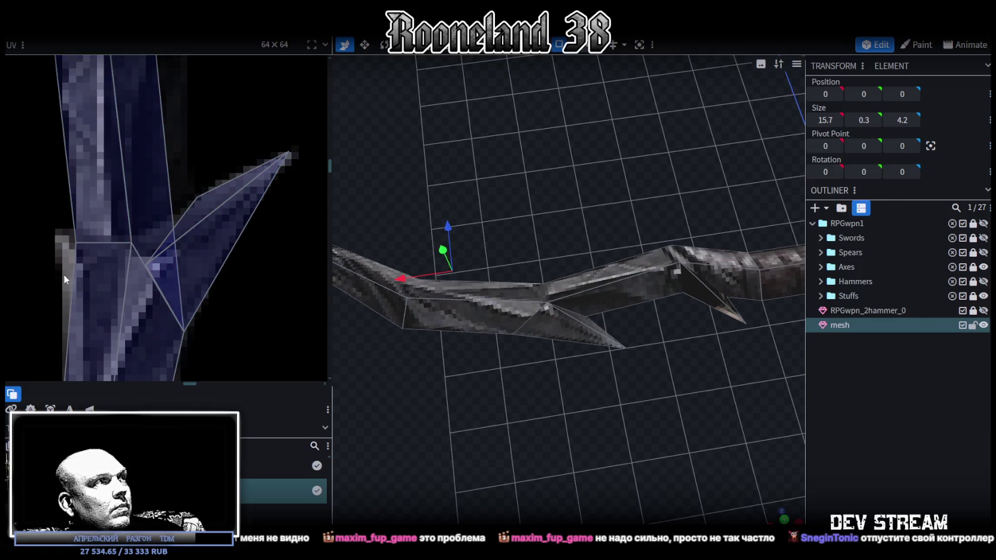
left_click_drag(66, 279, 153, 246)
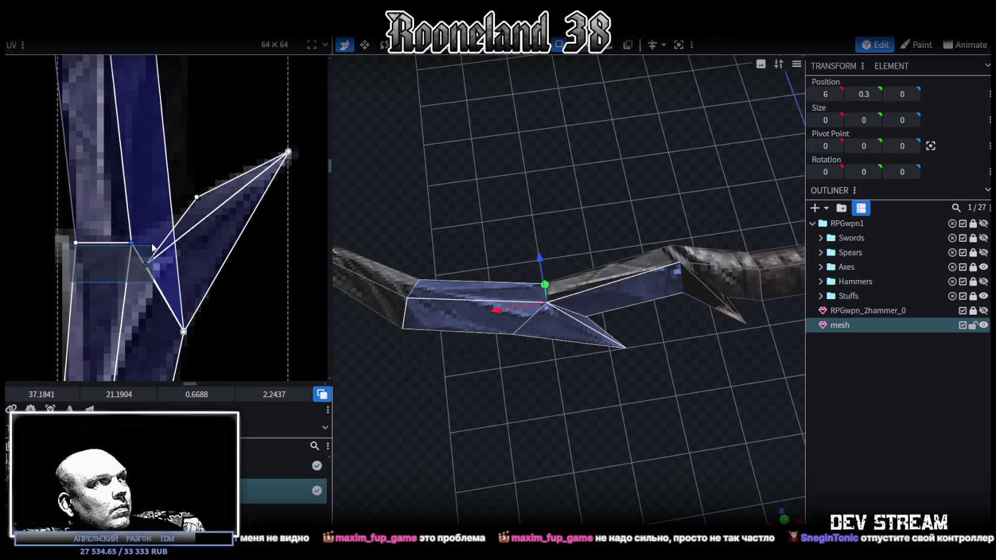
right_click(130, 243)
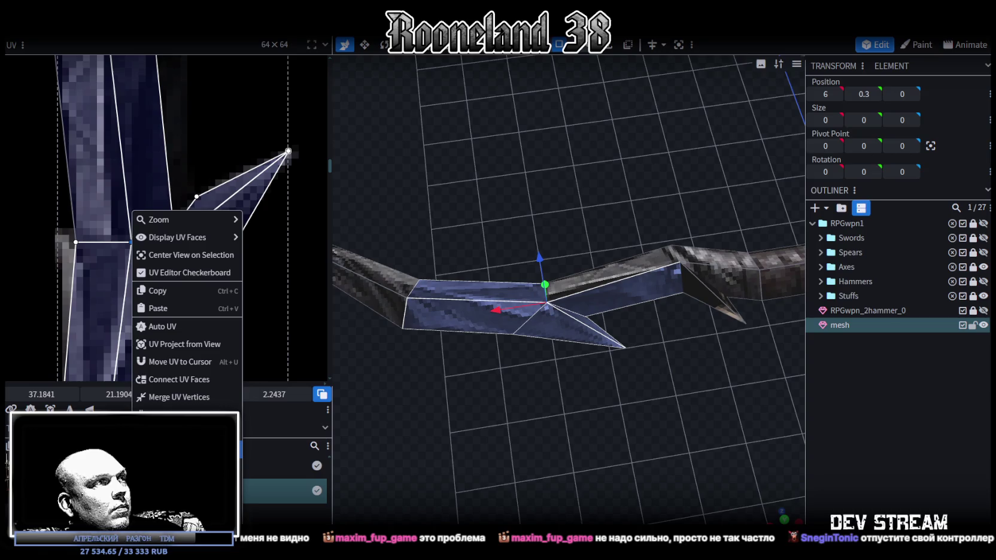
left_click(167, 396)
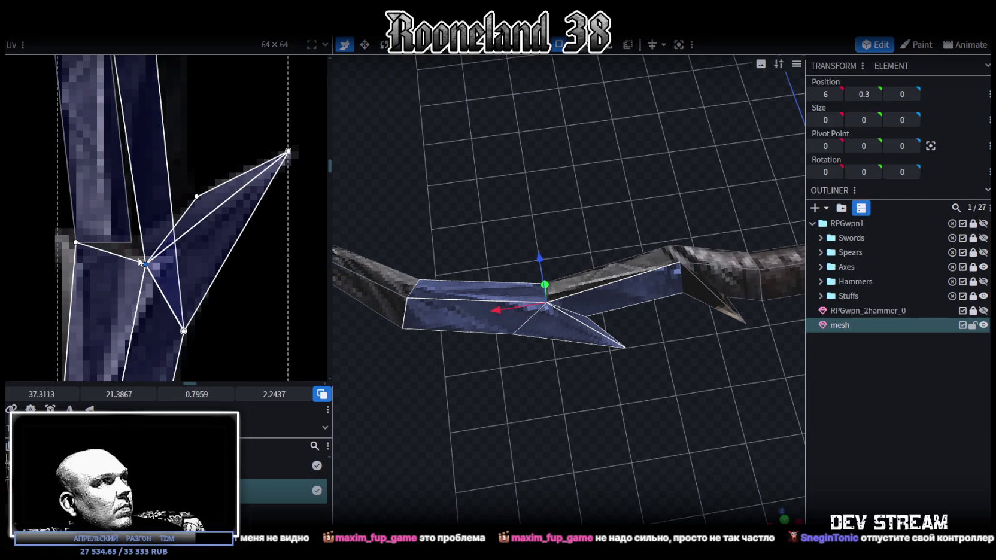
left_click_drag(144, 264, 130, 242)
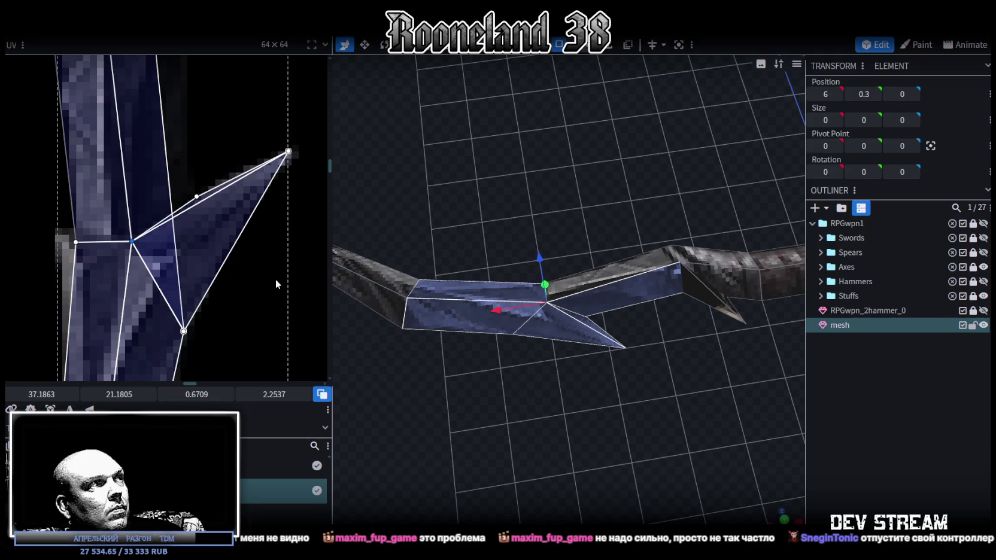
Step: Pull the lower fin's tip vertex outward and further along Z
mouse_move(514, 393)
left_mouse_down()
mouse_move(602, 413)
mouse_move(603, 352)
left_mouse_up()
left_click(778, 430)
left_click_drag(658, 372, 663, 383)
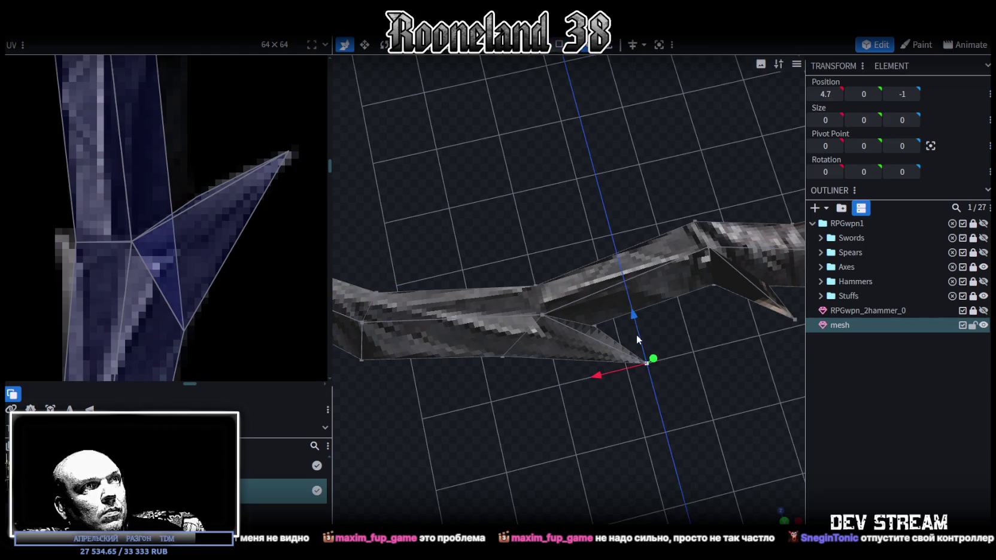
left_click_drag(637, 335, 643, 346)
left_click_drag(611, 405, 624, 406)
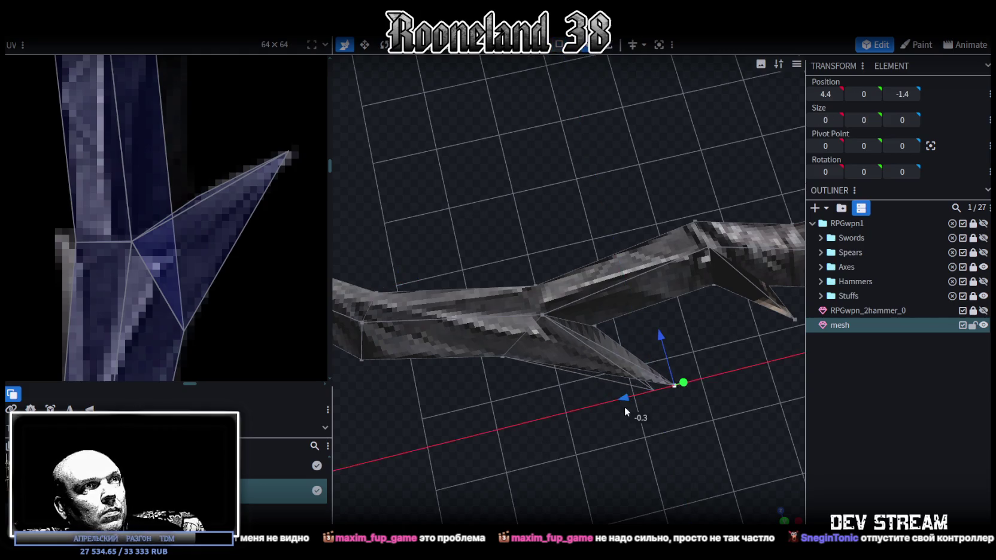
left_click_drag(659, 334, 661, 364)
left_click_drag(629, 419, 589, 421)
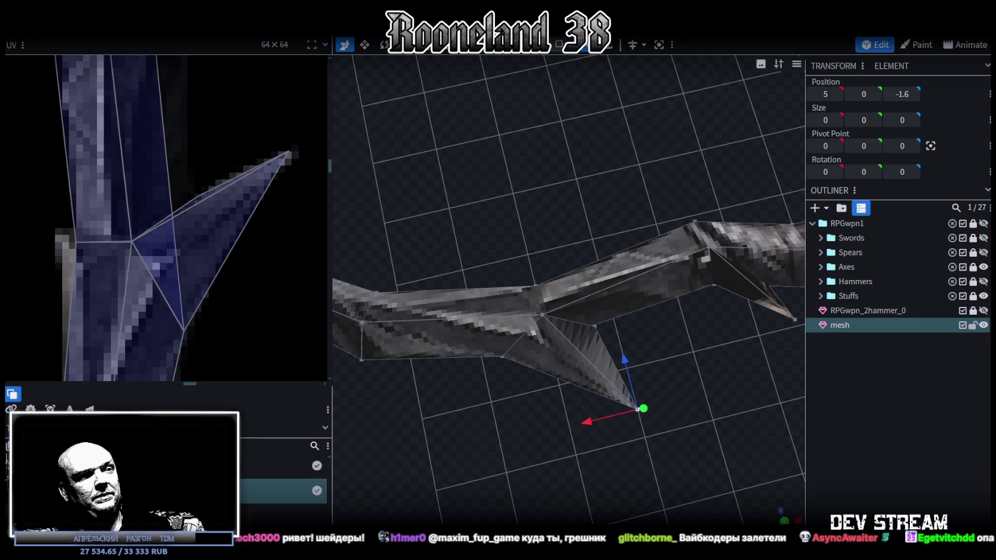
Step: Zoom out on the finished blade with the fin tip at 5, 0, -1.6
scroll(550, 218, "down", 5)
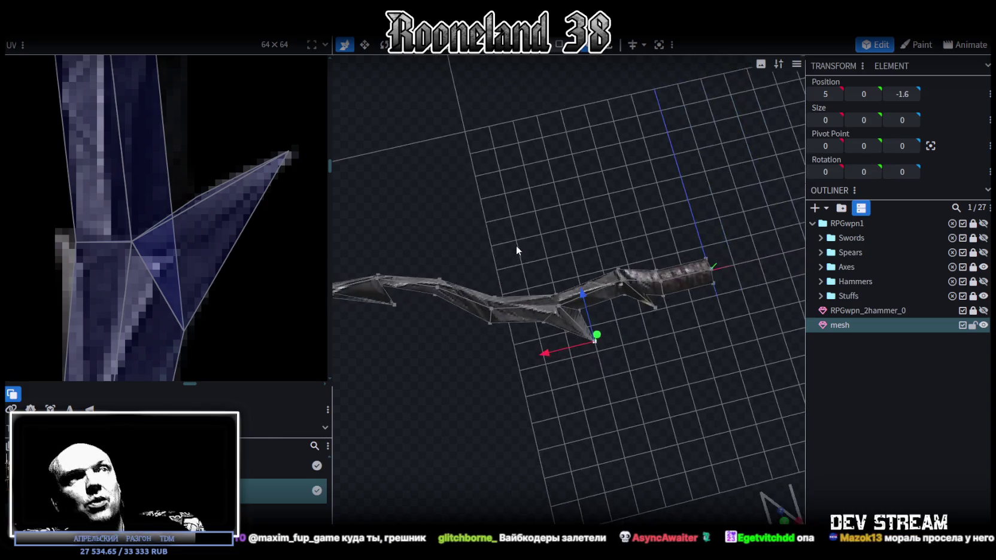
Step: View the scene from high above and hide the blade mesh
scroll(527, 312, "down", 3)
mouse_move(541, 377)
left_mouse_down()
mouse_move(676, 317)
mouse_move(658, 319)
left_mouse_up()
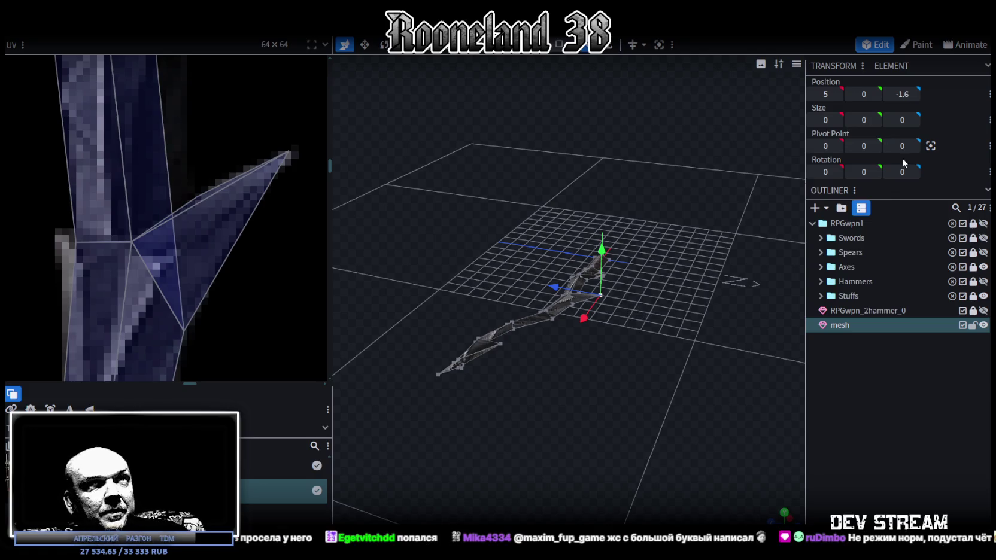
left_click(983, 325)
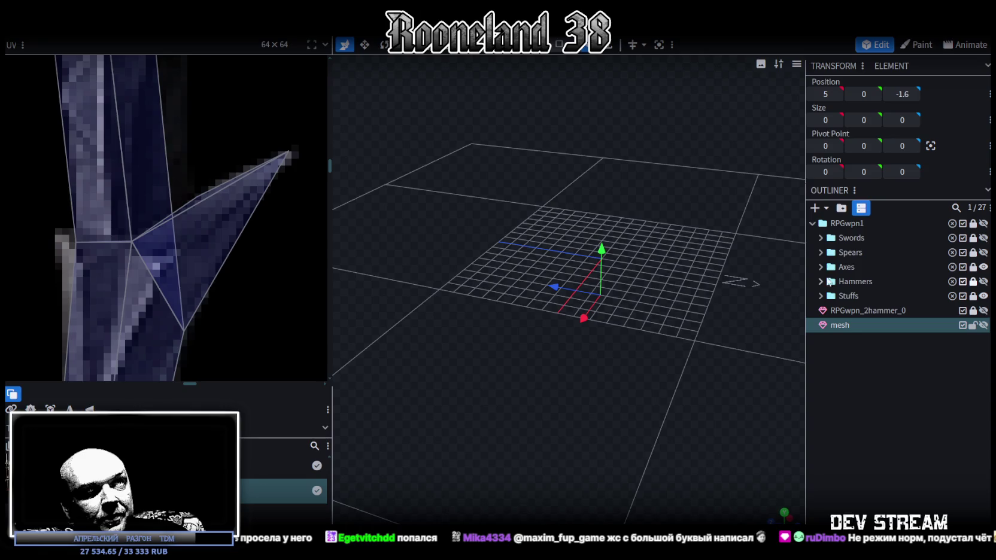
Step: Preview swords RPGwpn_2sword_1 through RPGwpn_2sword_7 one at a time, then collapse Swords
left_click(820, 238)
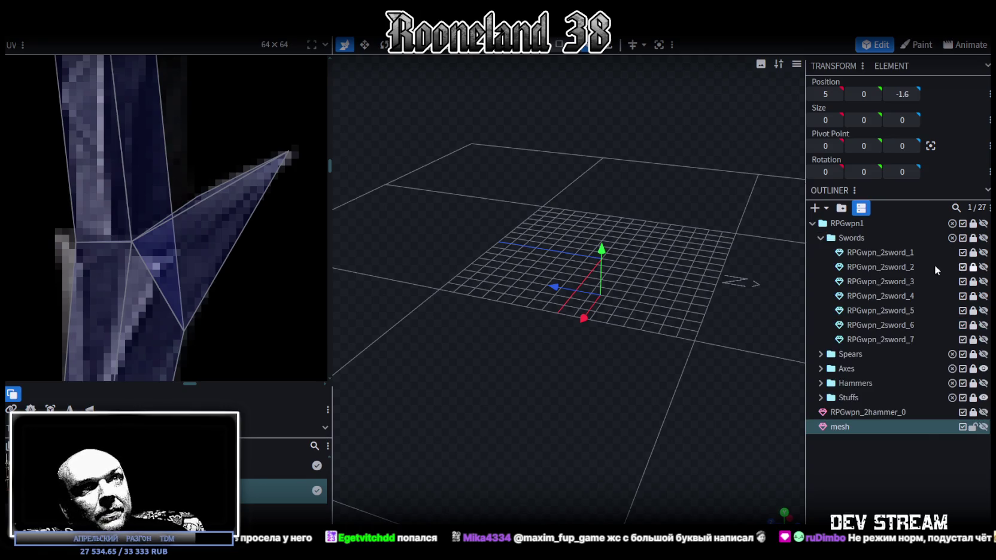
left_click(983, 252)
scroll(570, 285, "up", 3)
mouse_move(570, 285)
left_mouse_down()
mouse_move(657, 417)
mouse_move(656, 346)
left_mouse_up()
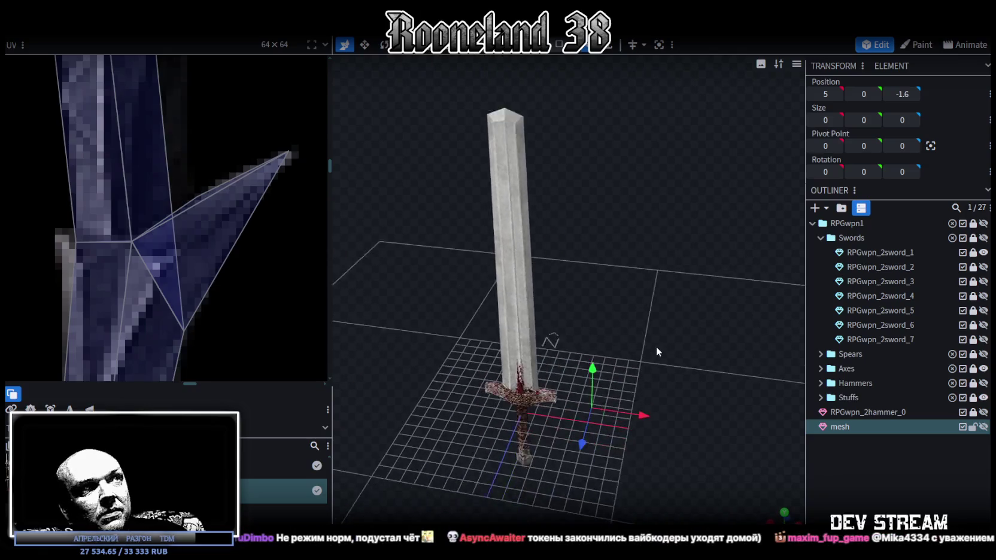
left_click(984, 252)
left_click(983, 267)
left_click(984, 267)
left_click(984, 281)
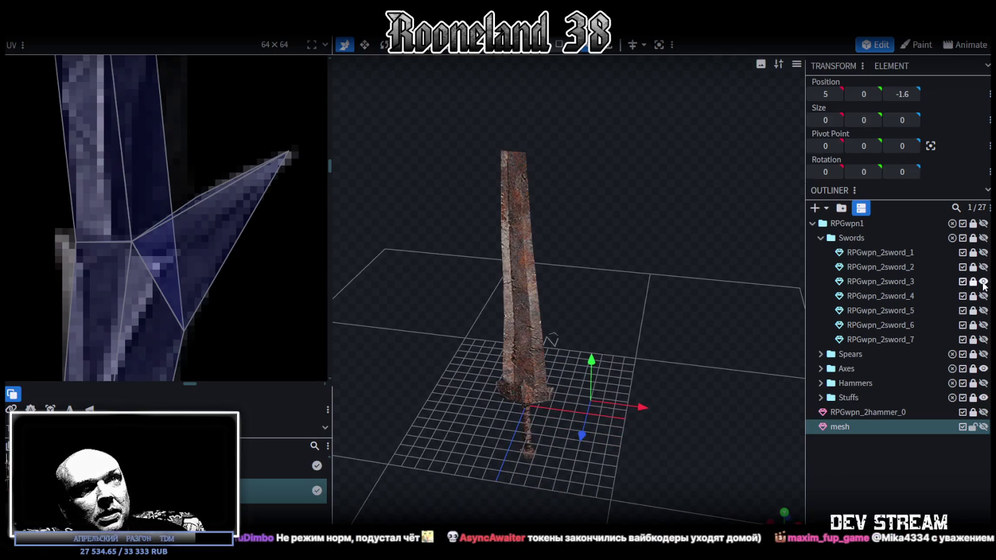
left_click(984, 282)
left_click(983, 296)
left_click(983, 296)
left_click(983, 311)
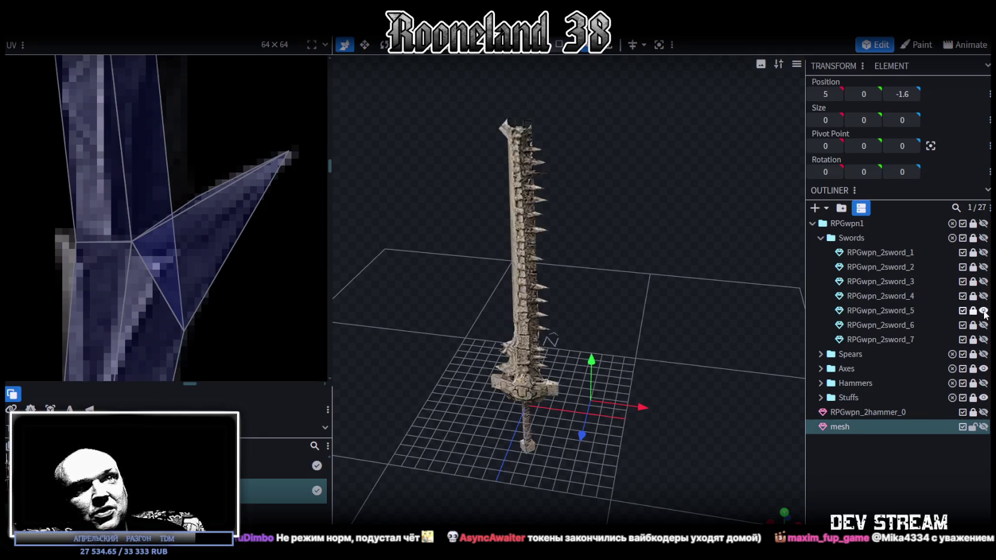
left_click(984, 311)
left_click(984, 325)
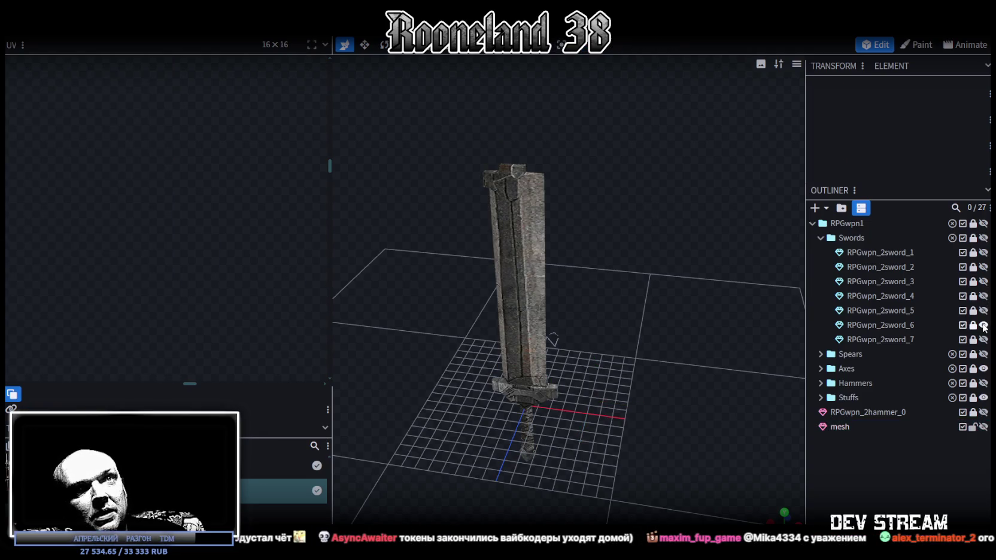
left_click(984, 325)
left_click(984, 340)
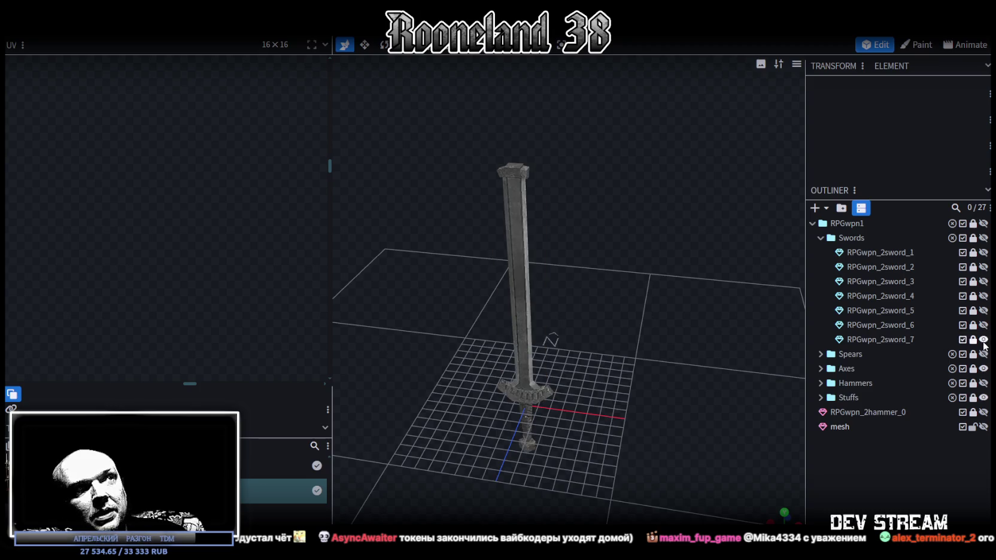
left_click(984, 340)
left_click(821, 238)
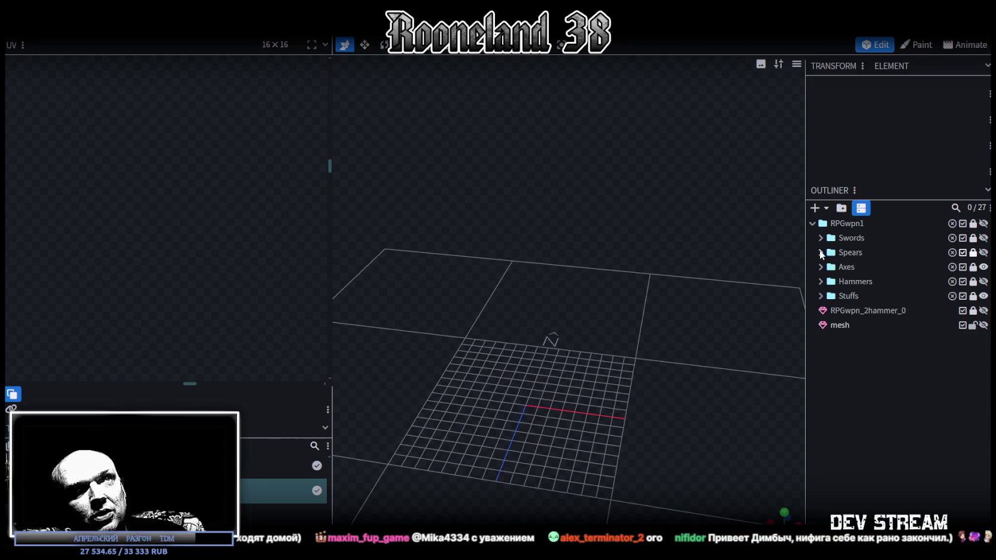
Step: Expand Spears and cycle from RPGwpn_2spear_1 through RPGwpn_2spear_3
left_click(821, 252)
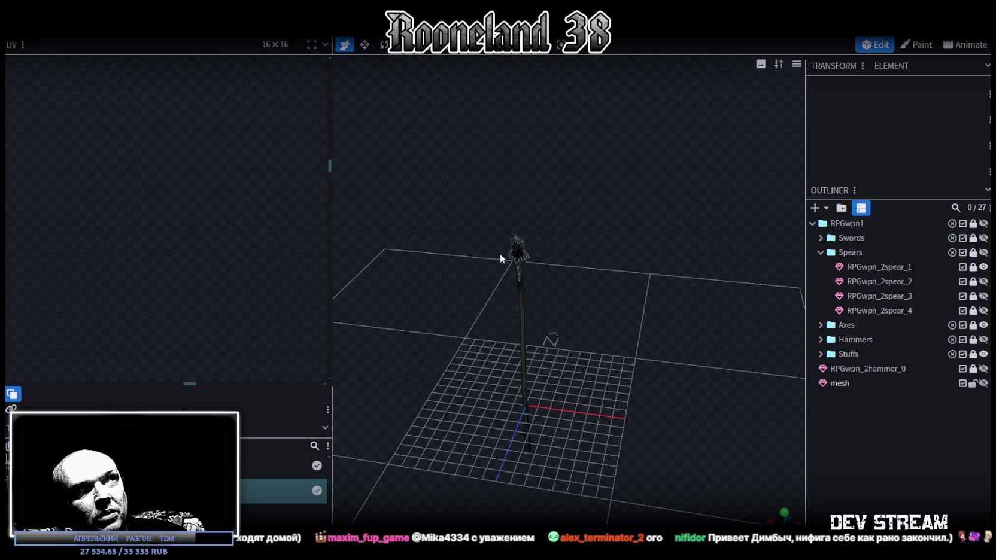
scroll(500, 259, "up", 5)
mouse_move(610, 261)
left_mouse_down()
mouse_move(579, 324)
mouse_move(684, 308)
mouse_move(656, 327)
mouse_move(679, 277)
left_mouse_up()
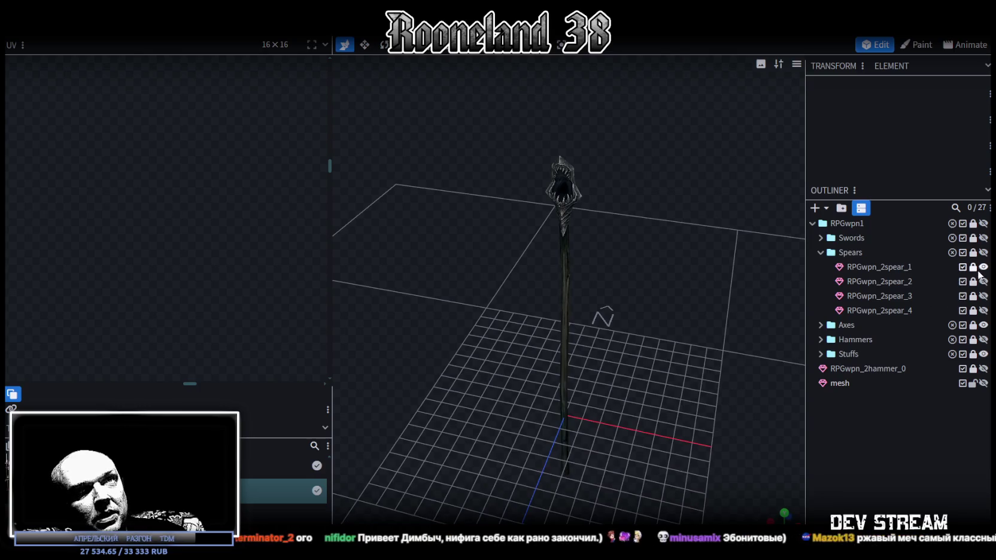
left_click(984, 267)
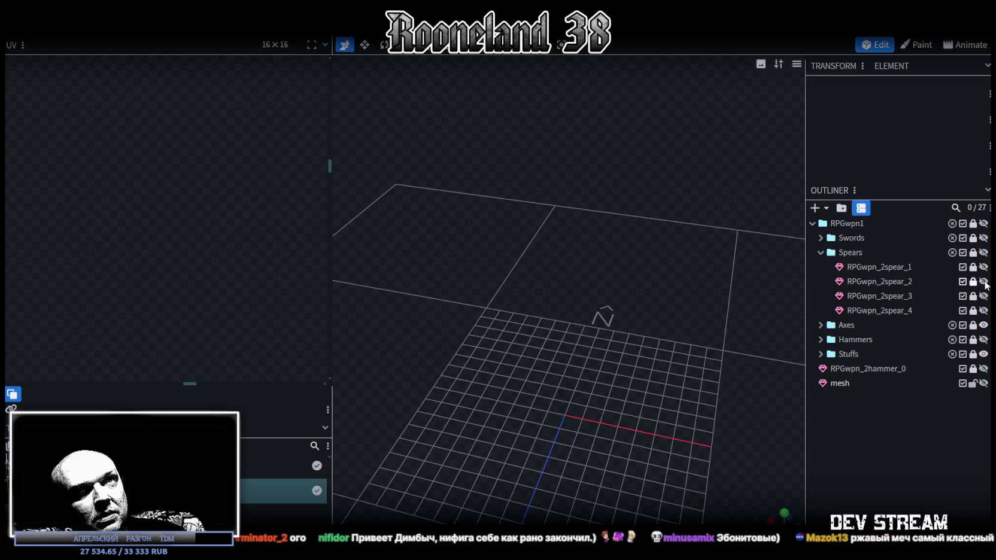
left_click(984, 281)
left_click(983, 283)
left_click(983, 297)
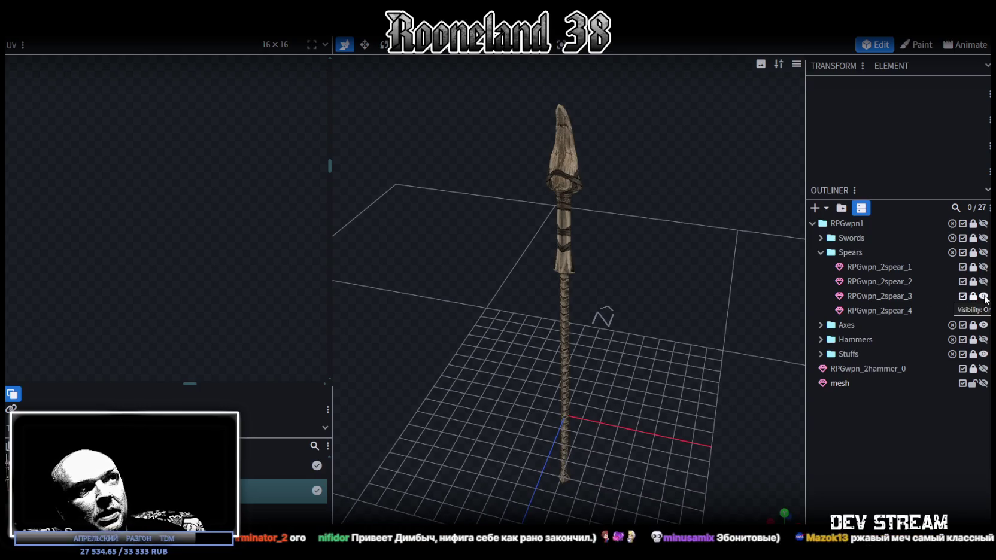
mouse_move(687, 227)
left_mouse_down()
mouse_move(567, 231)
mouse_move(586, 196)
mouse_move(675, 234)
left_mouse_up()
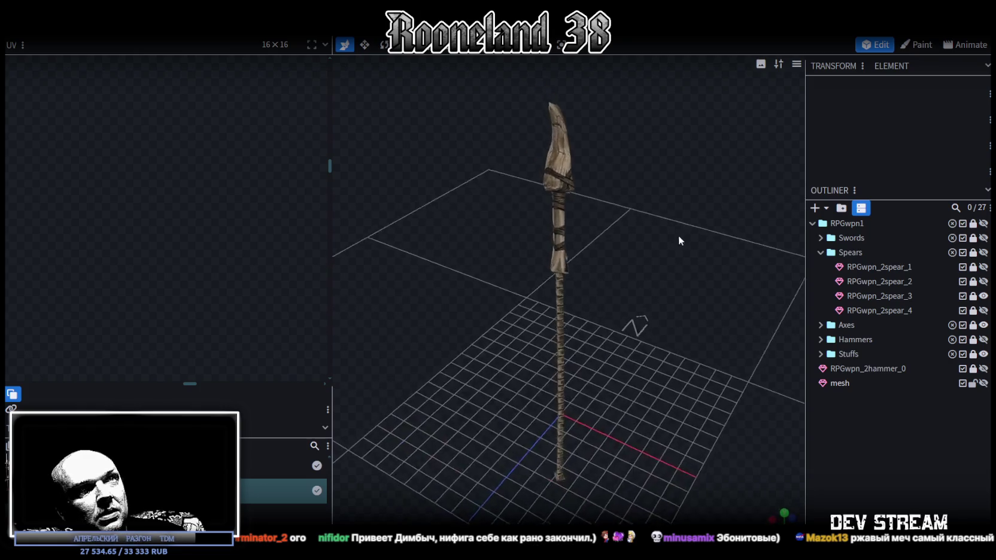
Step: Hide the spear and preview axes RPGwpn_2axe_1 through axe_6 one at a time, hiding each afterwards
left_click(984, 311)
left_click(821, 325)
left_click(984, 340)
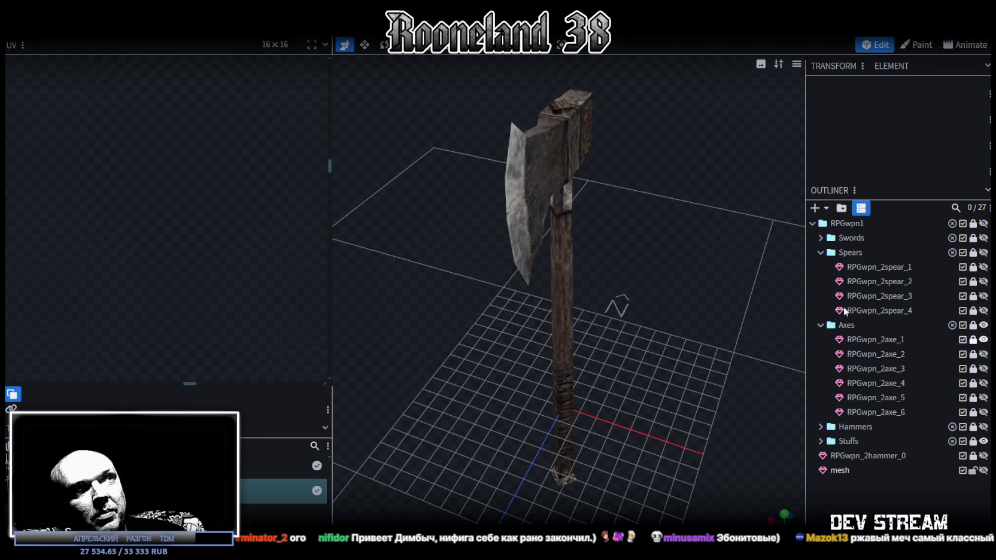
left_click_drag(599, 300, 647, 302)
left_click(984, 340)
left_click(984, 354)
left_click(984, 353)
left_click(983, 369)
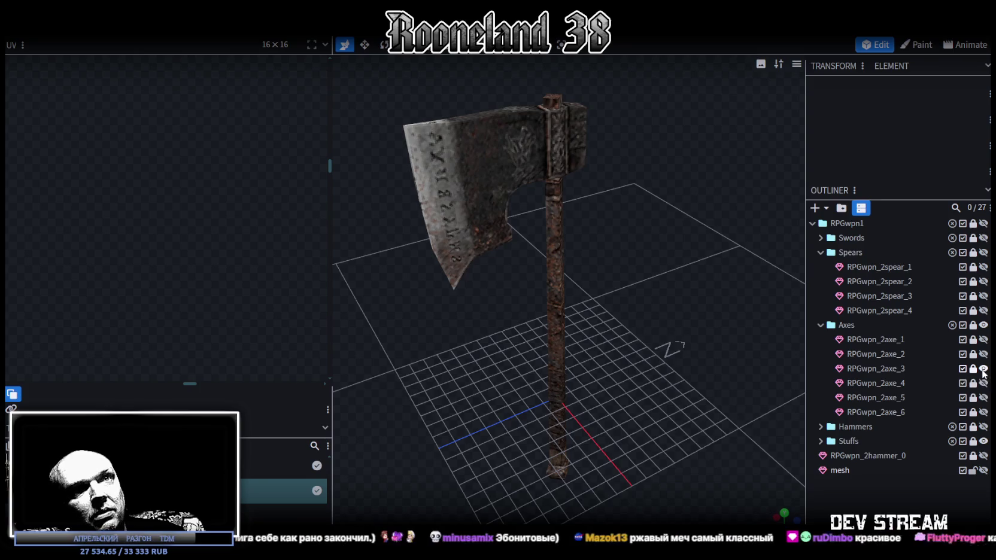
left_click(984, 369)
left_click(983, 383)
left_click(984, 383)
left_click(984, 397)
left_click(984, 398)
left_click(983, 412)
left_click(984, 412)
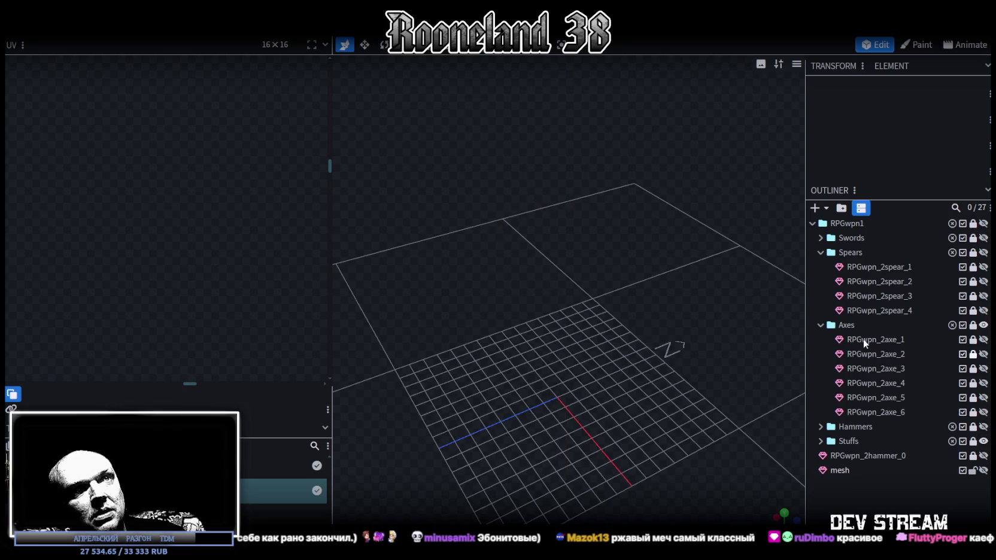
left_click(820, 325)
Step: Preview hammers RPGwpn_2hammer_1 through hammer_4 one at a time, hiding each afterwards
left_click(821, 340)
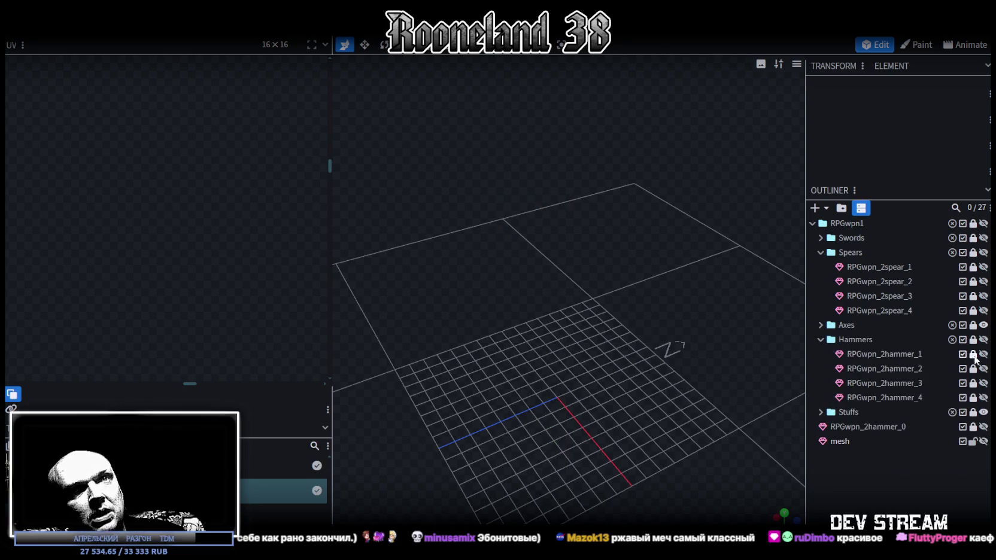
left_click(983, 353)
left_click_drag(761, 277, 769, 272)
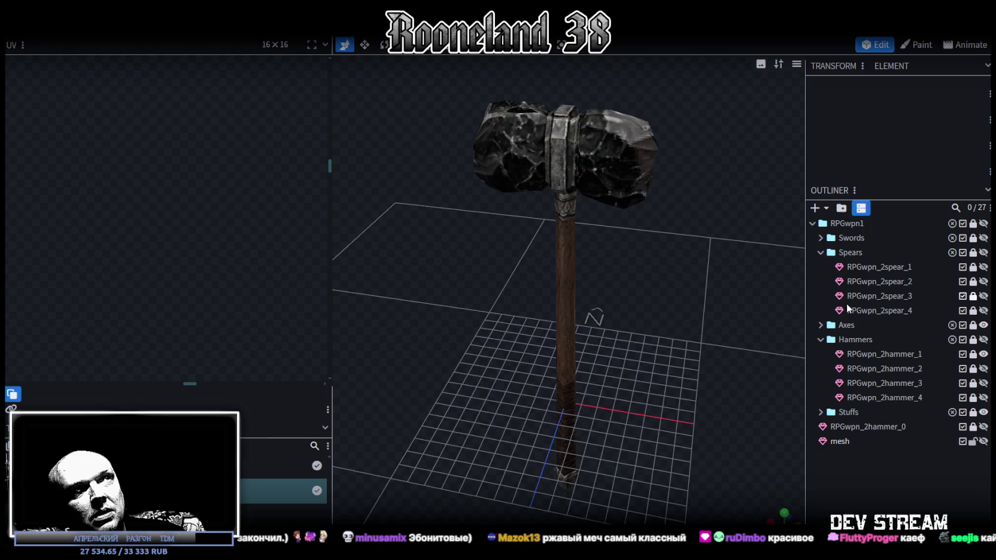
left_click(984, 354)
left_click(984, 368)
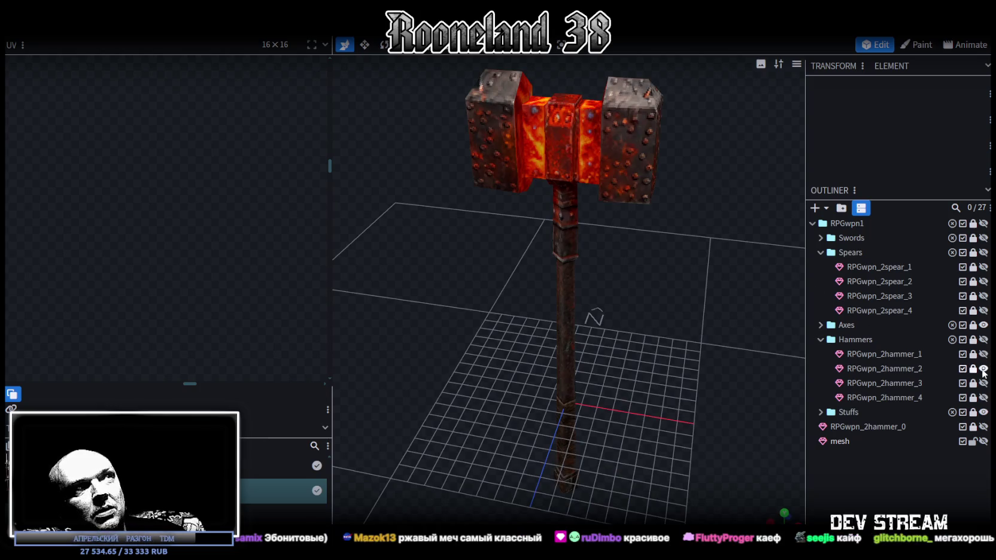
left_click(983, 369)
left_click(983, 383)
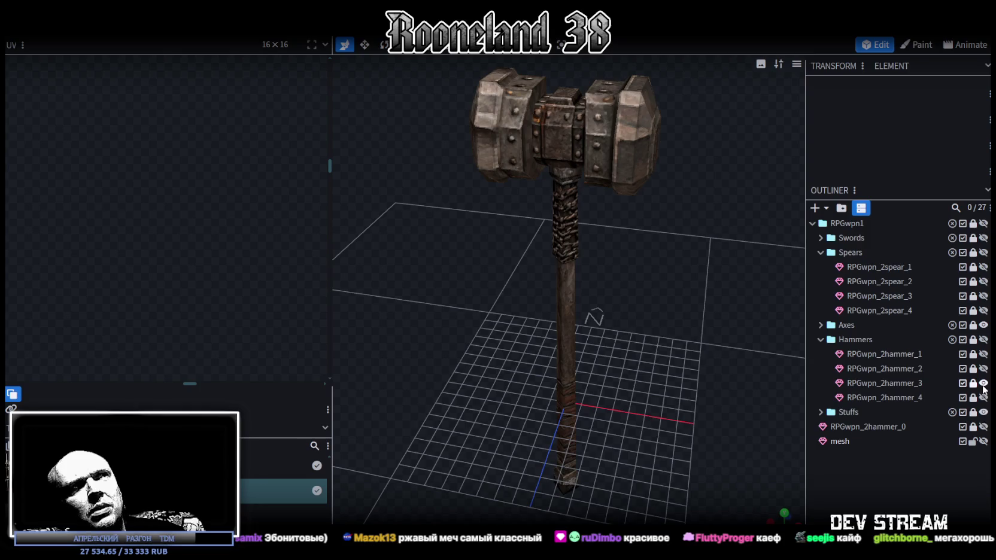
left_click(984, 383)
left_click(984, 397)
left_click_drag(667, 281, 651, 293)
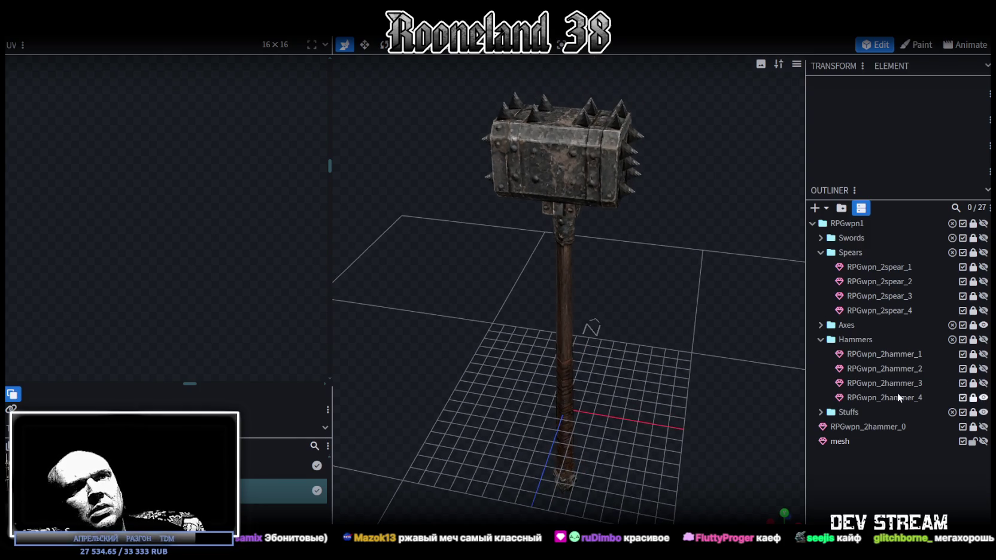
left_click(984, 397)
Step: Preview staffs RPGwpn_2stuff_0 to stuff_2, leaving the spiked club RPGwpn_3stuff_3 visible
left_click(820, 412)
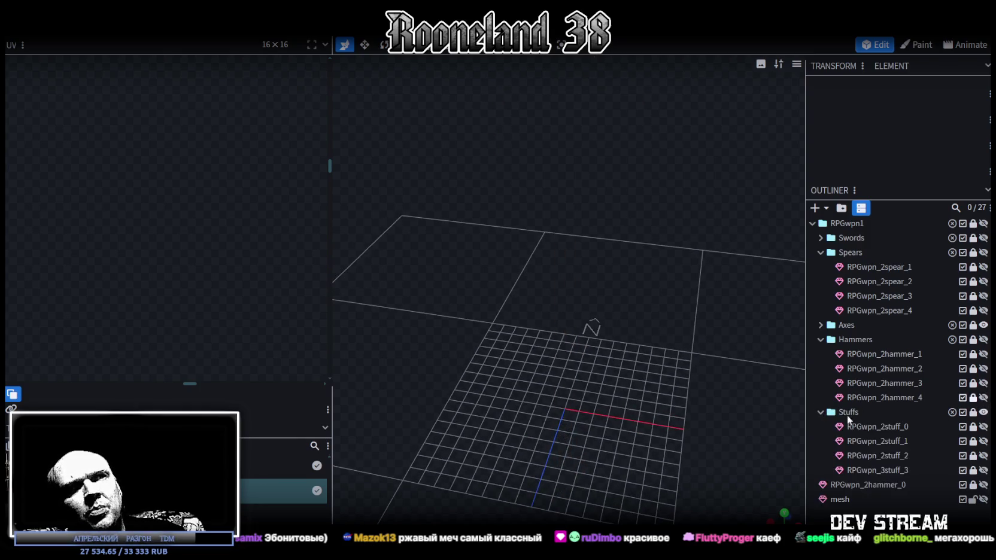
scroll(968, 391, "down", 2)
left_click(984, 386)
left_click_drag(690, 346, 698, 340)
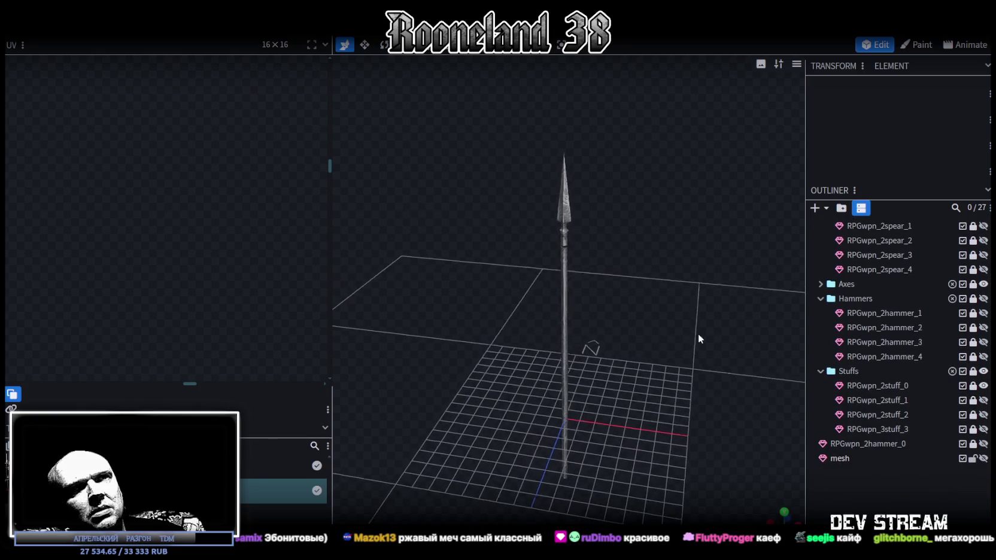
left_click(983, 386)
left_click(984, 400)
mouse_move(638, 334)
left_mouse_down()
mouse_move(629, 331)
mouse_move(641, 363)
mouse_move(650, 351)
left_mouse_up()
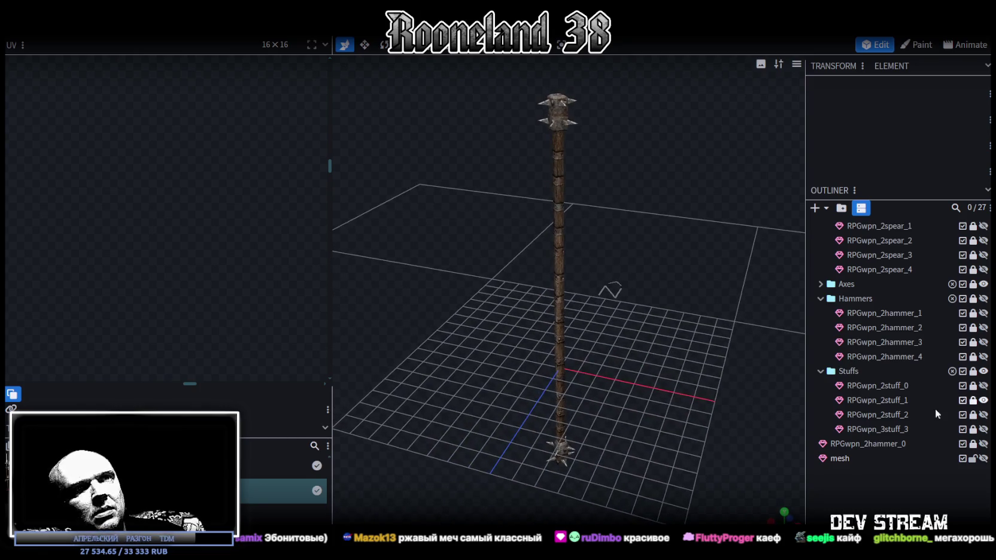
left_click(984, 400)
left_click(983, 414)
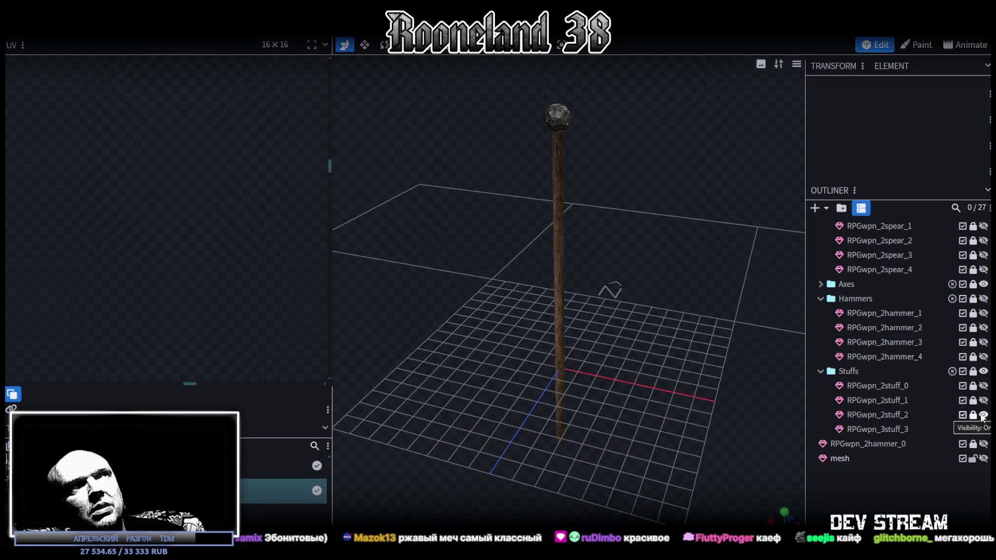
left_click(984, 414)
left_click(983, 430)
mouse_move(743, 305)
left_mouse_down()
mouse_move(713, 311)
mouse_move(776, 299)
mouse_move(655, 289)
left_mouse_up()
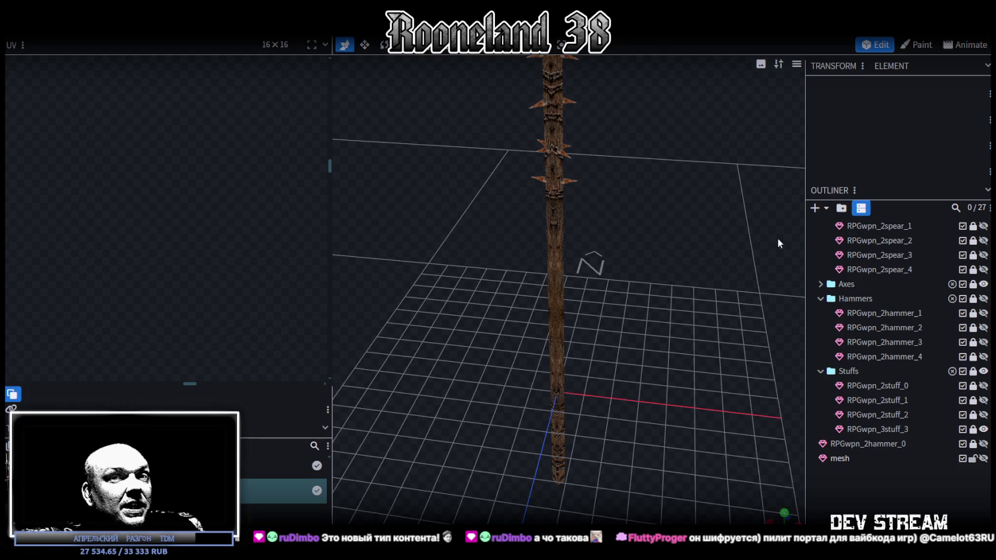
mouse_move(722, 249)
left_mouse_down()
mouse_move(687, 267)
mouse_move(568, 262)
mouse_move(591, 246)
mouse_move(595, 270)
left_mouse_up()
Step: Save the weapons project, delete RPGwpn_2hammer_3 from the frog character, and save RPGchars.bbmodel
mouse_move(546, 219)
left_mouse_down()
mouse_move(673, 241)
mouse_move(655, 249)
left_mouse_up()
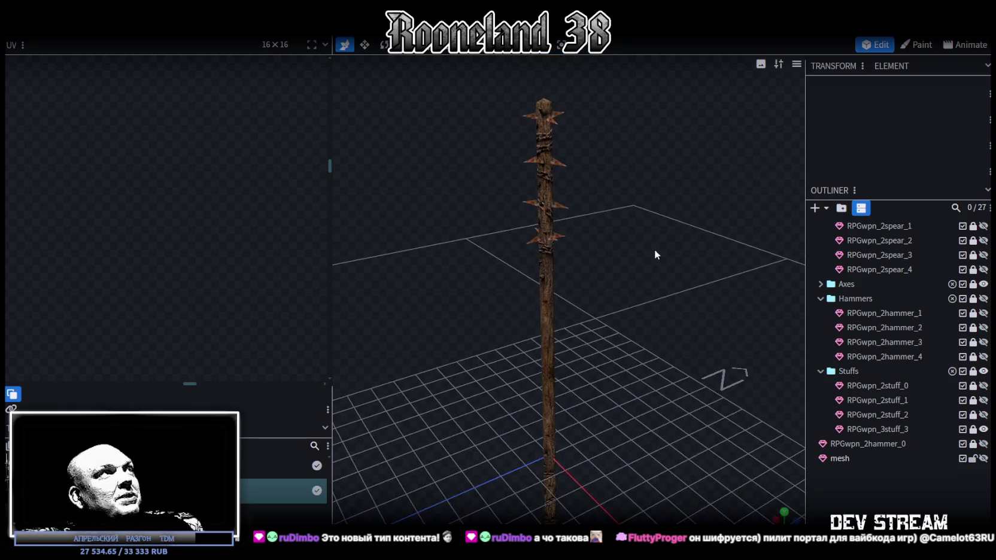
key("ctrl+s")
key("ctrl+Tab")
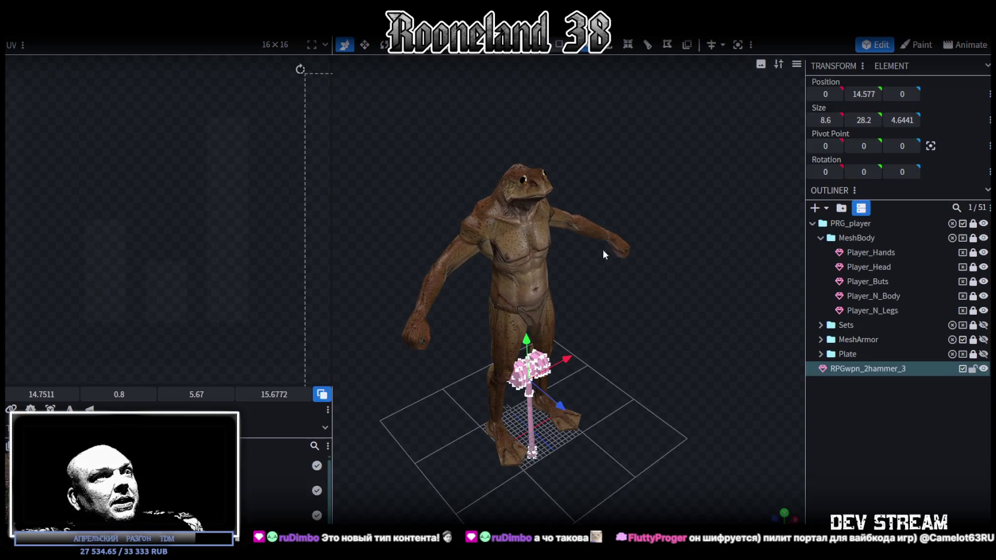
key("Delete")
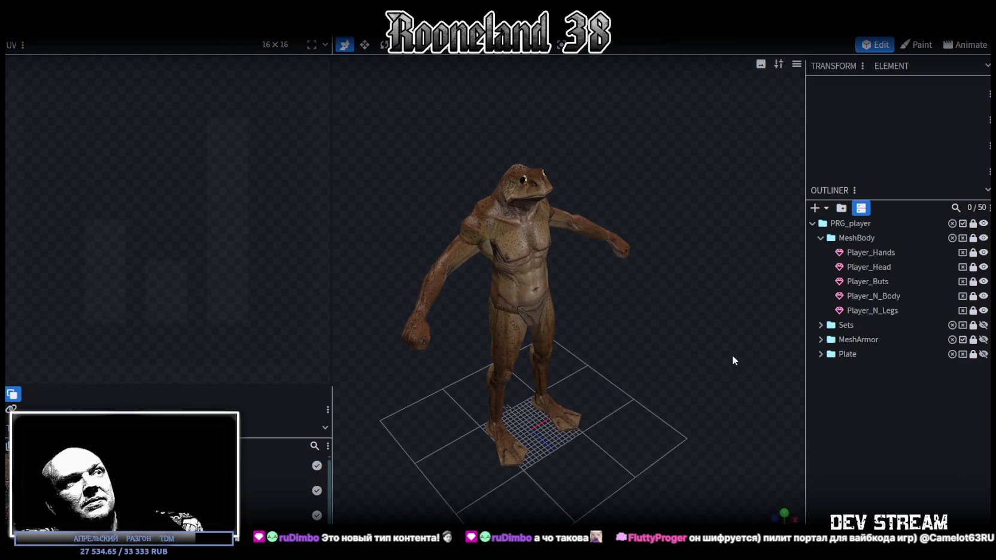
left_click_drag(732, 355, 680, 316)
key("ctrl+s")
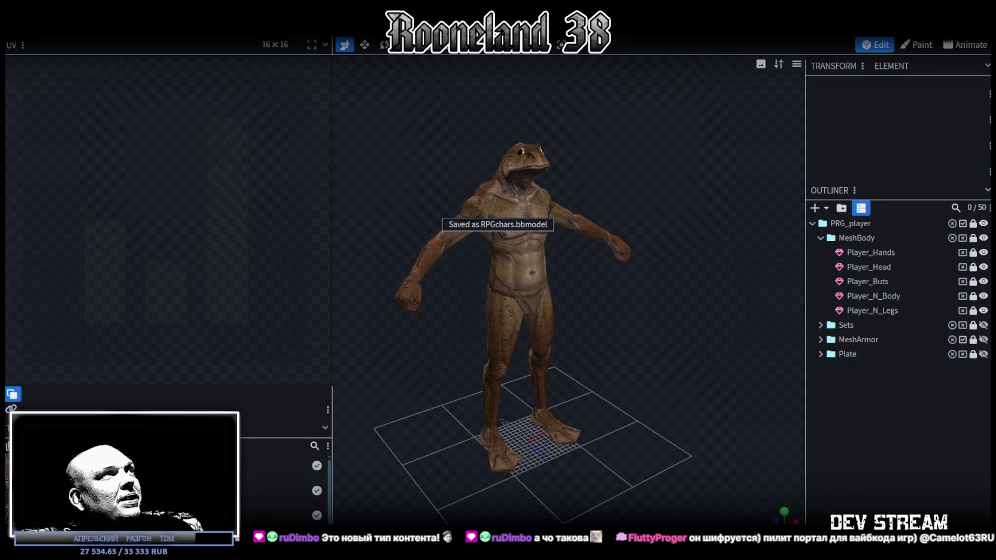
key("ctrl+Tab")
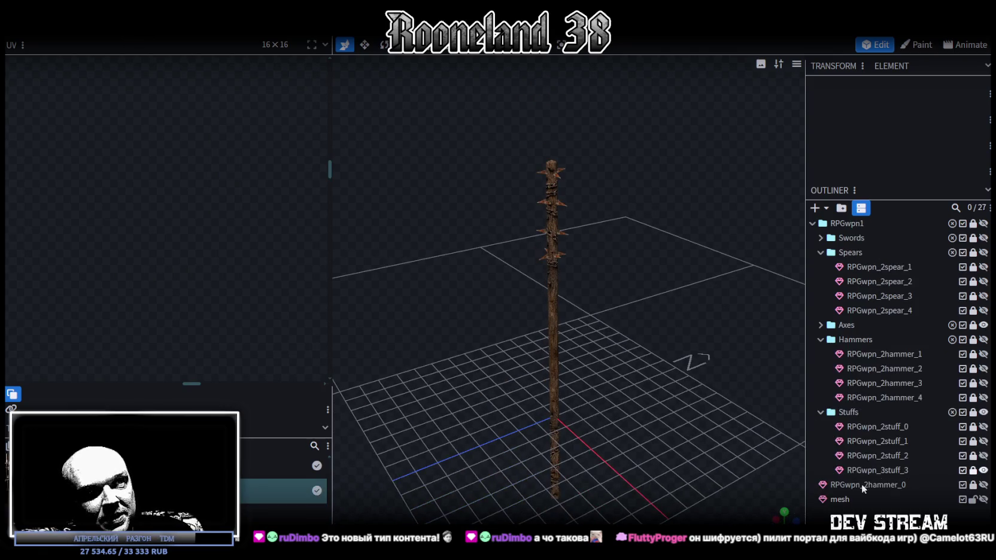
Step: Preview RPGwpn_2hammer_0, then show only the blade mesh and collapse the Spears, Hammers and Stuffs folders
left_click(984, 485)
left_click_drag(620, 431, 649, 436)
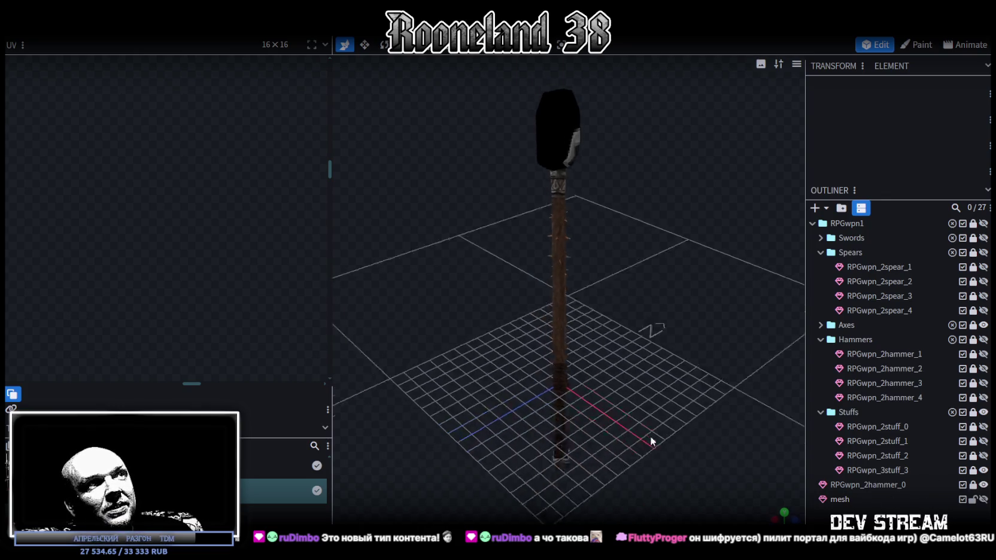
left_click(984, 485)
left_click(984, 499)
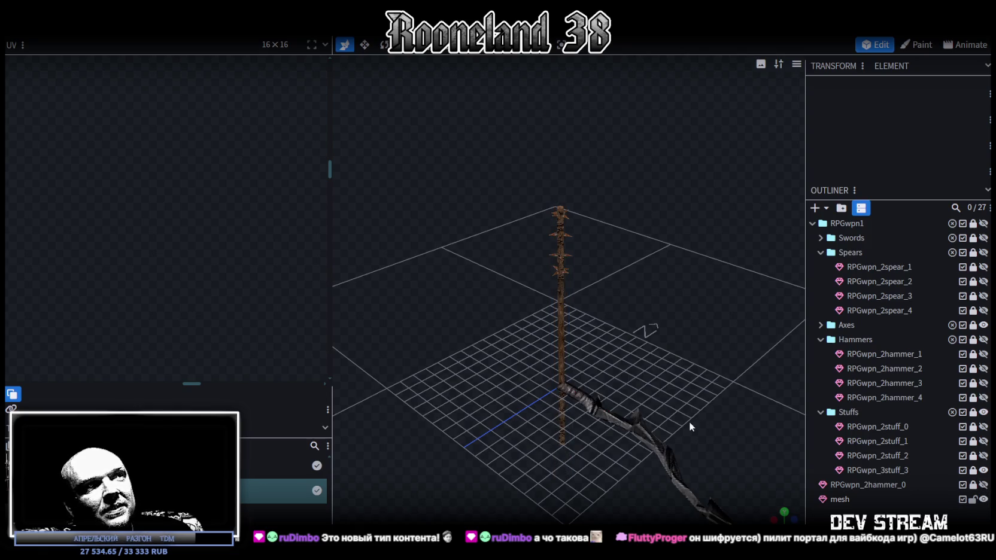
left_click(983, 470)
left_click(821, 252)
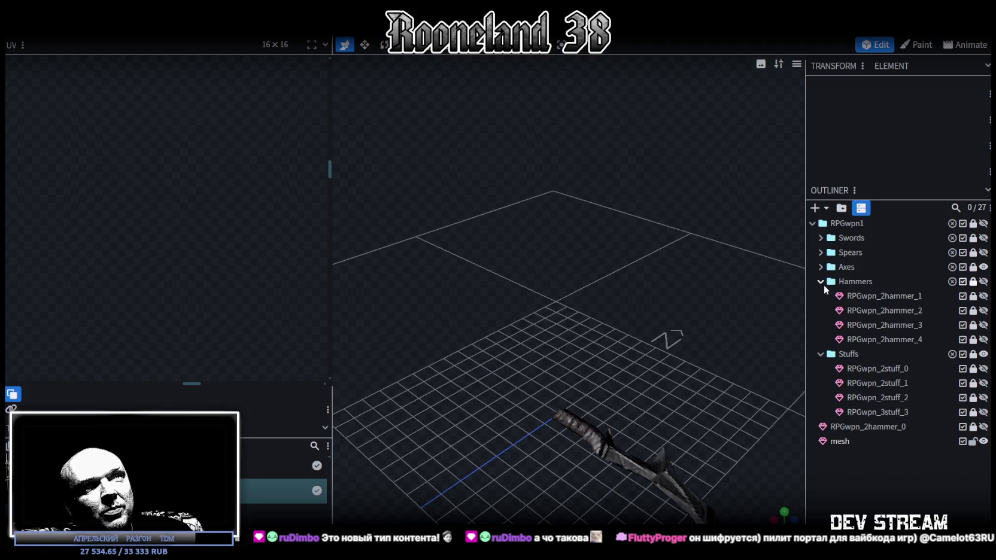
left_click(821, 281)
left_click(821, 295)
Step: Select the curved blade mesh and, in face/vertex selection mode, select its spike fin
mouse_move(545, 369)
left_mouse_down()
mouse_move(557, 371)
mouse_move(557, 362)
left_mouse_up()
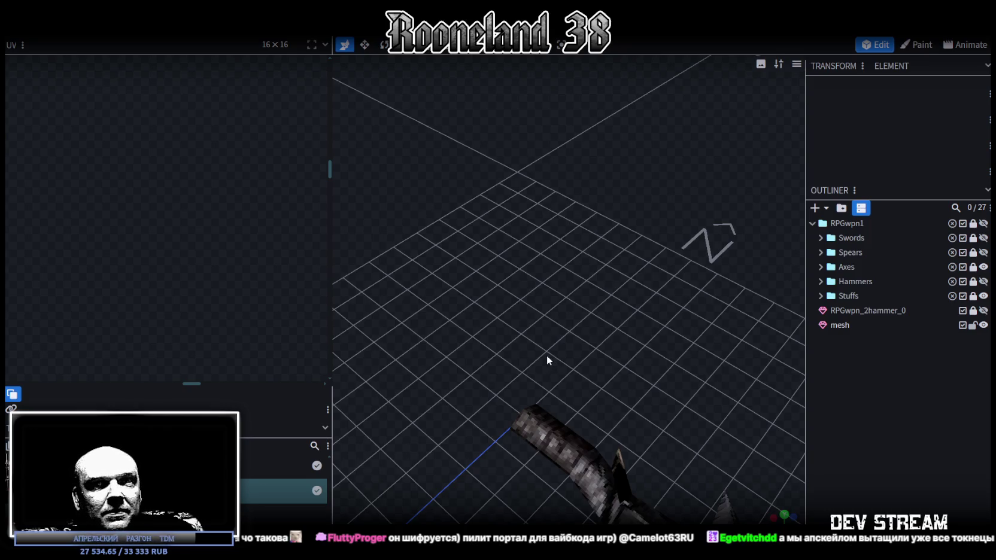
mouse_move(591, 401)
left_mouse_down()
mouse_move(558, 261)
mouse_move(550, 391)
mouse_move(614, 392)
left_mouse_up()
left_click(597, 304)
mouse_move(597, 304)
left_mouse_down()
mouse_move(566, 383)
mouse_move(604, 377)
mouse_move(546, 302)
left_mouse_up()
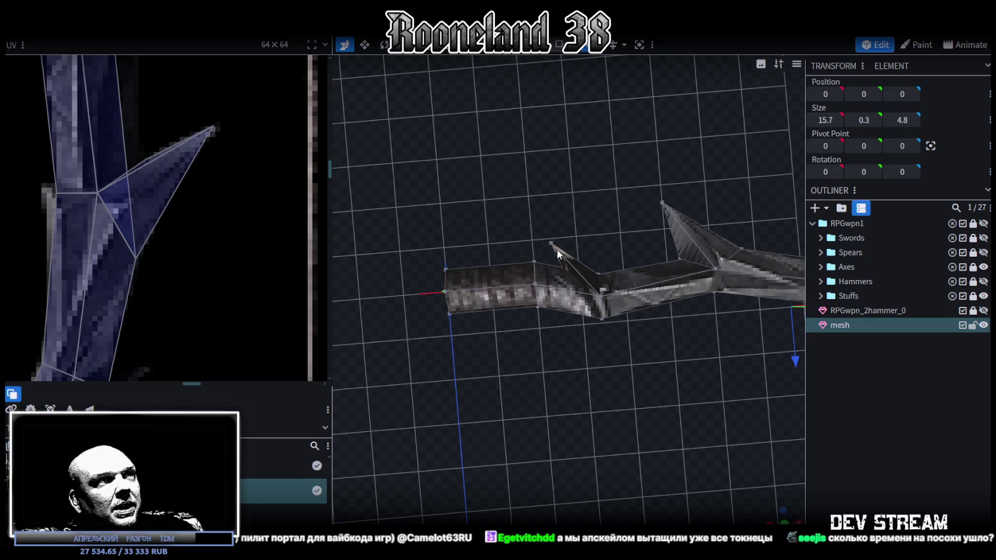
left_click(559, 44)
left_click_drag(542, 223, 570, 260)
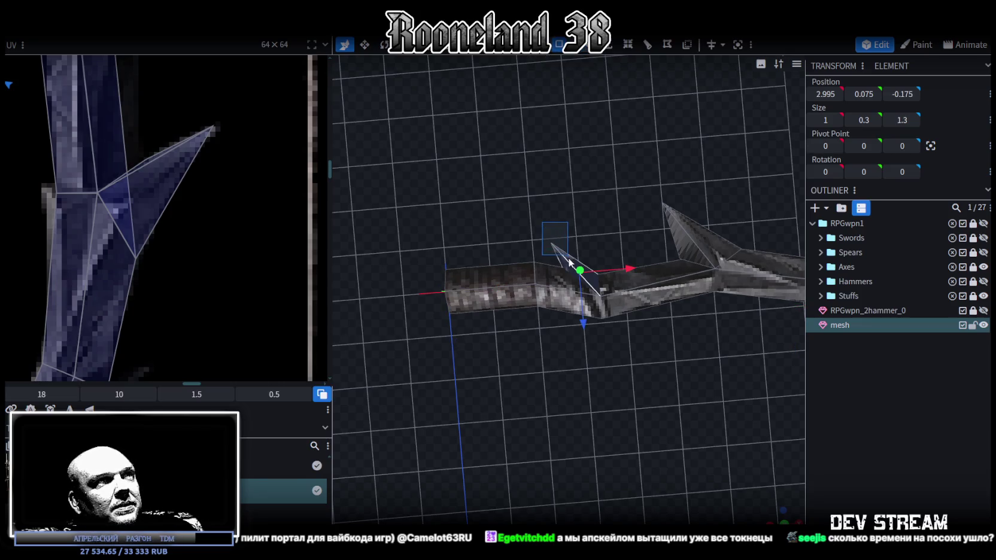
Step: Project the fin's UV from the current view and move it toward the bow texture
left_click(51, 410)
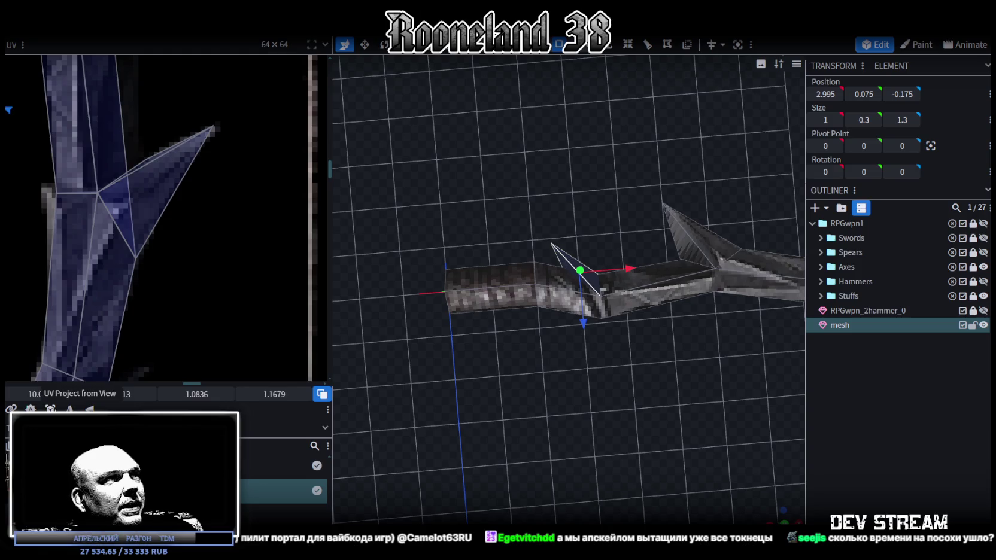
scroll(58, 240, "down", 2)
scroll(58, 241, "down", 3)
scroll(183, 285, "up", 2)
scroll(158, 251, "up", 2)
scroll(92, 231, "up", 2)
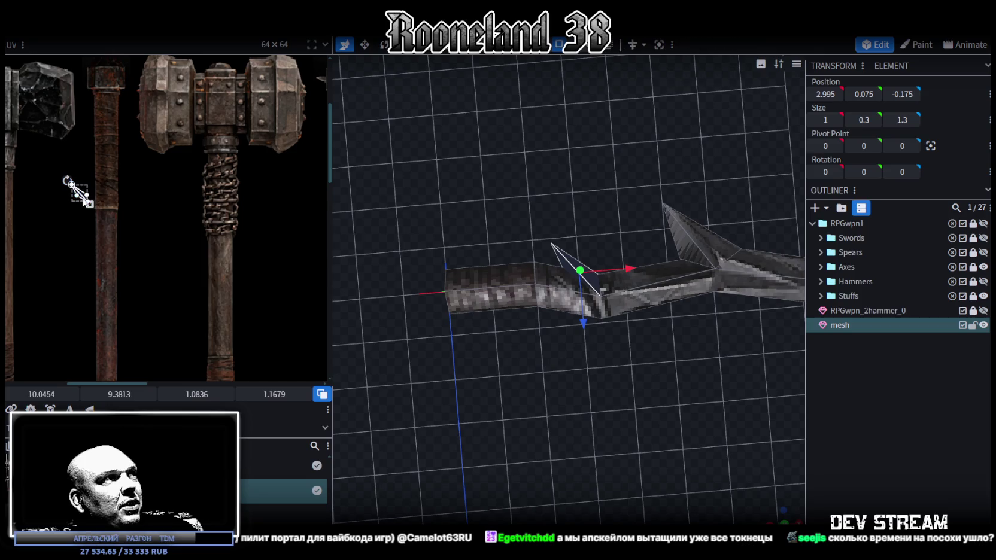
left_click_drag(83, 202, 56, 209)
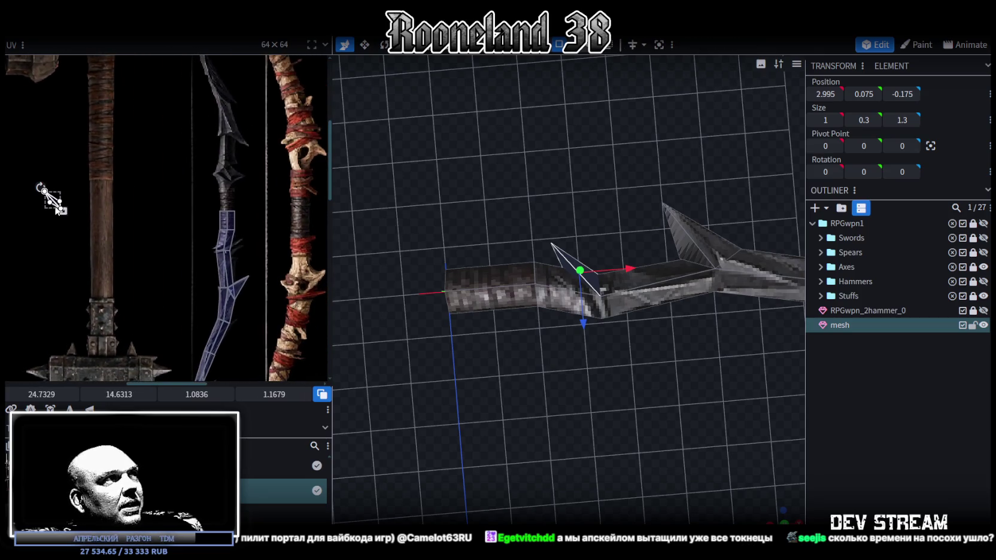
right_click(54, 208)
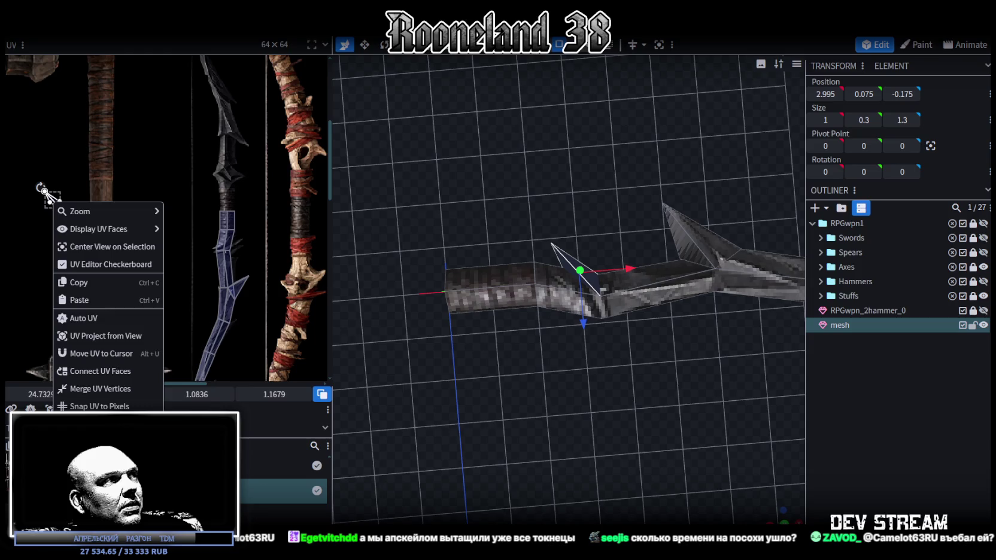
key("Escape")
Step: Fit the fin's UV over a bow spike, rotating it about 6° and narrowing it slightly
left_click(213, 230)
mouse_move(213, 230)
left_mouse_down()
mouse_move(223, 222)
mouse_move(226, 287)
left_mouse_up()
scroll(222, 222, "up", 5)
left_click_drag(185, 211, 194, 214)
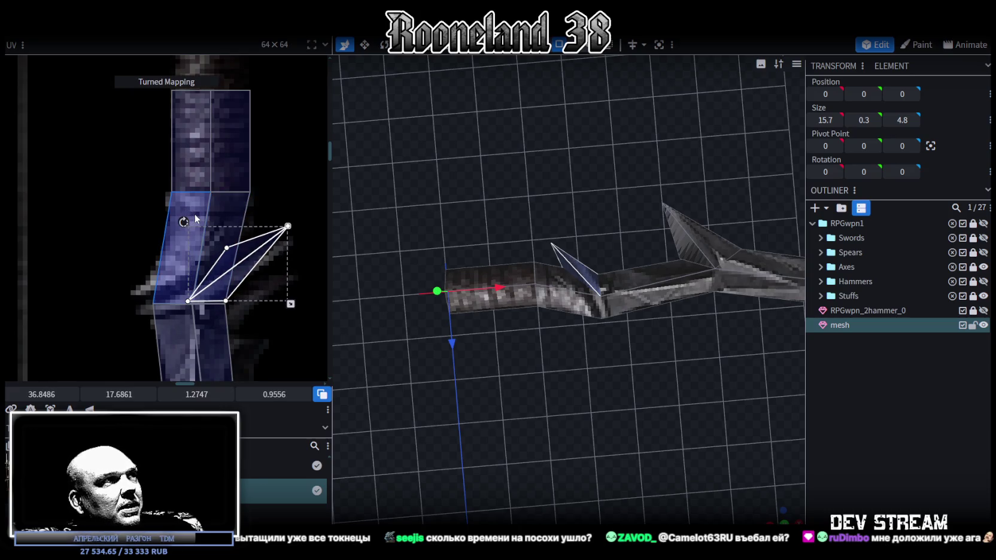
left_click_drag(235, 283, 237, 285)
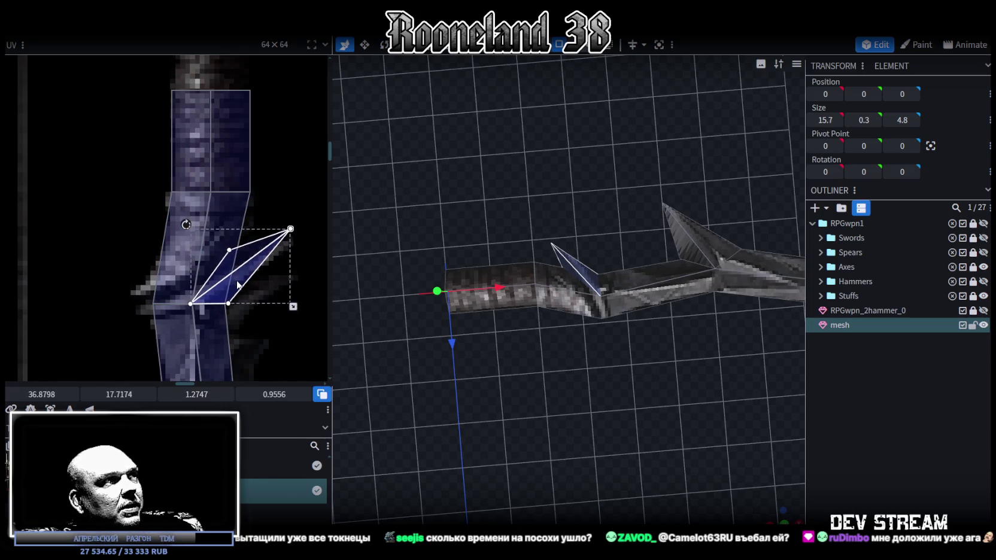
scroll(282, 308, "up", 2)
left_click_drag(291, 301, 278, 300)
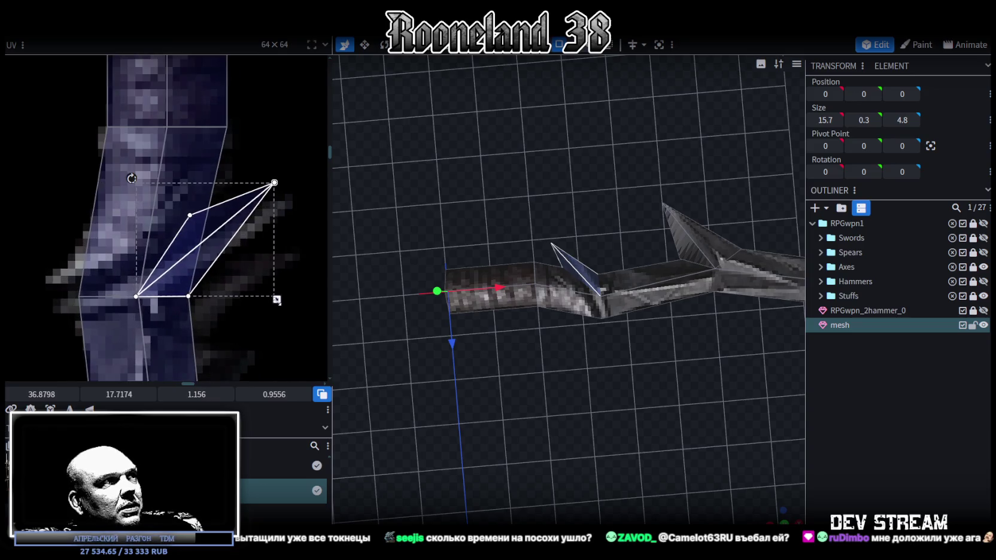
Step: Move a vertex at the fin's base 0.2 along X, to X 3.72
left_click(207, 315)
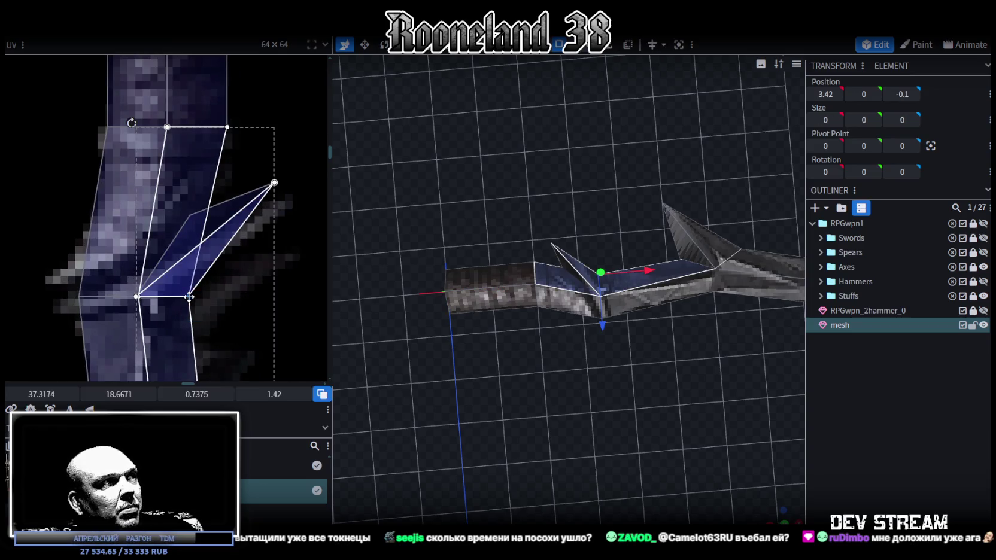
left_click(200, 339)
left_click_drag(599, 371, 590, 126)
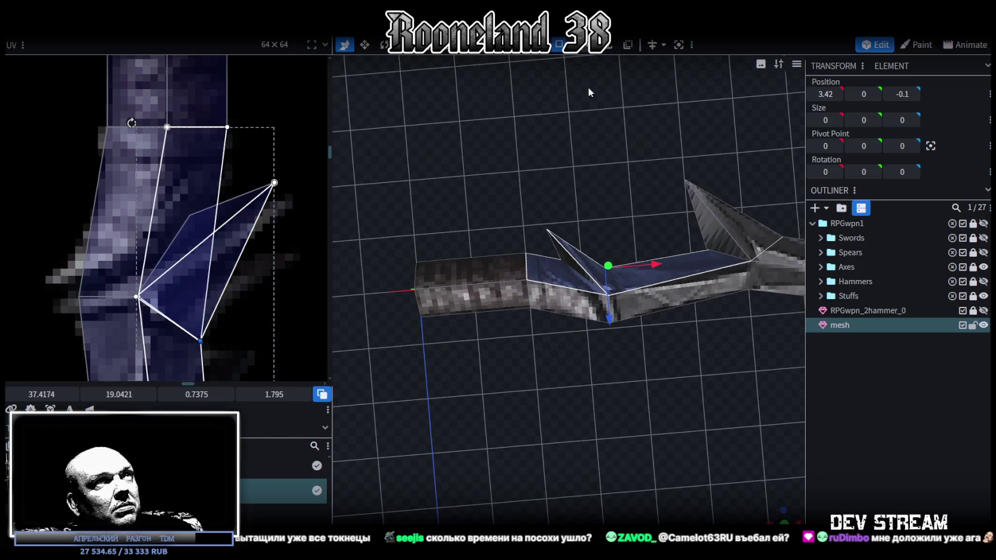
left_click_drag(657, 268, 676, 273)
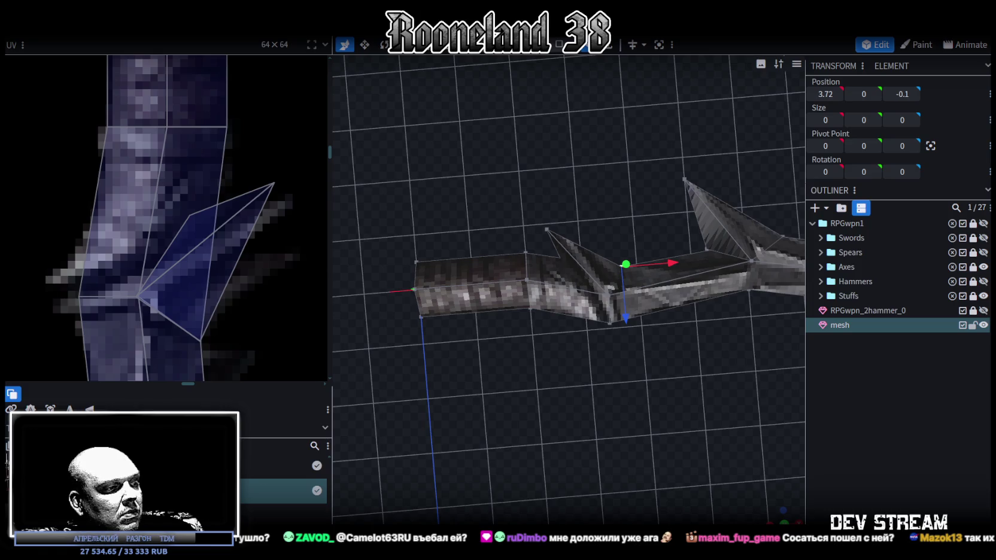
key("alt+Tab")
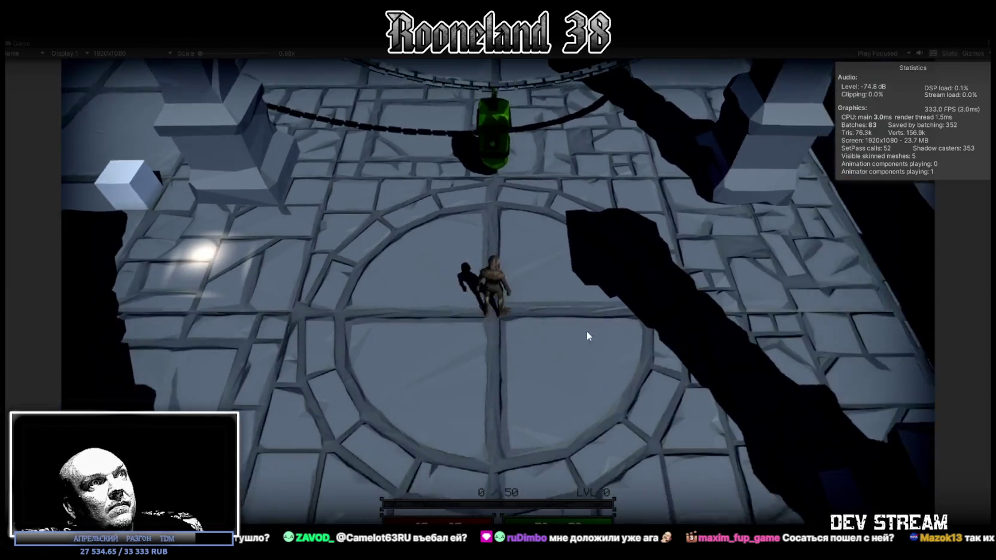
Step: Walk the character through the dungeon with WASD, swinging the sword near the green lantern
key("s")
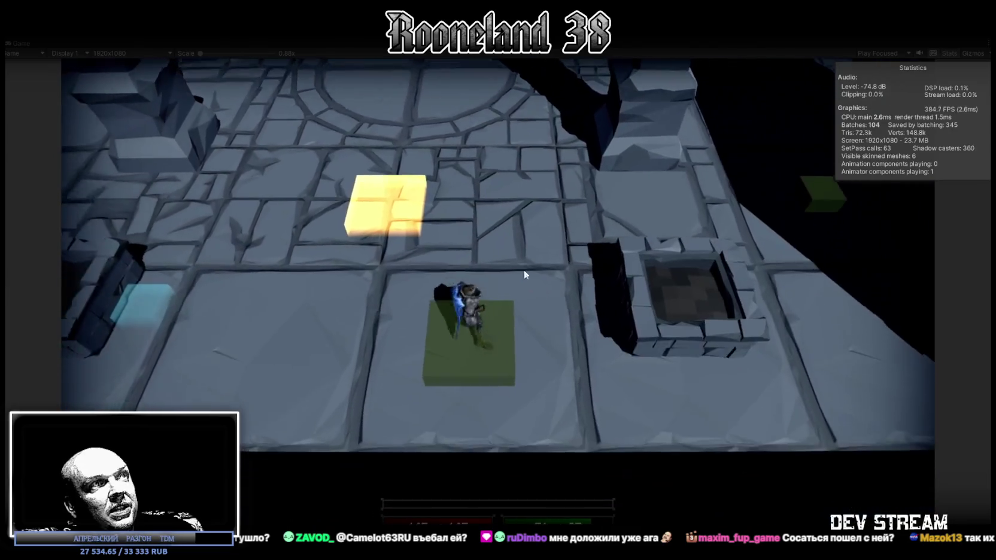
key("a")
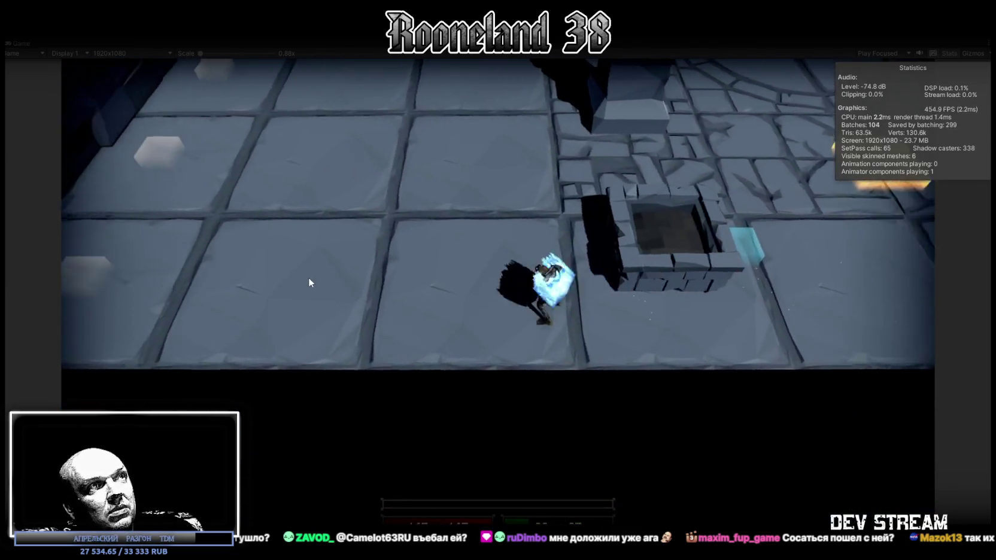
key("a")
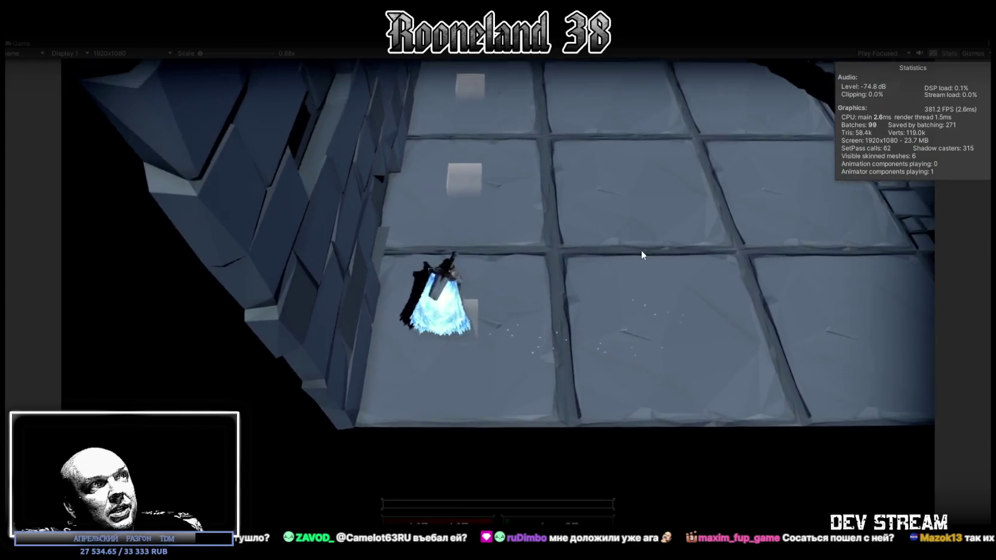
key("w")
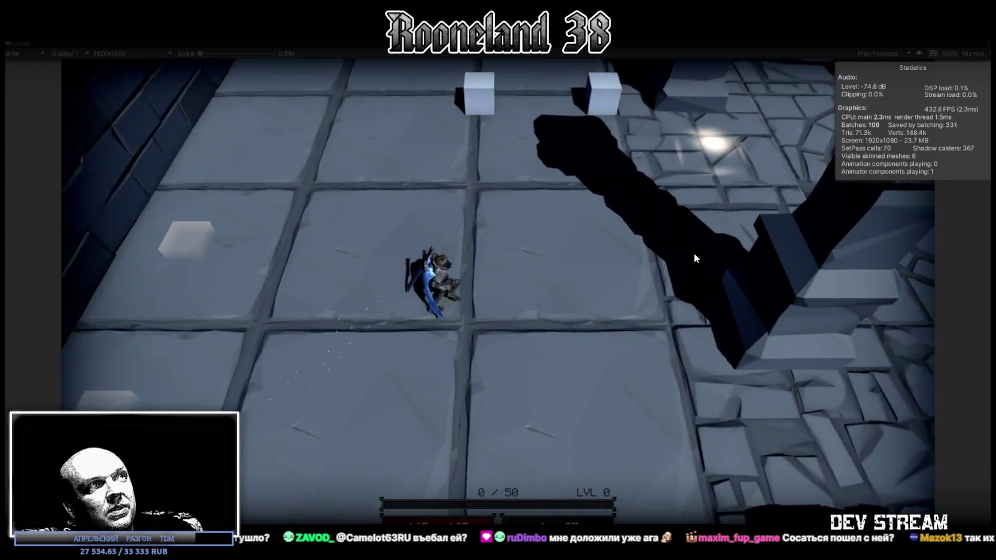
key("d")
left_click(638, 283)
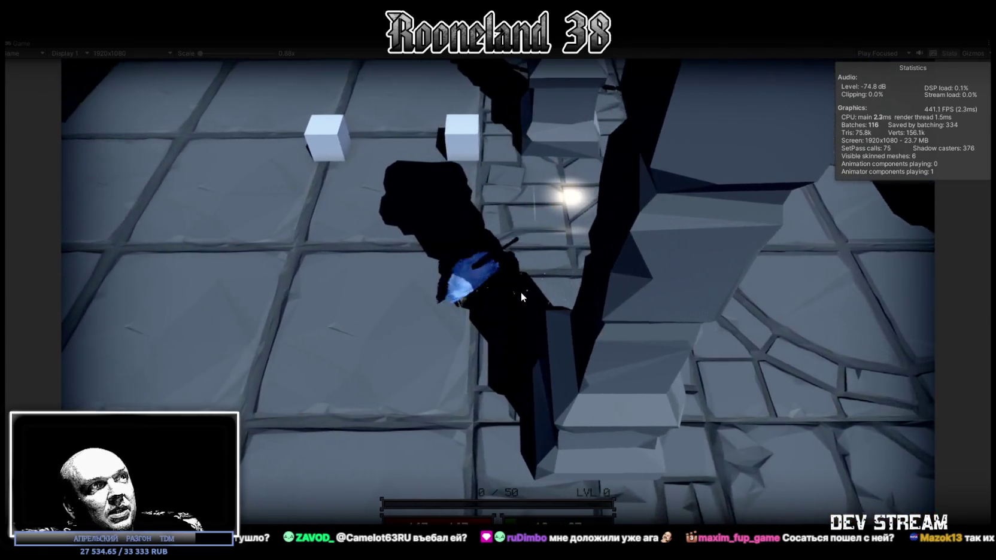
left_click(586, 267)
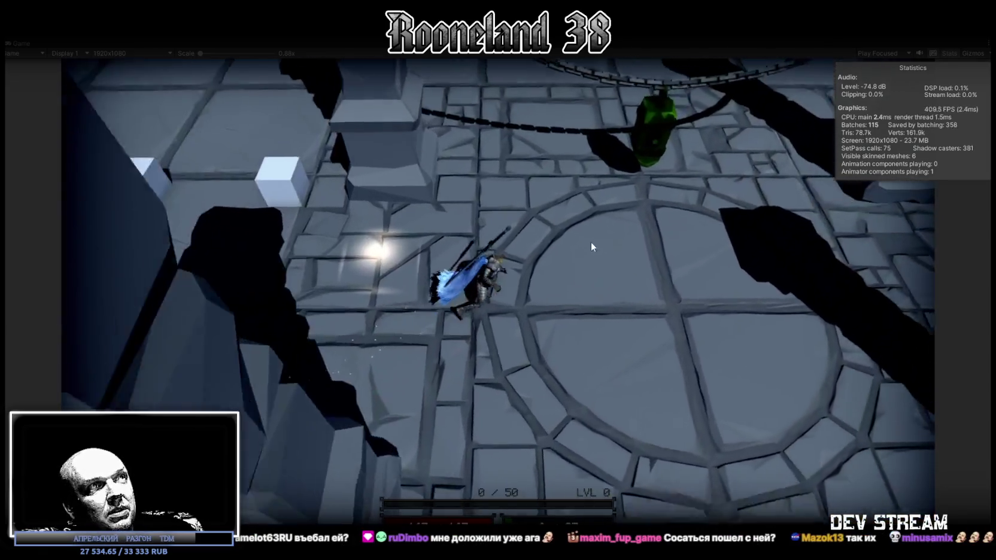
key("w")
left_click(532, 243)
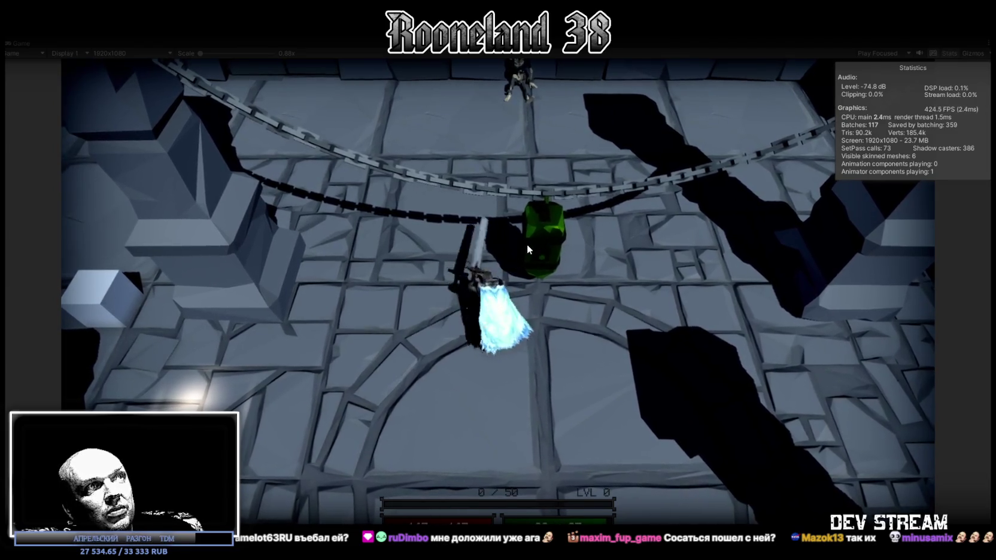
key("s")
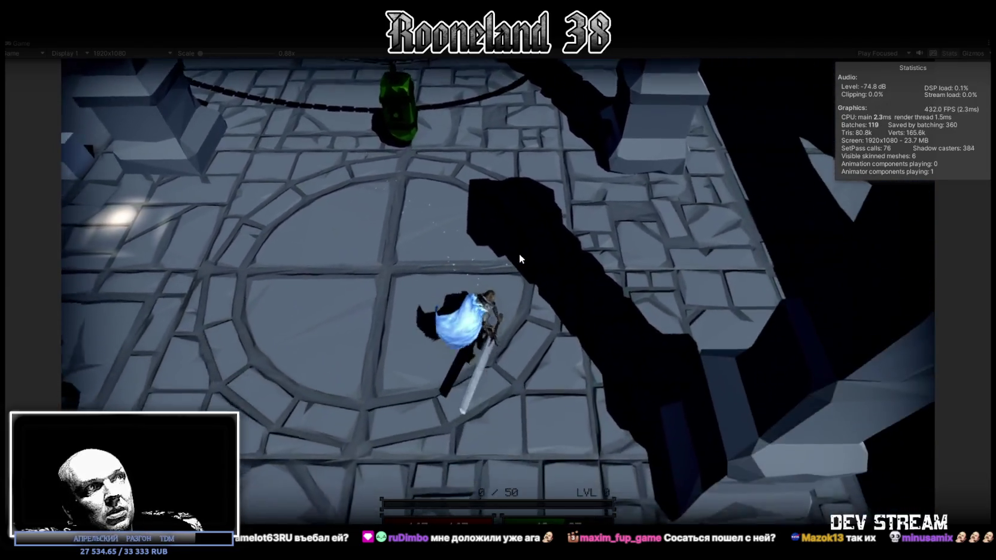
key("w")
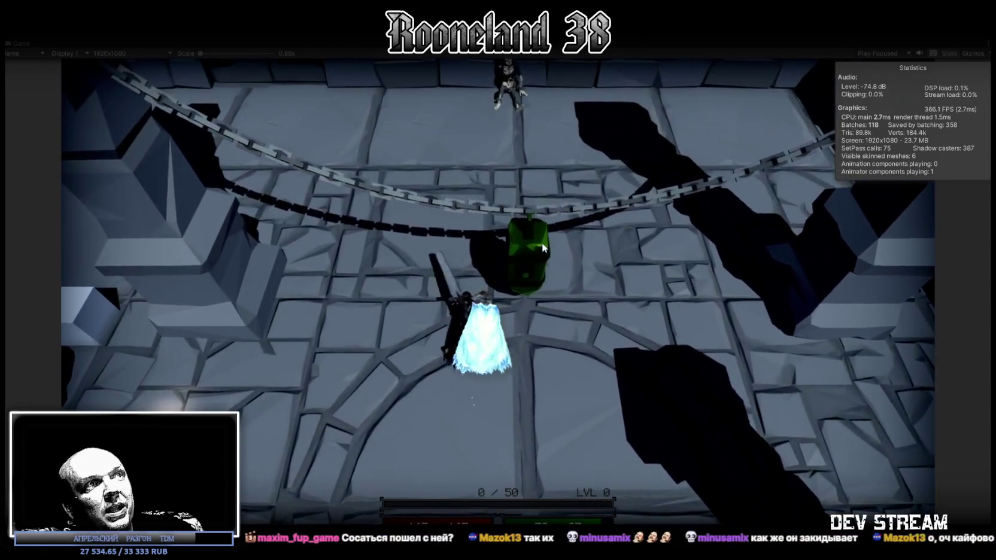
key("s")
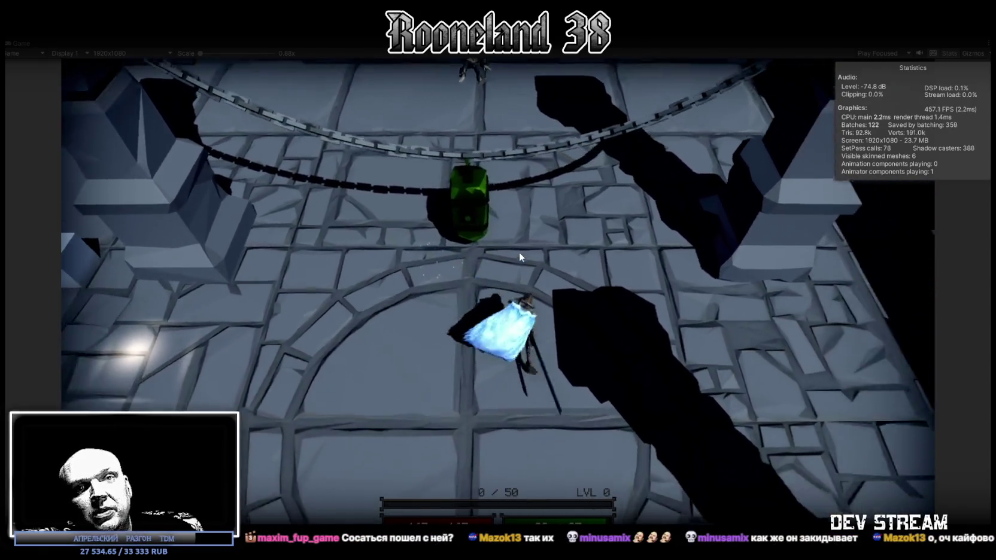
key("s")
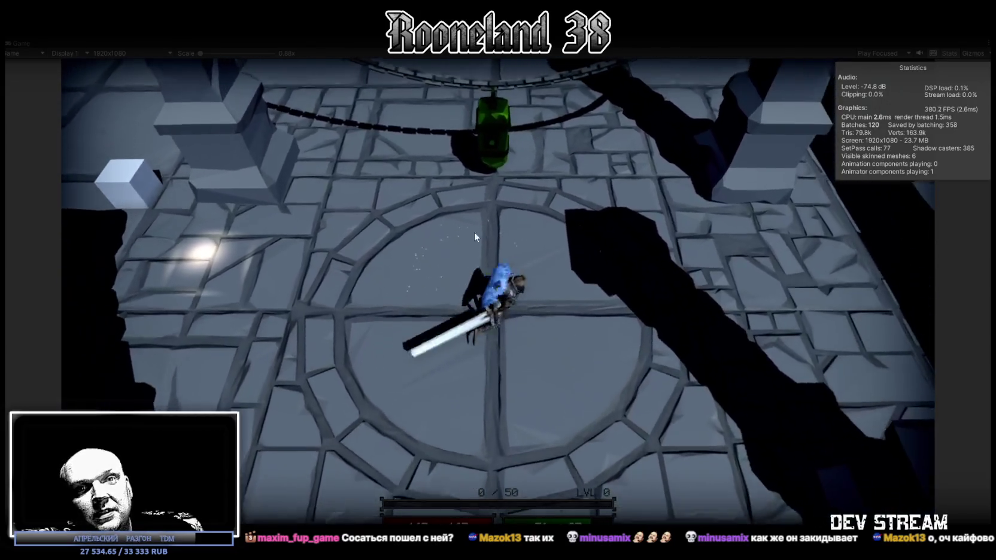
Step: Dash and slash through the stone room to the blue pit, then exit Play mode with Ctrl+P
key("w")
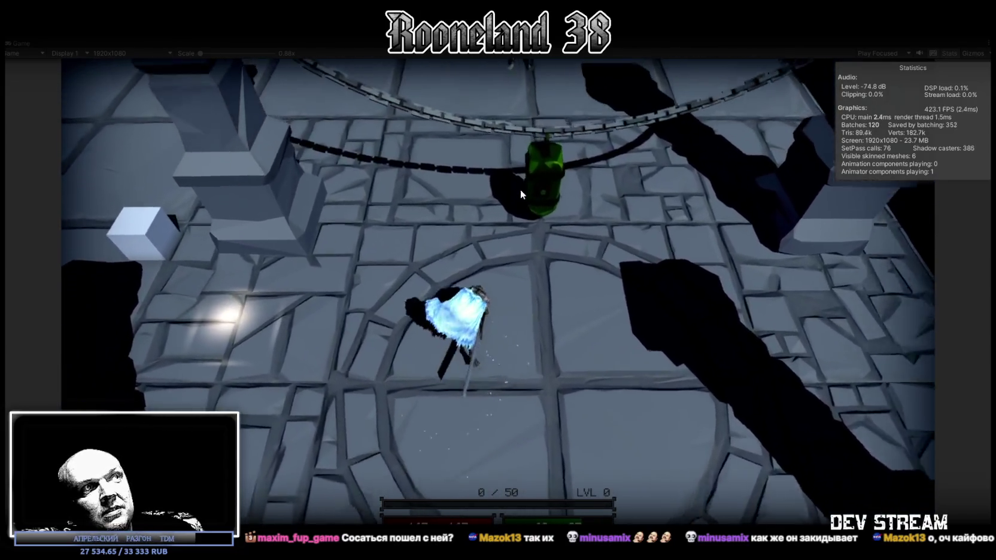
key("w")
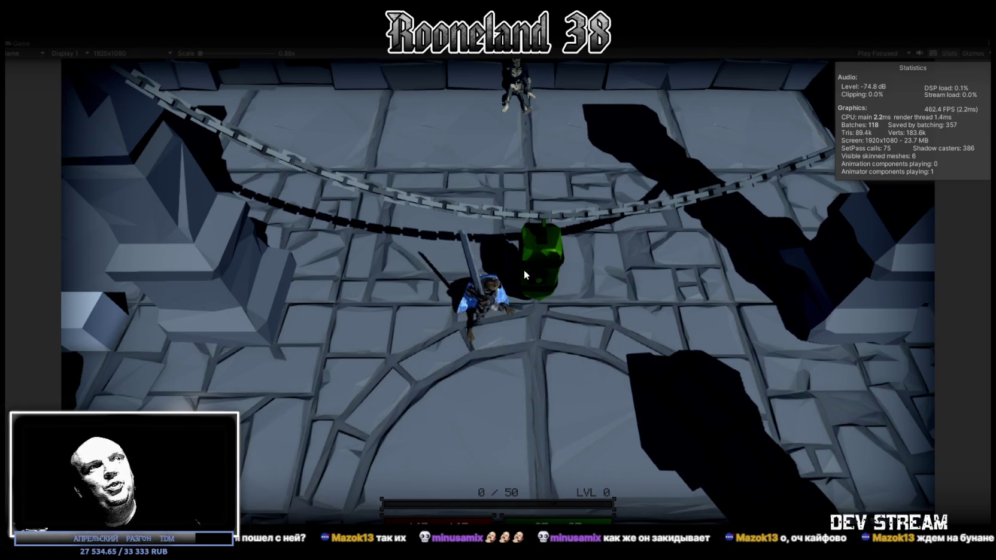
key("a")
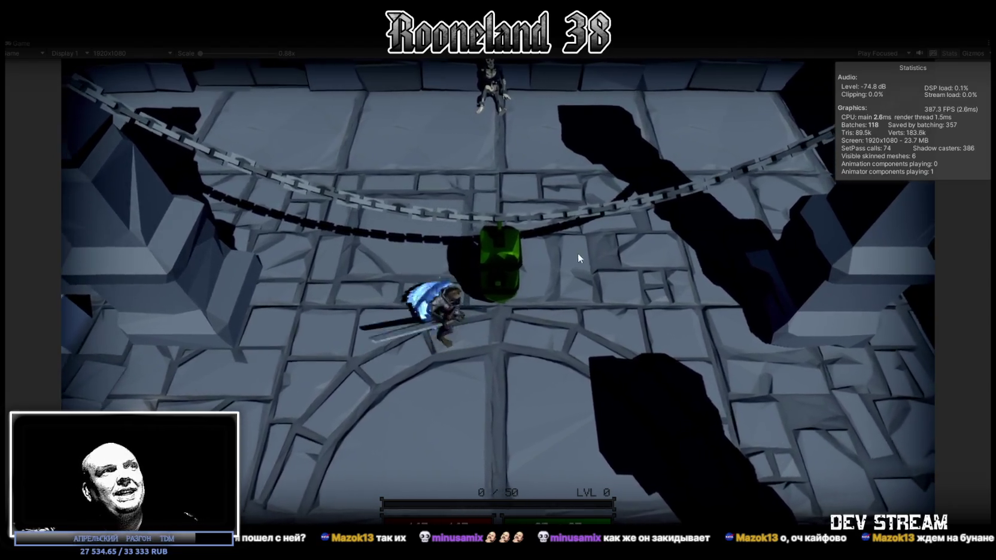
key("s")
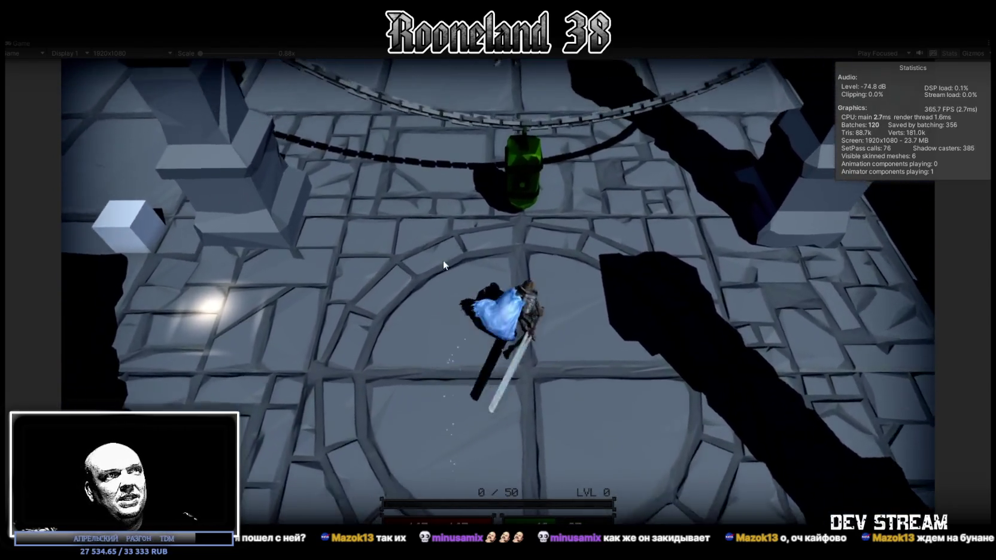
key("d")
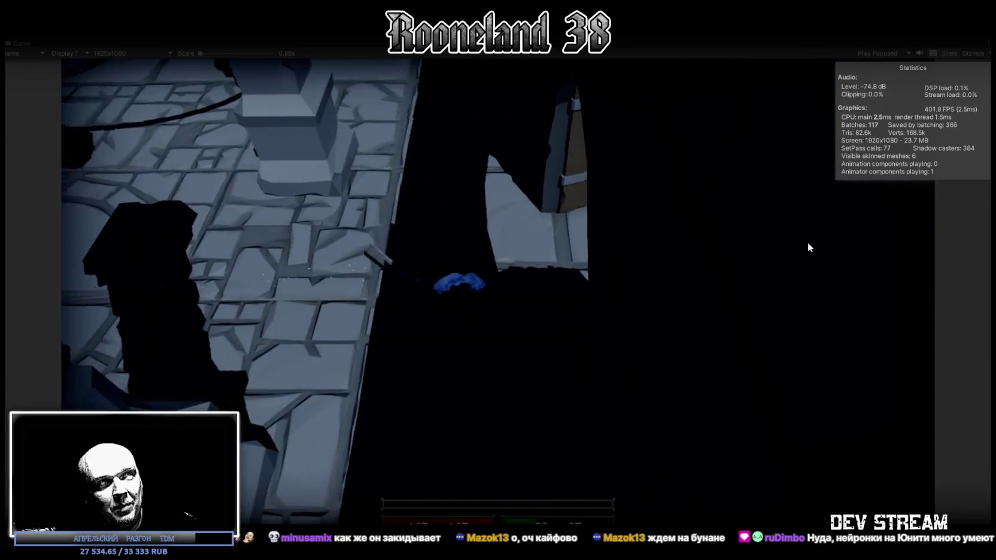
key("d")
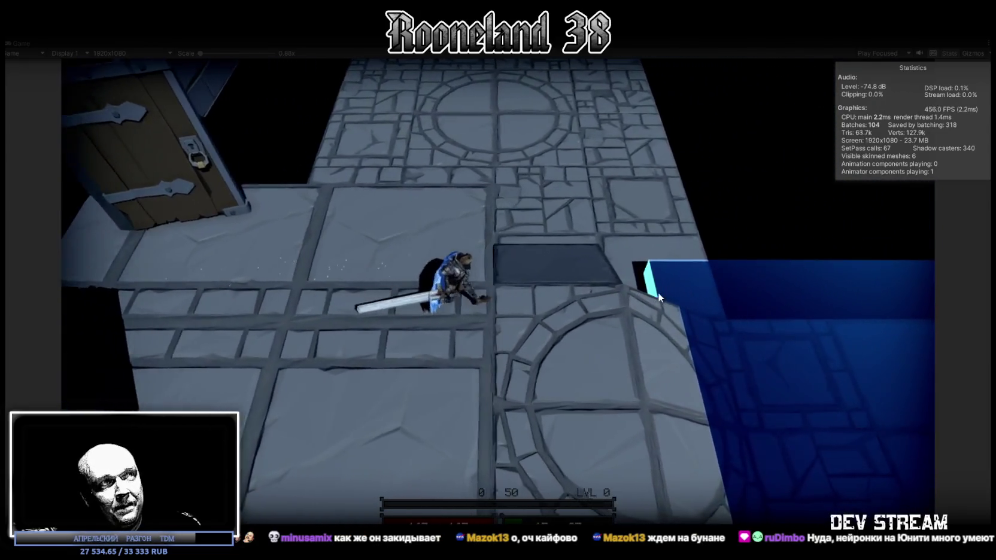
key("d")
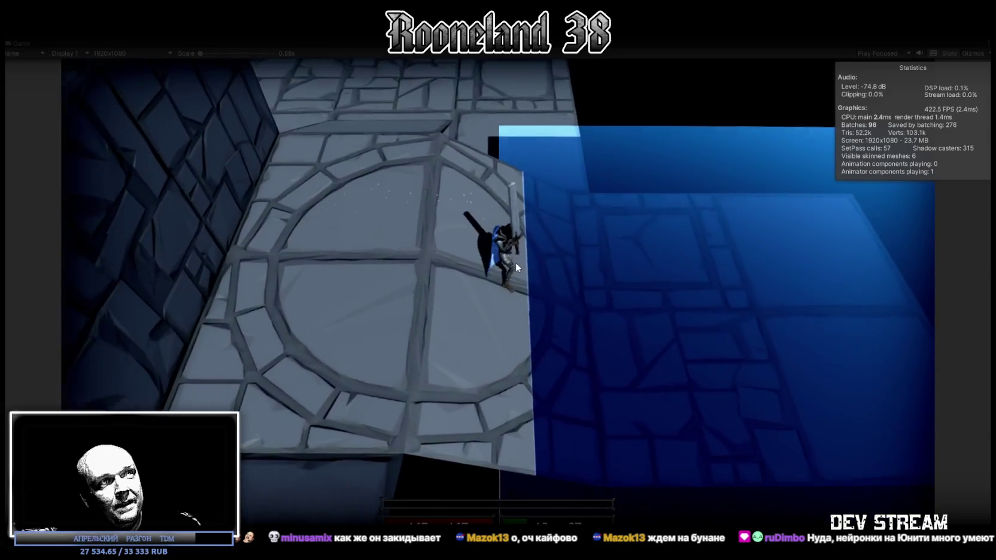
key("w")
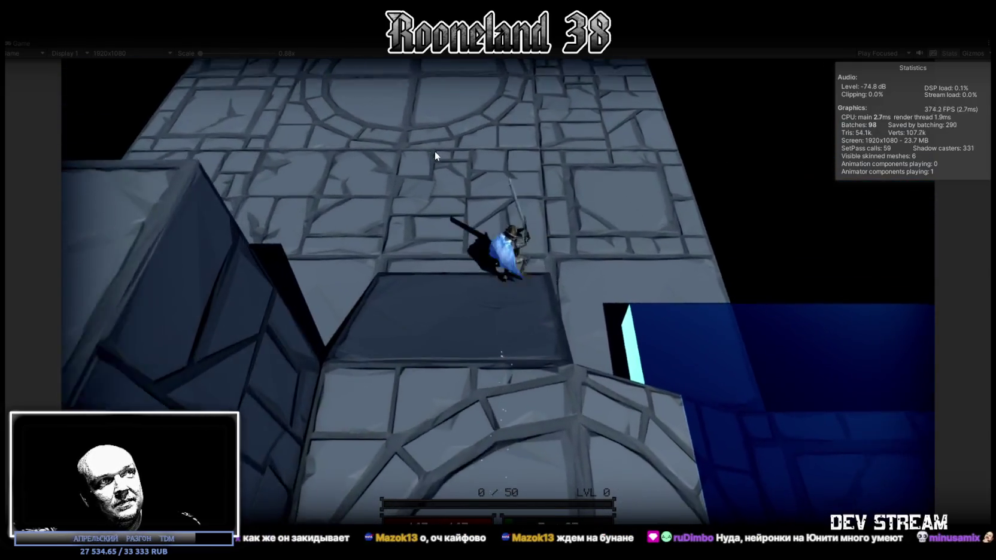
key("w")
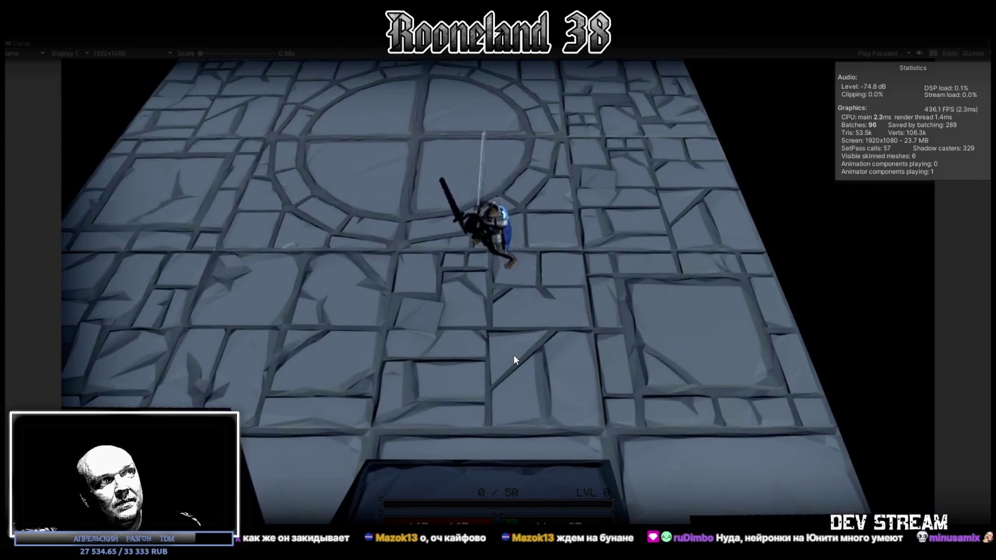
left_click(514, 355)
key("ctrl+p")
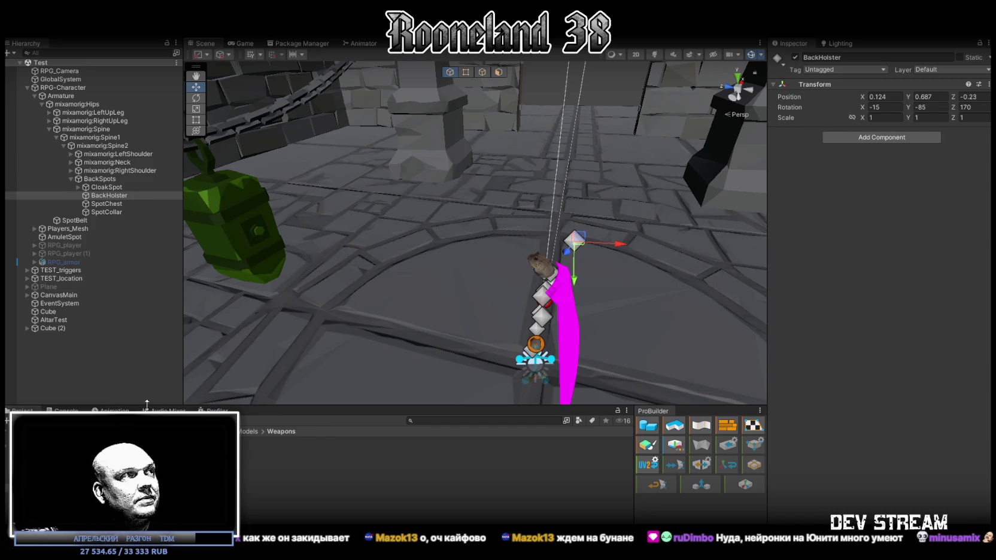
Step: Open the Console, clear its FinalDamage log entries, and orbit the Scene view out over the room
key("ctrl+shift+c")
left_click(24, 421)
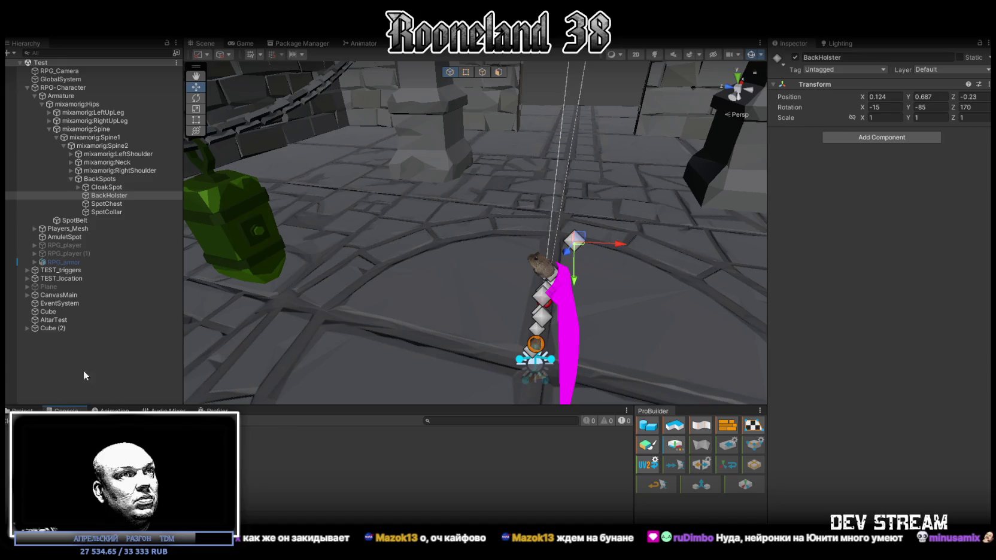
left_click_drag(391, 224, 173, 288, "alt")
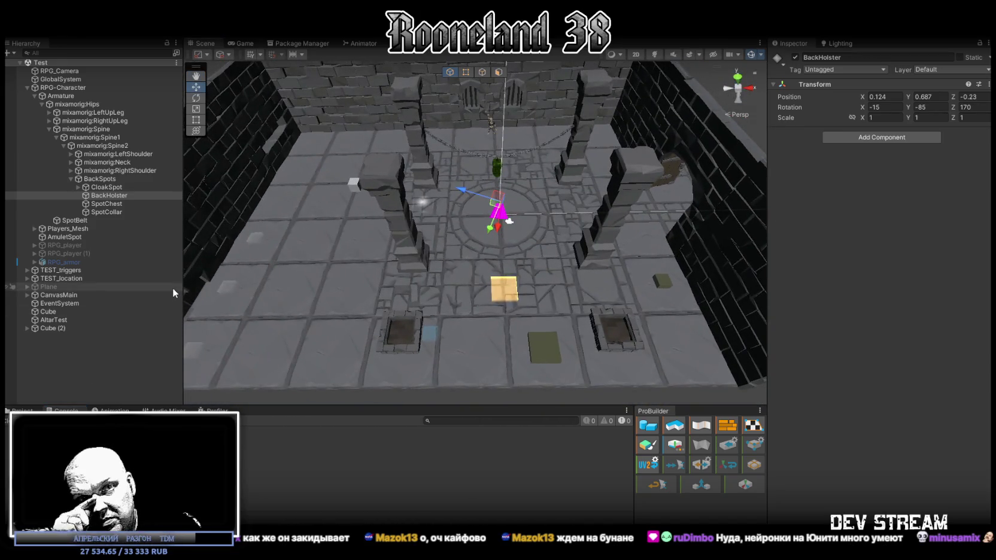
mouse_move(419, 216)
left_mouse_down("alt")
mouse_move(450, 185)
mouse_move(610, 214)
left_mouse_up("alt")
left_click(63, 388)
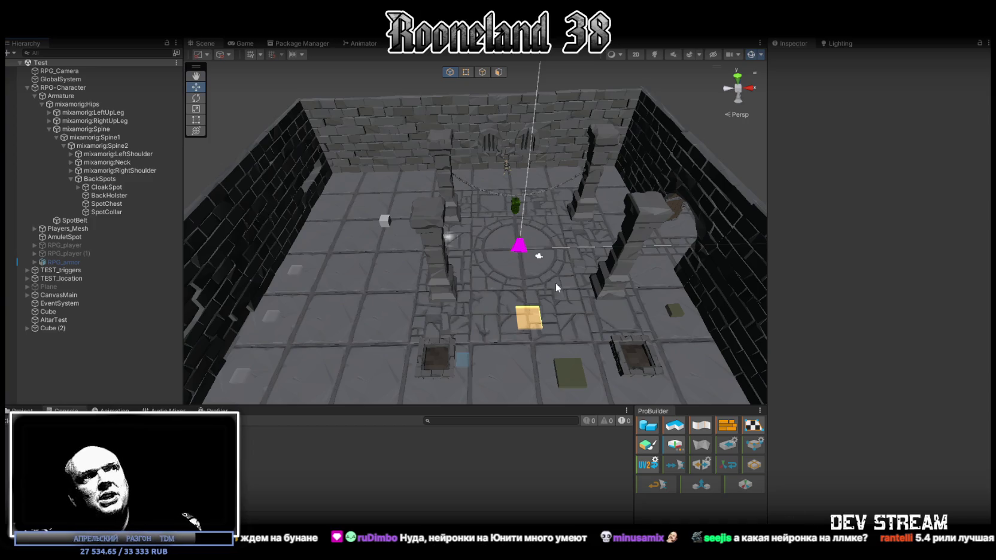
scroll(563, 275, "up", 2)
scroll(569, 268, "up", 2)
scroll(574, 261, "up", 2)
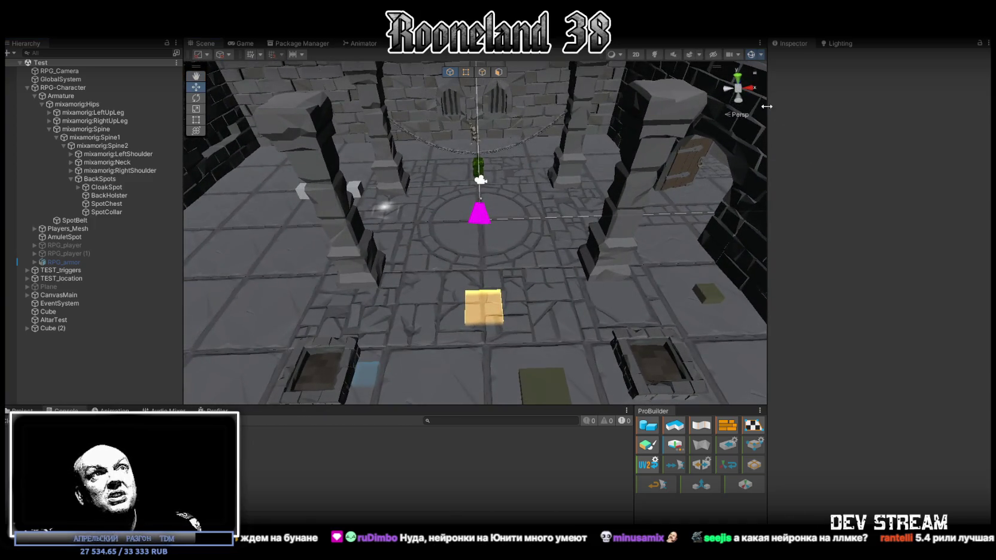
left_click(751, 91)
mouse_move(728, 90)
left_mouse_down("alt")
mouse_move(591, 370)
mouse_move(602, 422)
left_mouse_up("alt")
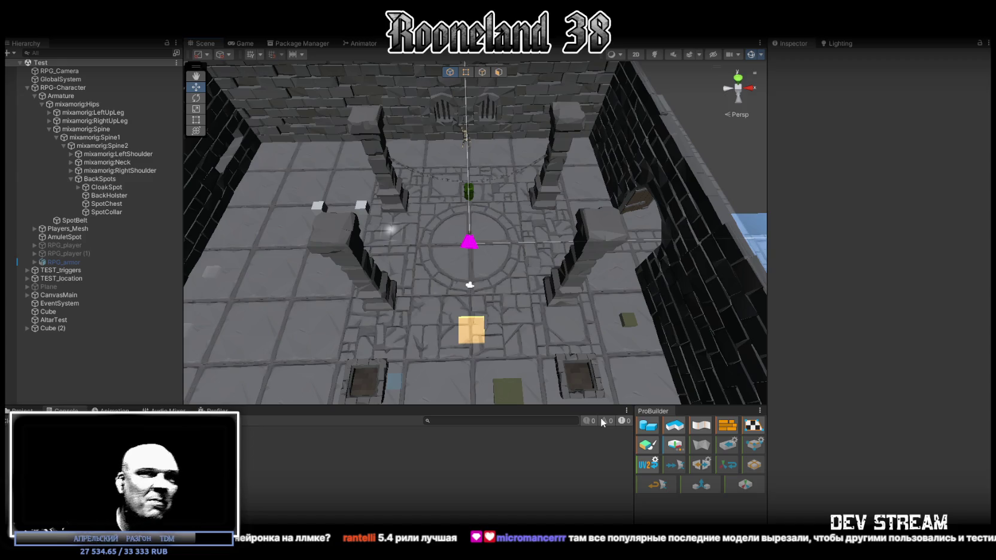
mouse_move(520, 263)
left_mouse_down("alt")
mouse_move(532, 259)
mouse_move(538, 216)
mouse_move(536, 244)
left_mouse_up("alt")
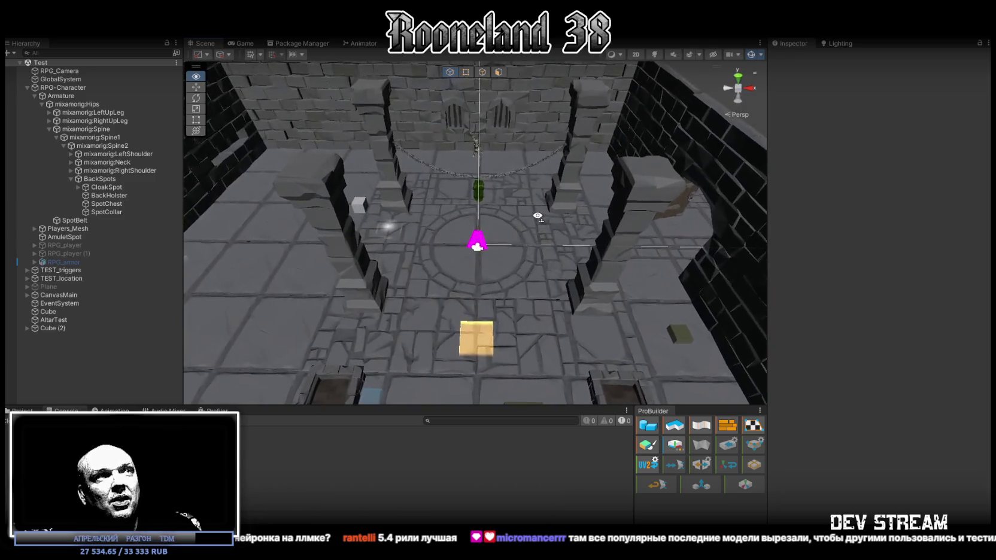
left_click_drag(537, 244, 538, 239, "alt")
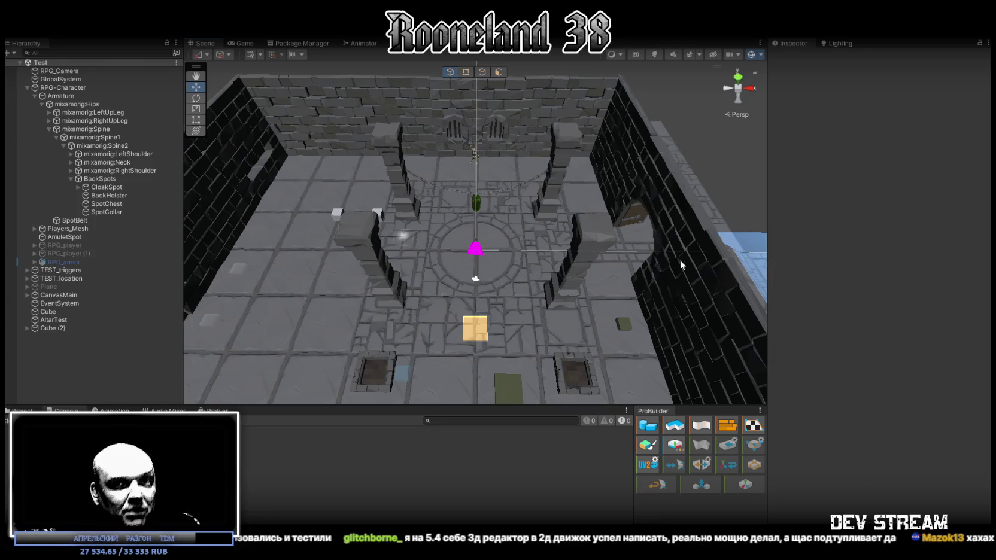
left_click_drag(659, 190, 606, 210, "alt")
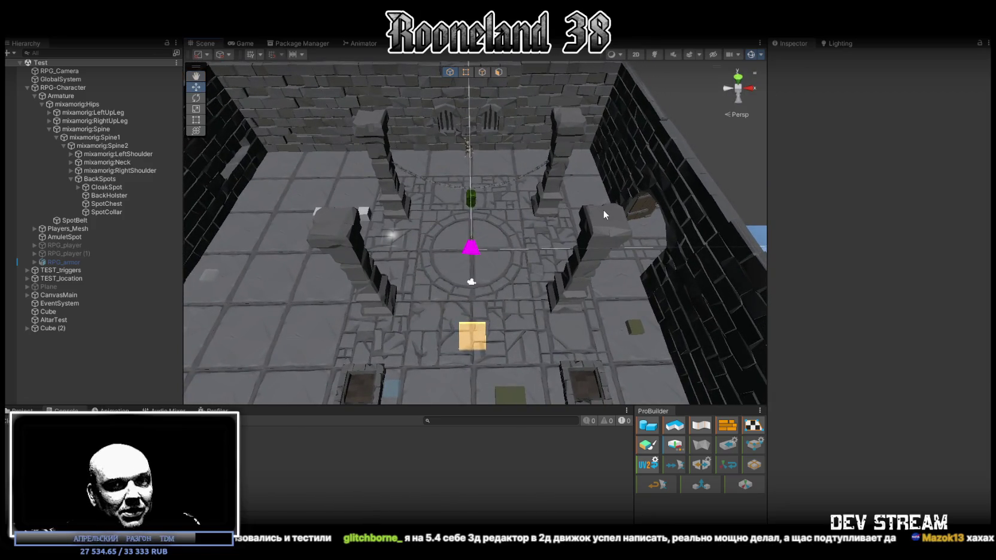
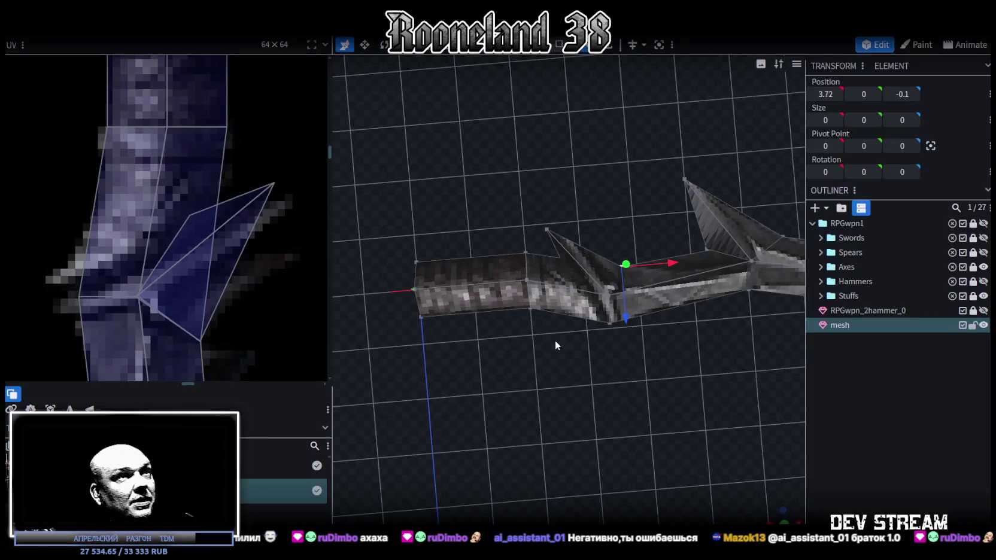
Step: Switch from the Unity dungeon scene to the Blockbench window showing the RPGwpn1 bow mesh
mouse_move(555, 340)
left_mouse_down()
mouse_move(597, 349)
mouse_move(552, 371)
mouse_move(417, 324)
left_mouse_up()
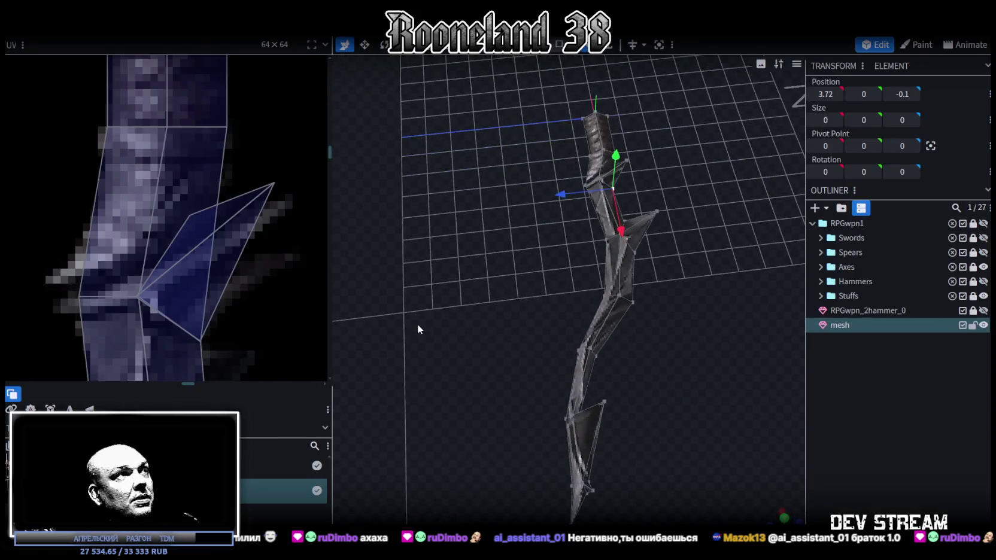
Step: Select the spike face on the bow mesh in face selection mode
scroll(230, 230, "down", 2)
scroll(211, 216, "down", 2)
scroll(207, 120, "down", 2)
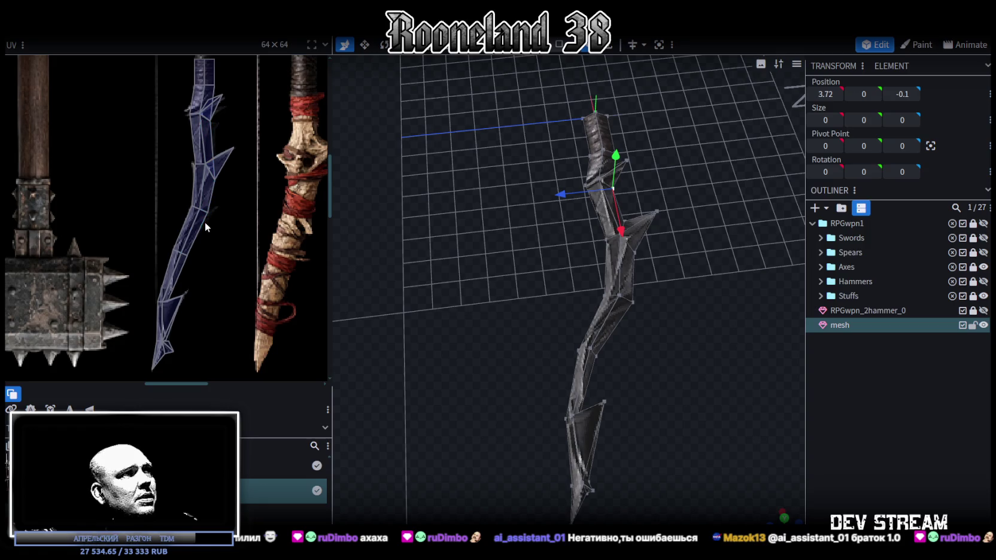
scroll(562, 346, "up", 2)
scroll(567, 351, "up", 1)
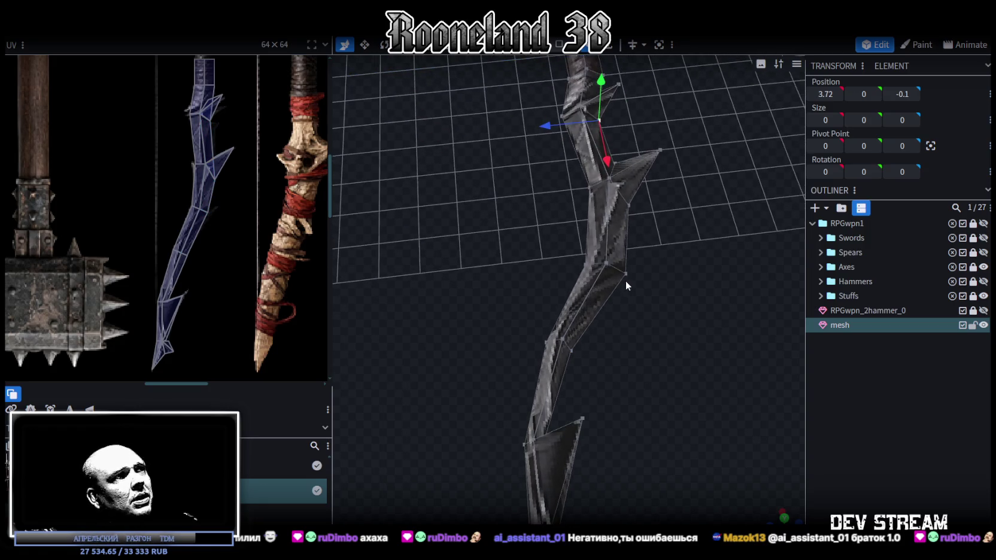
mouse_move(636, 279)
left_mouse_down()
mouse_move(649, 318)
mouse_move(570, 386)
mouse_move(596, 315)
mouse_move(549, 272)
mouse_move(627, 160)
left_mouse_up()
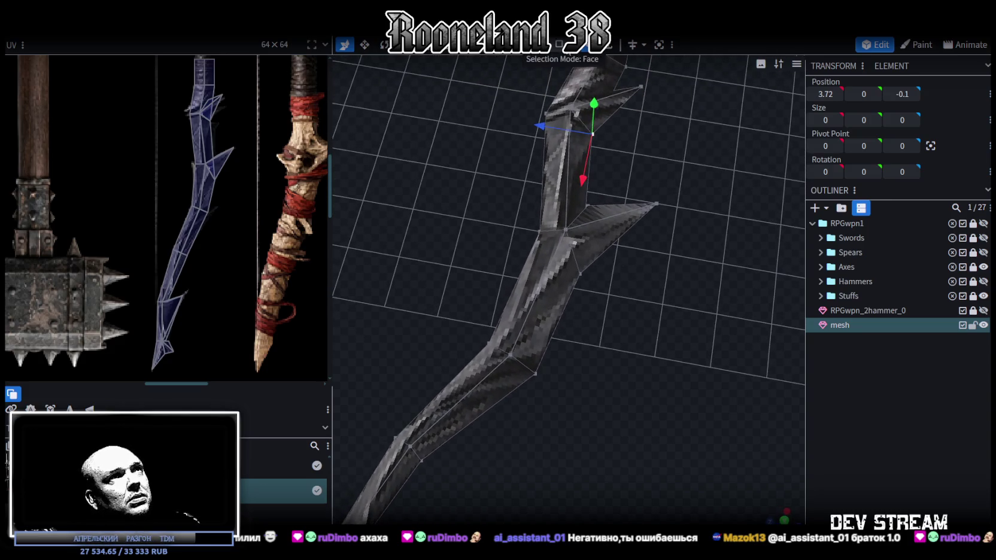
left_click(677, 231)
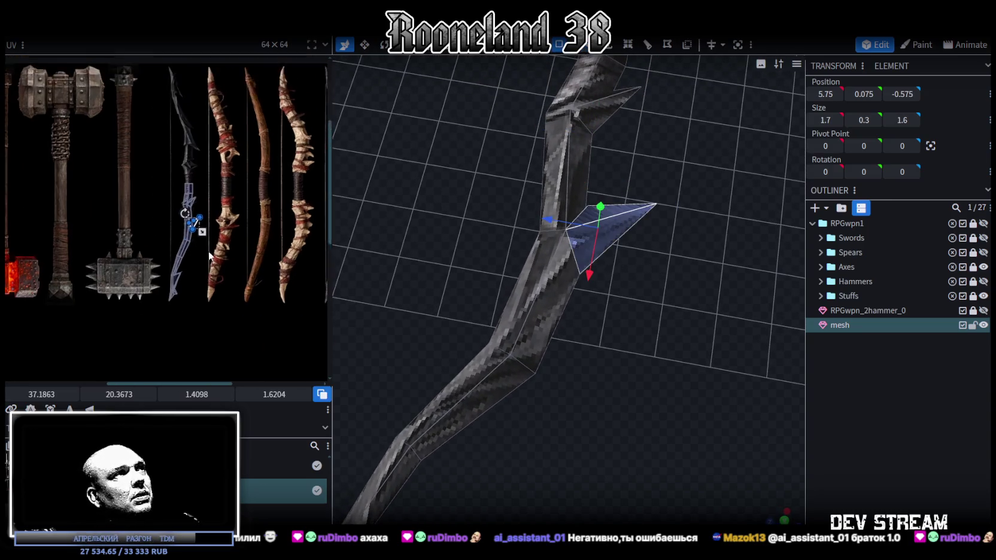
Step: Paste a duplicate of the spike face over the original with Ctrl+V
scroll(188, 183, "up", 2)
scroll(188, 182, "up", 1)
scroll(195, 184, "down", 1)
scroll(204, 187, "up", 1)
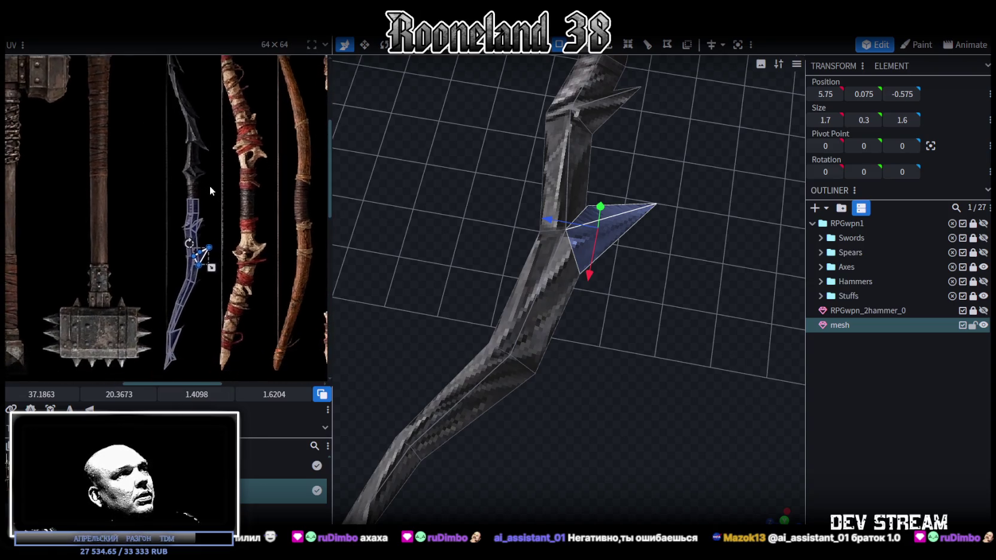
scroll(210, 190, "up", 1)
scroll(204, 251, "down", 2)
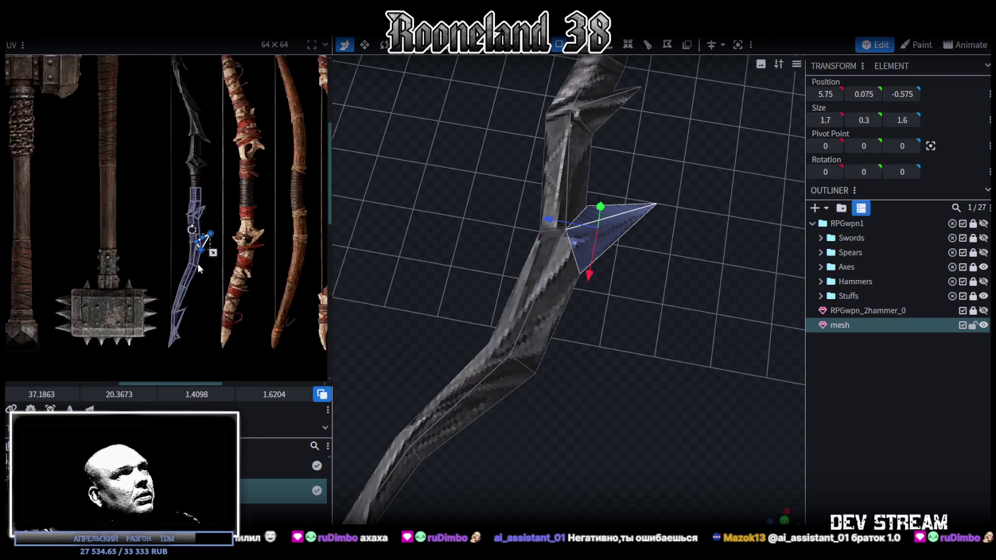
scroll(185, 287, "up", 1)
scroll(186, 286, "up", 1)
scroll(192, 287, "up", 1)
scroll(195, 287, "up", 1)
scroll(197, 286, "up", 1)
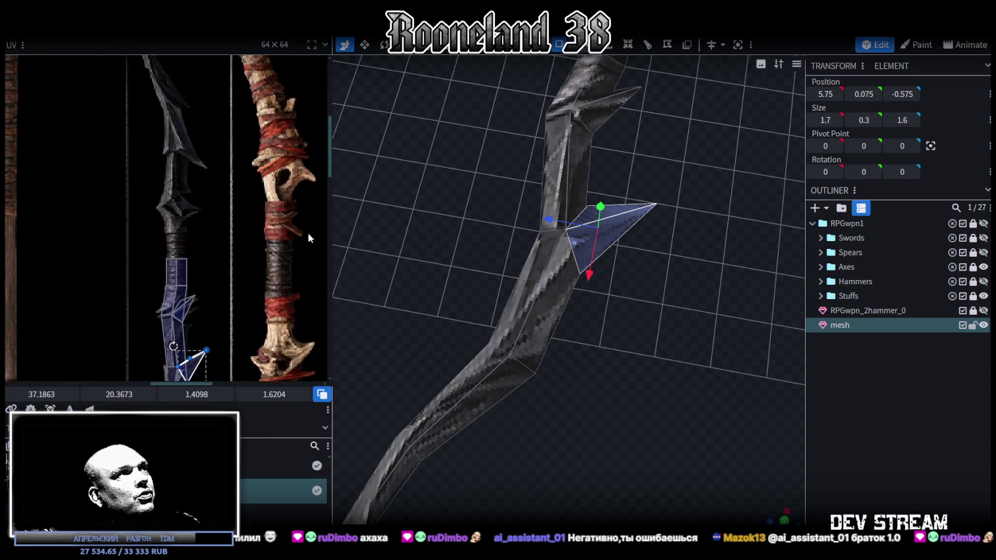
scroll(205, 237, "down", 1)
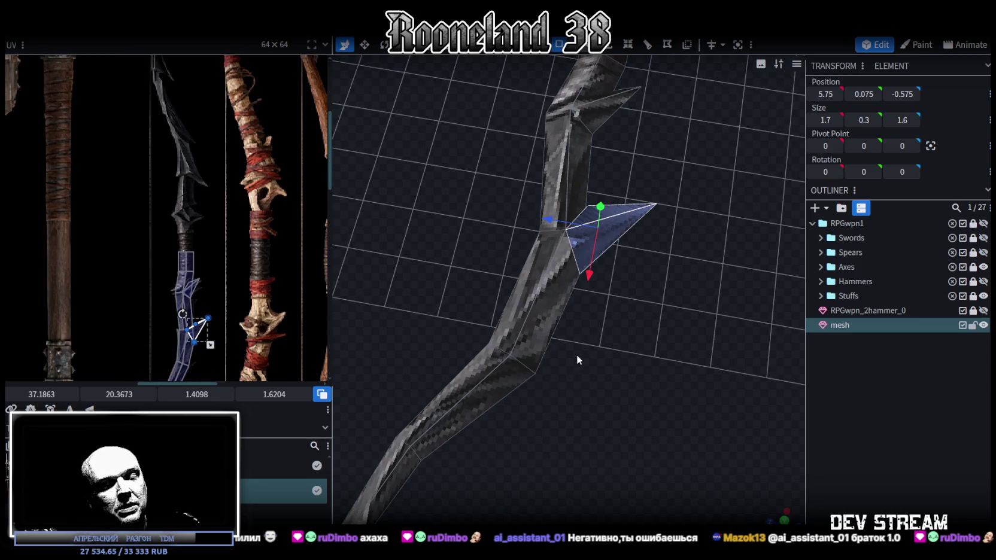
key("ctrl+v")
left_click_drag(628, 304, 637, 293)
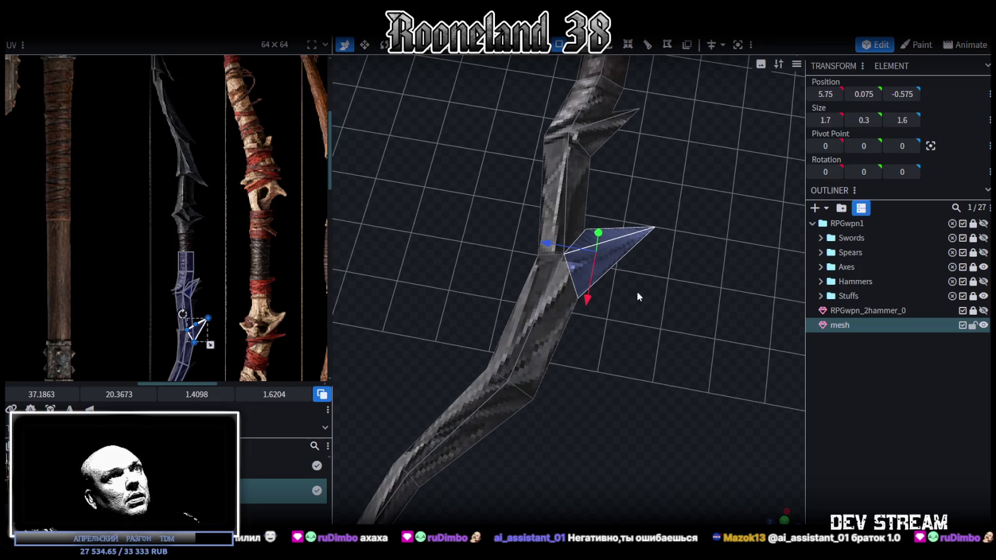
key("ctrl+v")
Step: Slide the pasted spike further down the bow limb along X
right_click(648, 280)
left_click(642, 286)
left_click_drag(590, 300, 568, 407)
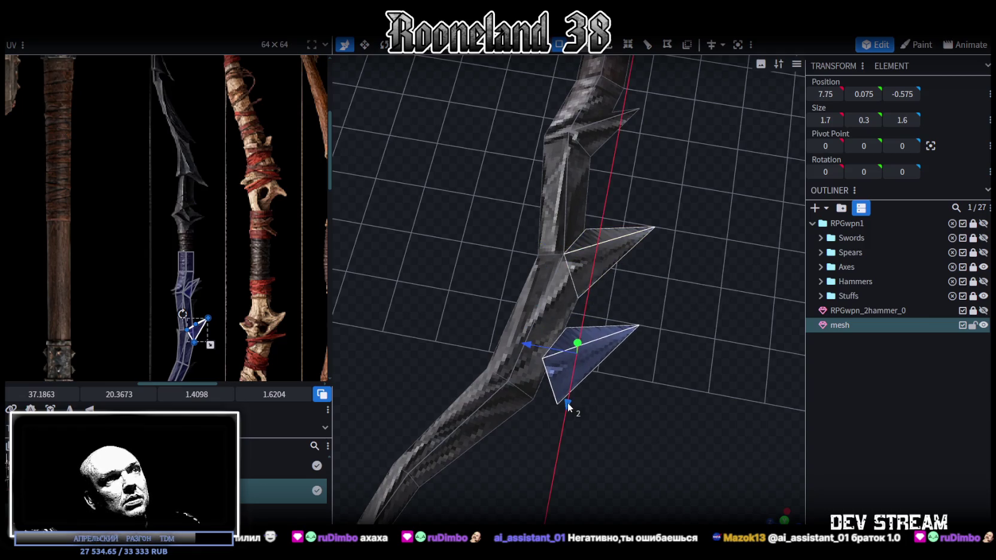
mouse_move(622, 428)
left_mouse_down()
mouse_move(670, 342)
mouse_move(568, 175)
left_mouse_up()
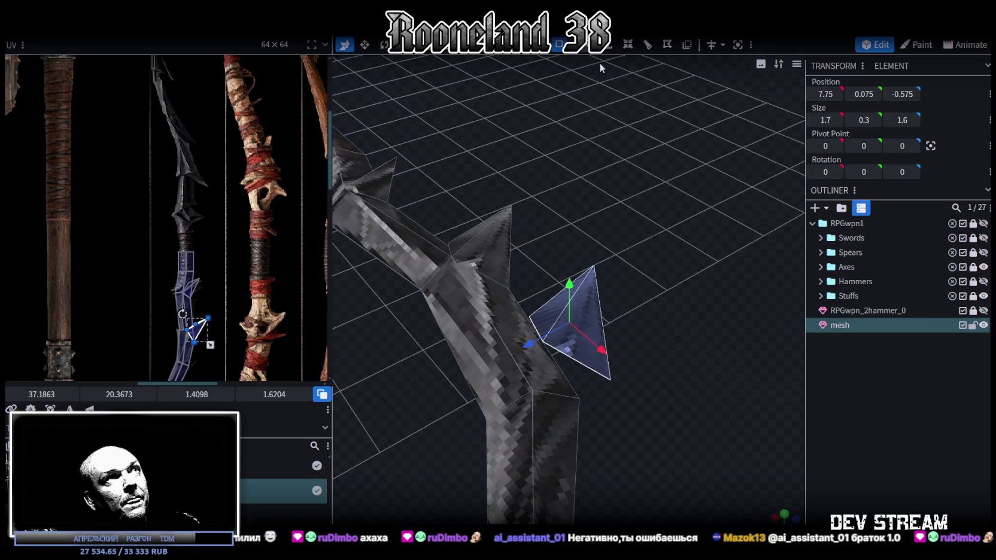
Step: Merge the new spike's two base vertices into the bow's edge
left_click(574, 45)
left_click(579, 397)
right_click(609, 383)
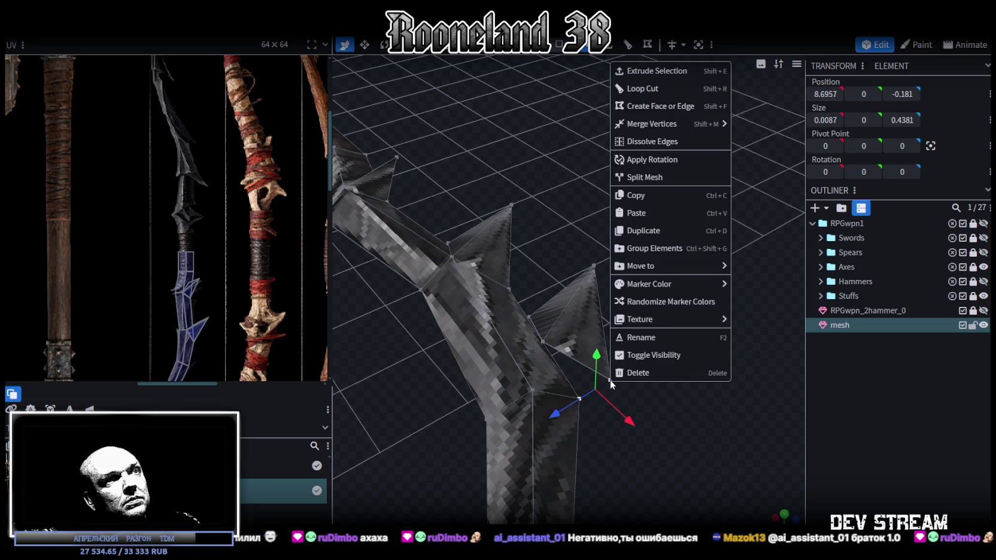
left_click(766, 125)
left_click(532, 390)
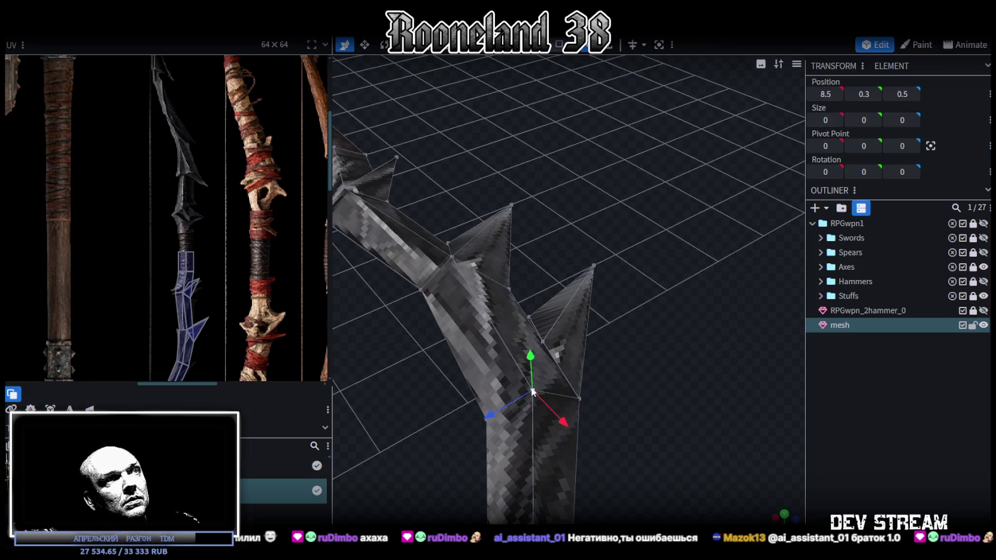
right_click(545, 347)
left_click(694, 291)
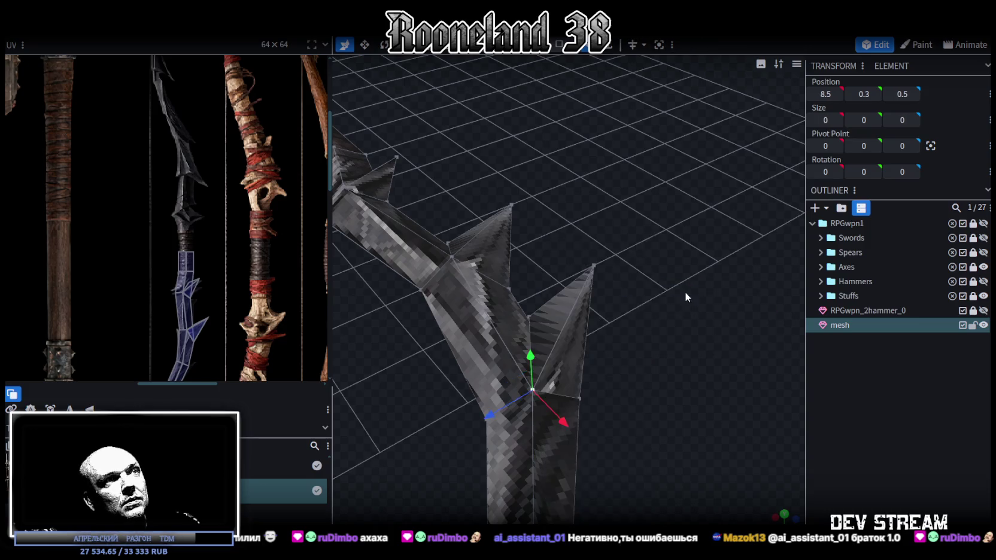
Step: Slide the upper base vertex along the bow and pull the spike tip down and outward
left_click_drag(599, 335, 537, 322)
left_click(531, 290)
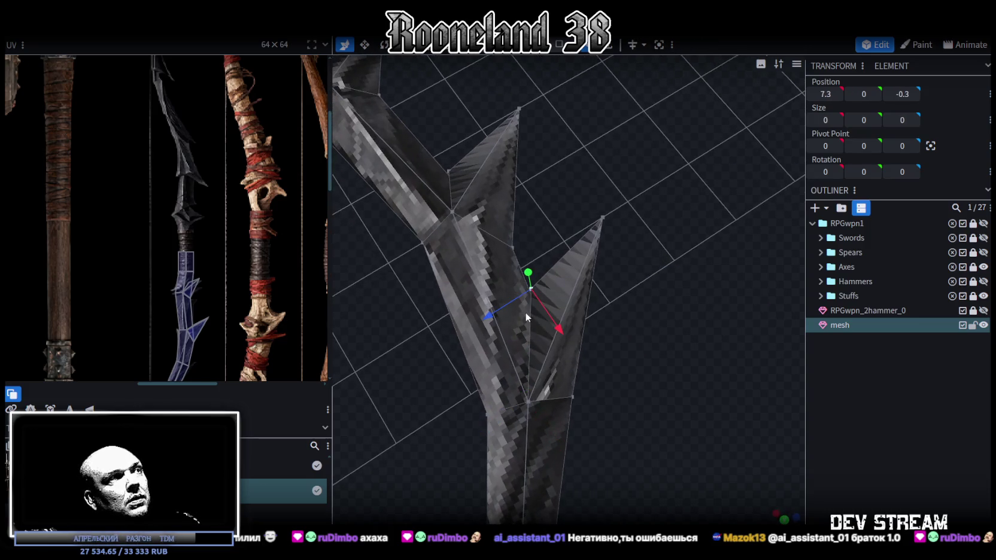
mouse_move(535, 311)
left_mouse_down()
mouse_move(548, 362)
mouse_move(473, 366)
left_mouse_up()
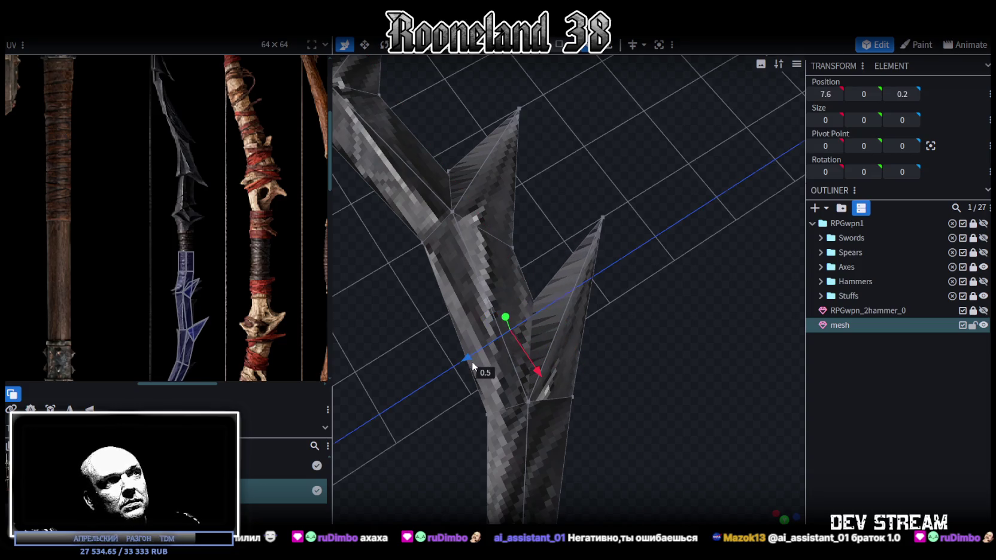
left_click_drag(538, 373, 557, 406)
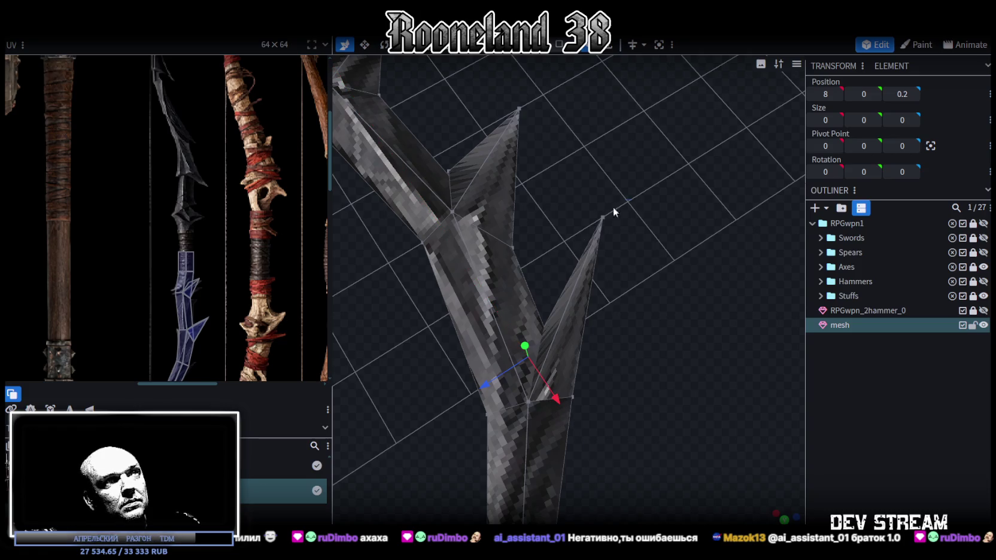
left_click(602, 217)
mouse_move(628, 257)
left_mouse_down()
mouse_move(567, 302)
mouse_move(589, 347)
left_mouse_up()
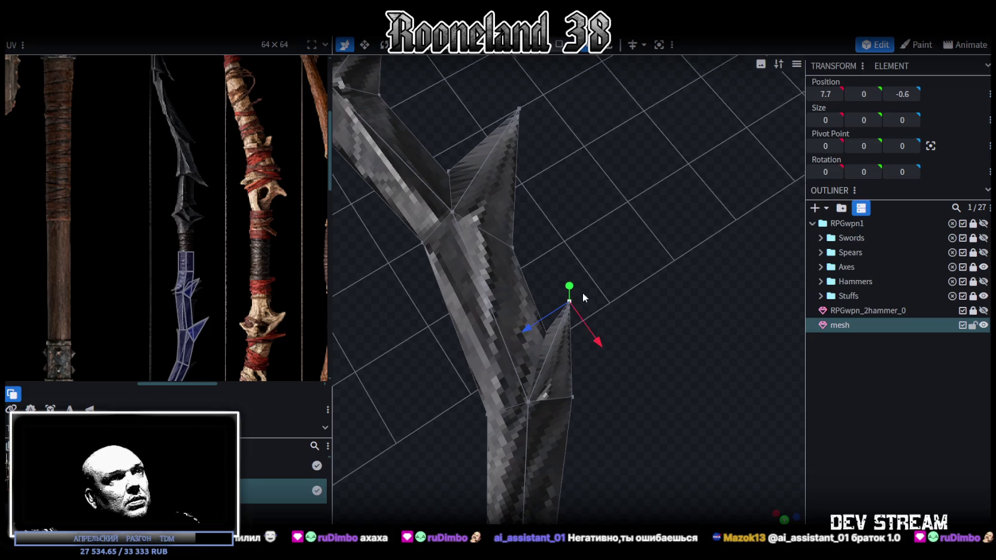
left_click(561, 46)
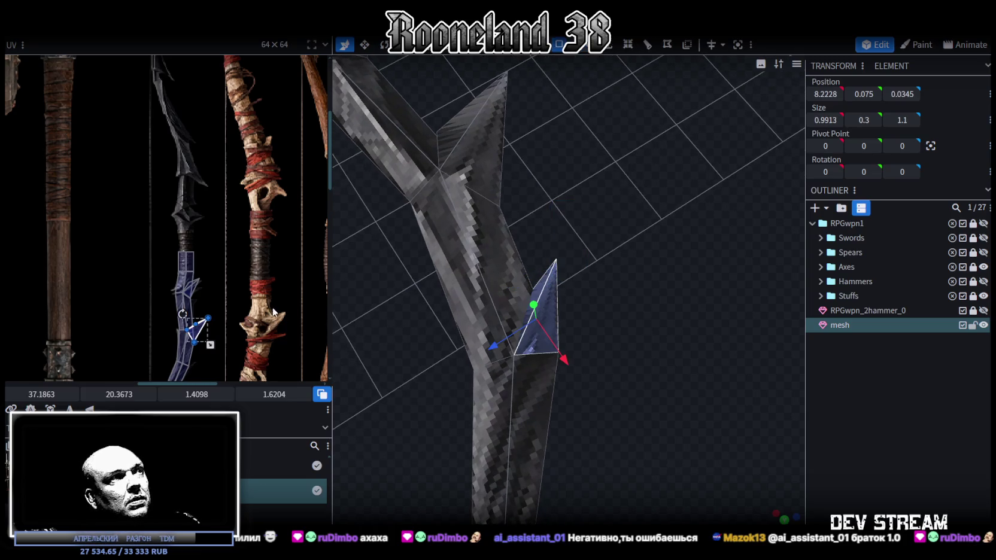
Step: Move the new spike's UV face onto the dark bow texture
scroll(240, 221, "up", 3)
scroll(218, 191, "up", 3)
scroll(191, 167, "up", 2)
left_click_drag(165, 240, 163, 255)
scroll(154, 265, "up", 3)
scroll(150, 262, "up", 2)
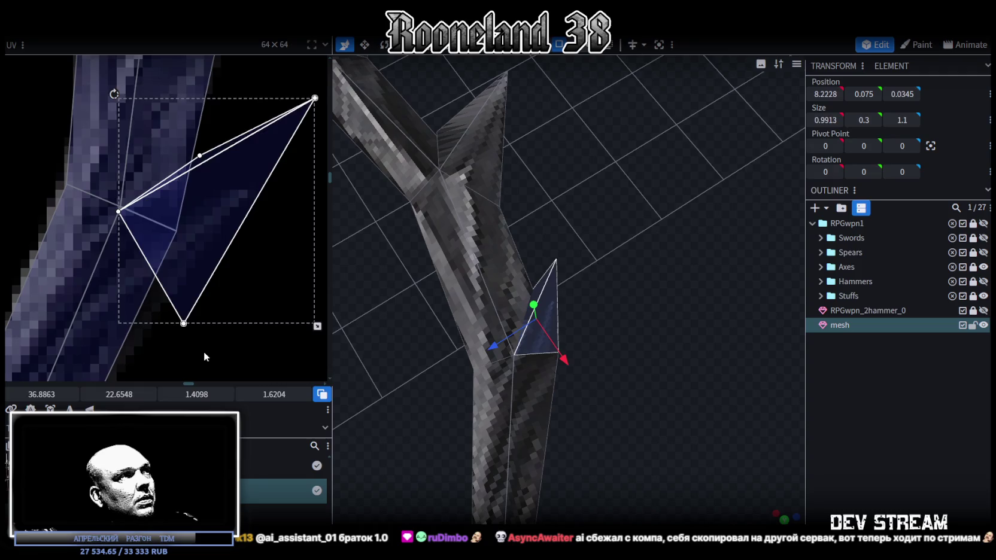
Step: Merge the spike UV's bottom corner with the neighbouring bow face's UV vertex
left_click(179, 322)
right_click(184, 324)
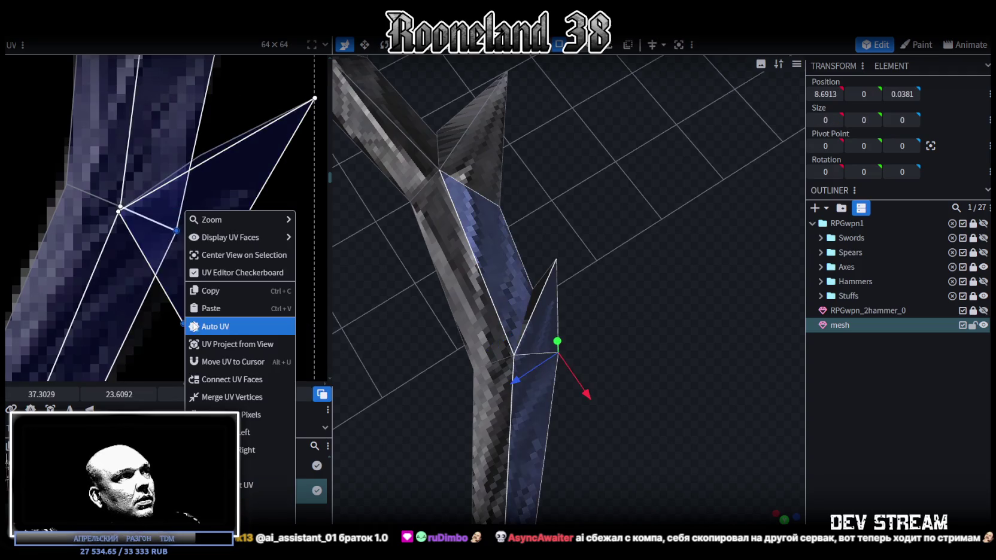
left_click(226, 397)
scroll(188, 295, "down", 2)
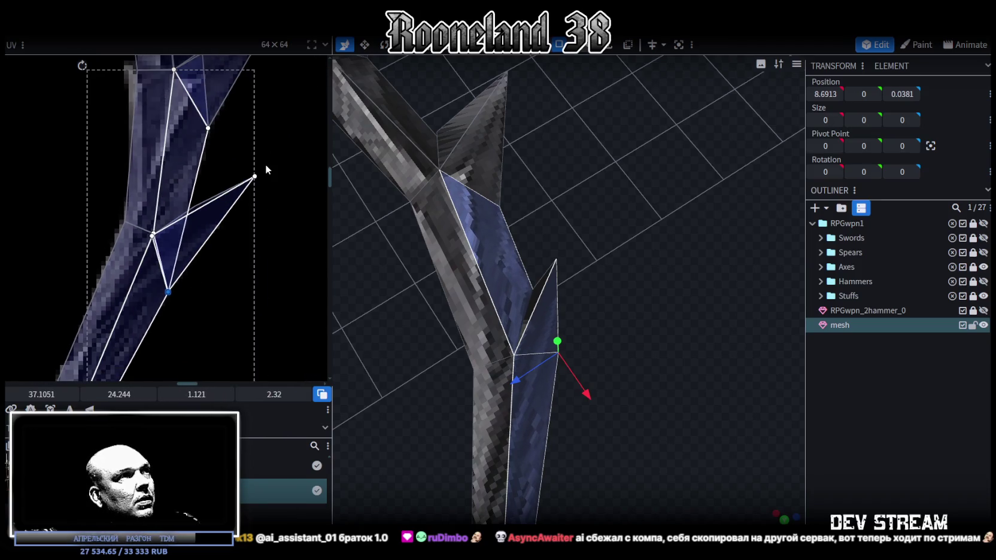
scroll(240, 174, "up", 2)
left_click(169, 239)
mouse_move(515, 335)
left_mouse_down()
mouse_move(544, 352)
mouse_move(609, 441)
mouse_move(564, 336)
left_mouse_up()
Step: Shift a spike vertex further along the bow and sideways in depth
left_click_drag(461, 304, 492, 299)
left_click_drag(545, 359, 511, 281)
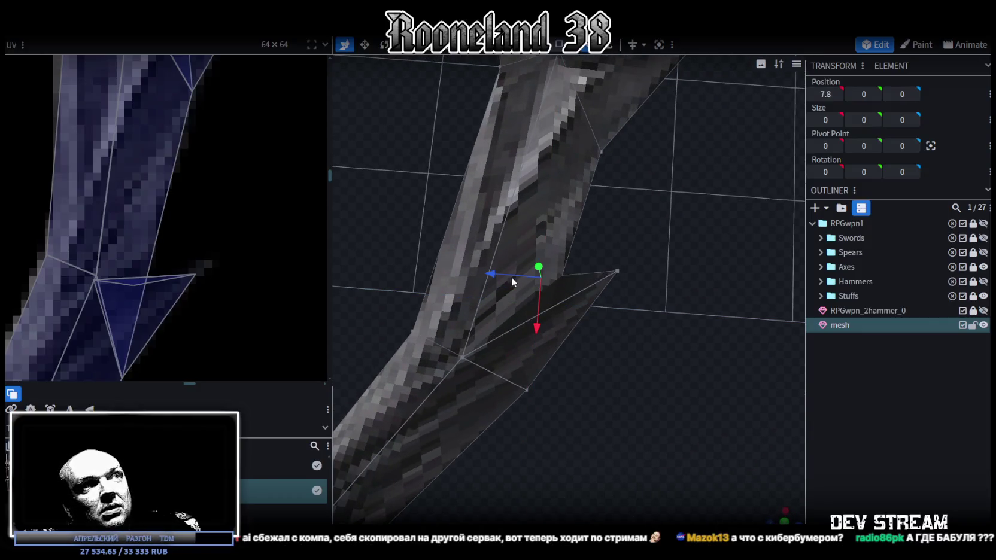
left_click(527, 391)
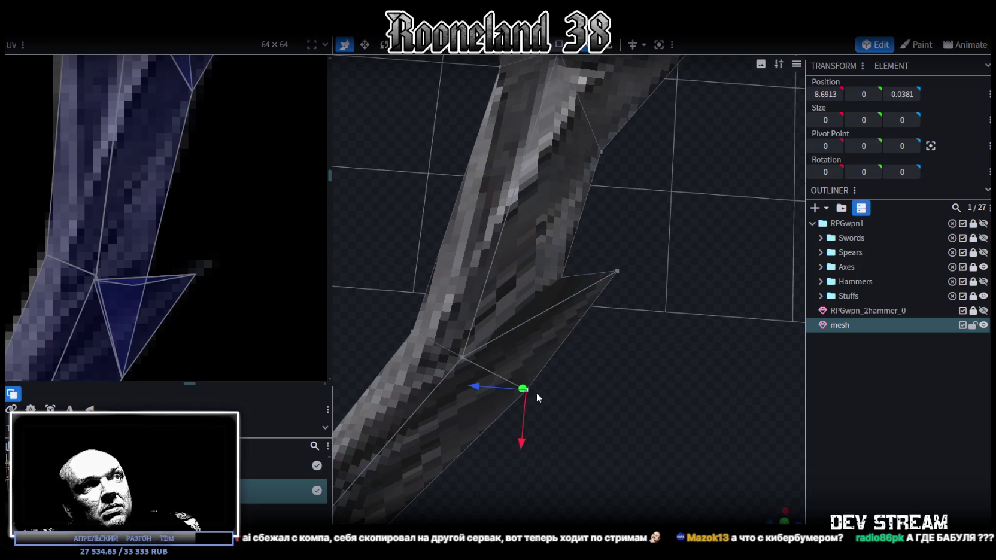
left_click_drag(524, 442, 519, 498)
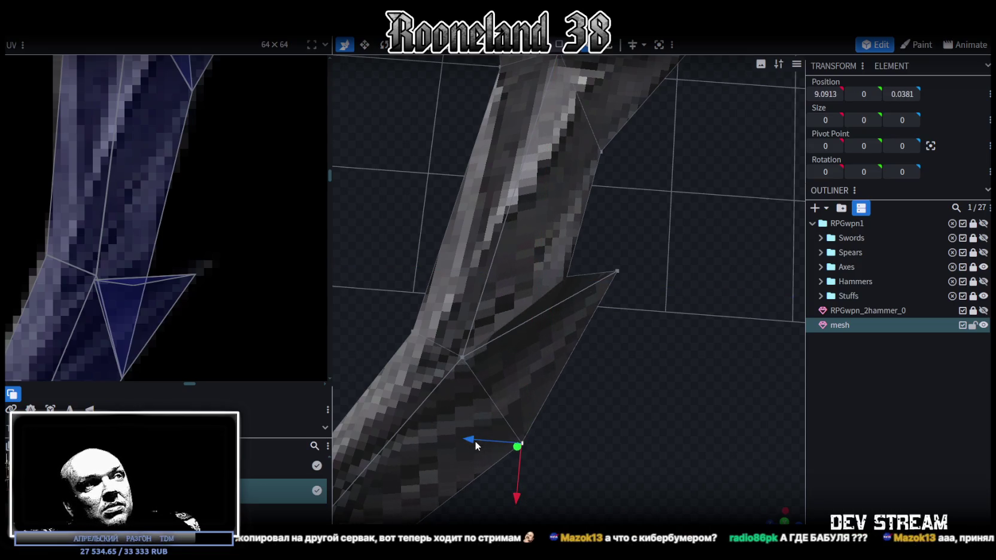
left_click_drag(477, 446, 446, 442)
right_click_drag(573, 471, 544, 423)
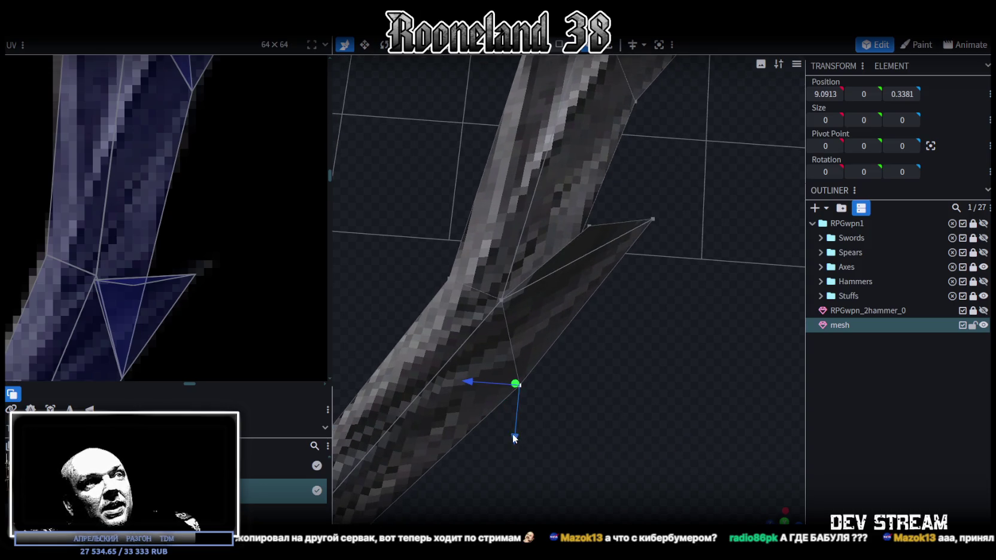
left_click_drag(514, 439, 514, 470)
left_click_drag(464, 409, 446, 418)
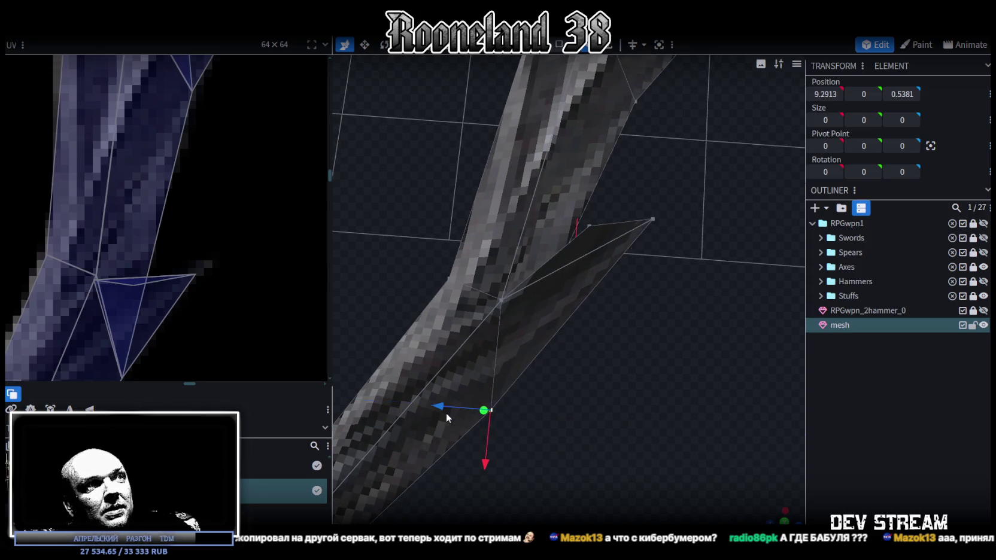
right_click_drag(542, 388, 567, 430)
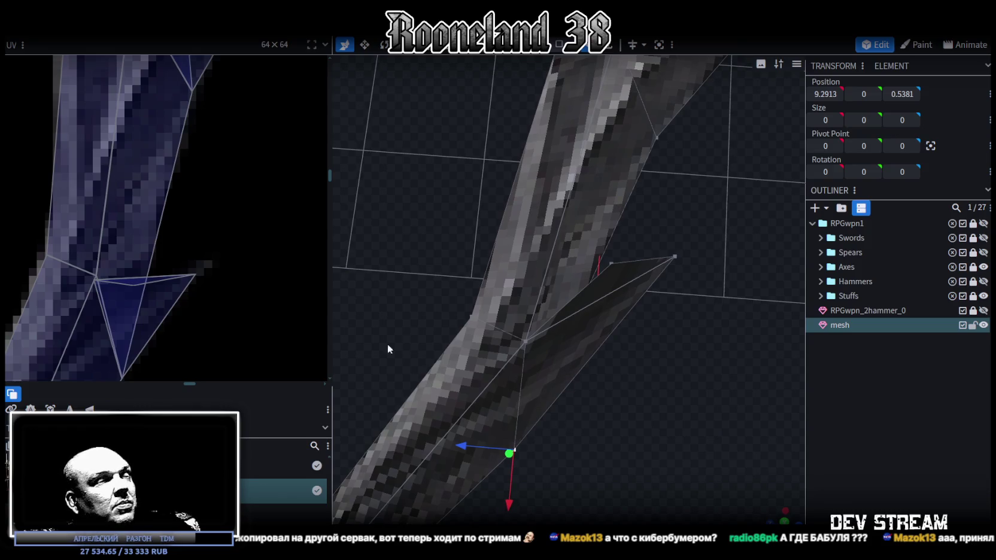
Step: Move another spike vertex out to 8.1, 0, 0.3
left_click(611, 262)
left_click_drag(605, 262, 554, 269)
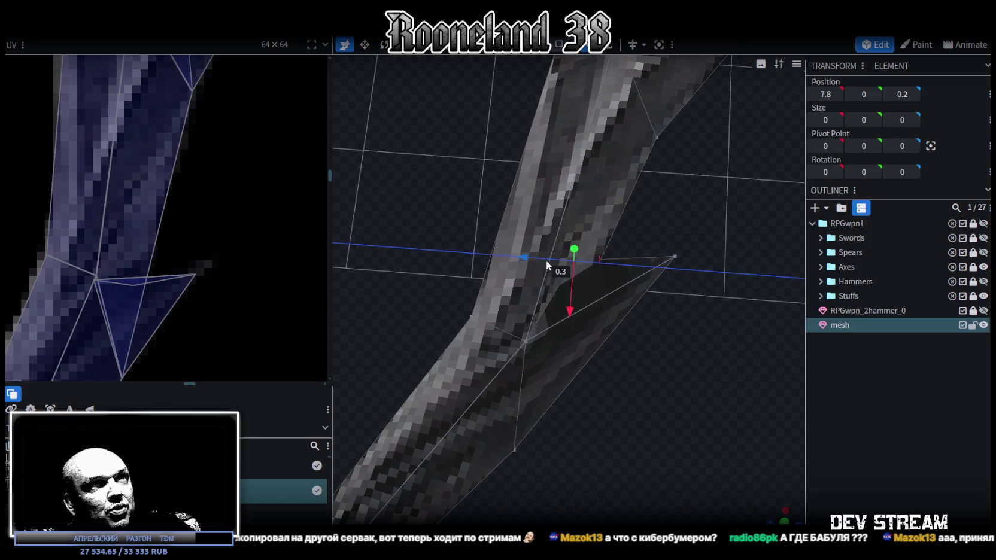
left_click_drag(560, 310, 558, 345)
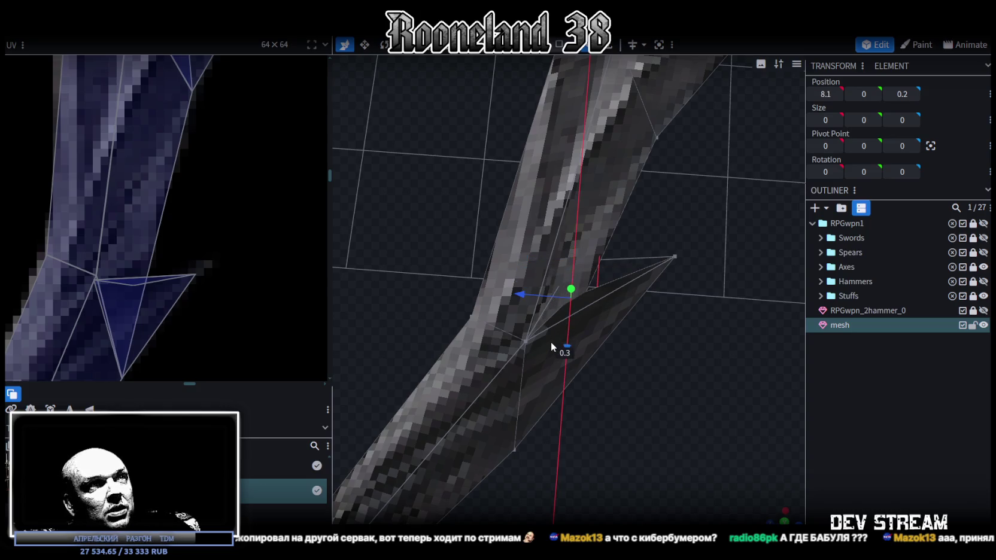
left_click_drag(512, 302, 500, 301)
Step: Push the spike tip vertex to 8.5, 0, -0.4 and save RPGweapon.bbmodel
left_click_drag(593, 389, 618, 422)
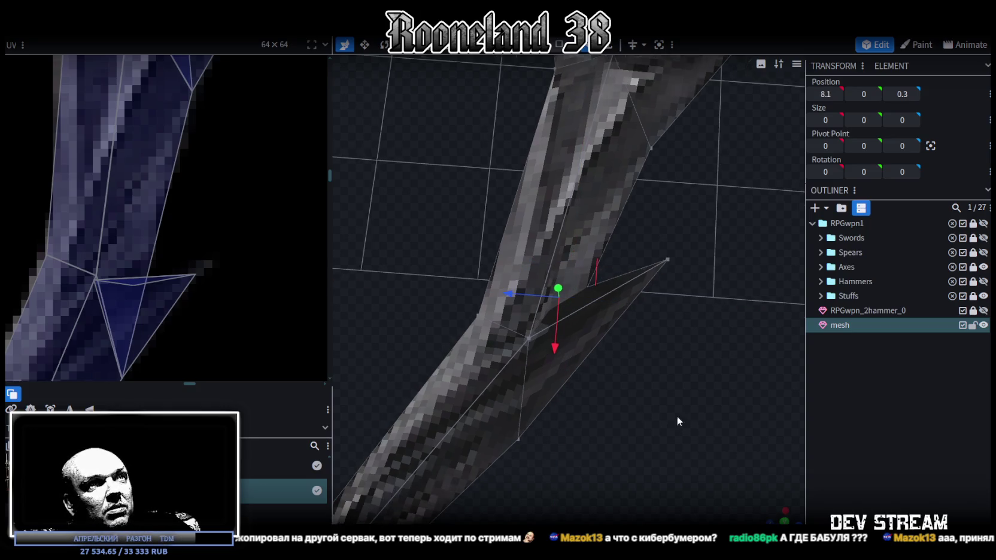
left_click_drag(676, 395, 609, 340)
mouse_move(594, 379)
left_mouse_down()
mouse_move(531, 382)
mouse_move(525, 390)
left_mouse_up()
left_click_drag(549, 332, 543, 318)
mouse_move(503, 412)
left_mouse_down()
mouse_move(651, 363)
mouse_move(619, 451)
mouse_move(616, 431)
left_mouse_up()
key("ctrl+s")
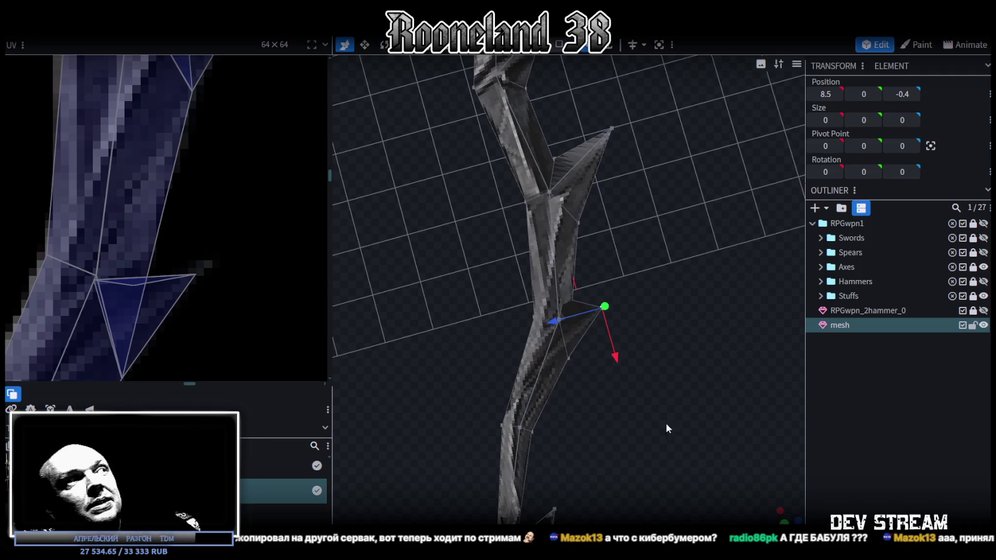
Step: Merge the spike's selected UV vertices and nudge its UV triangle slightly over the limb texture
left_click_drag(659, 427, 658, 366)
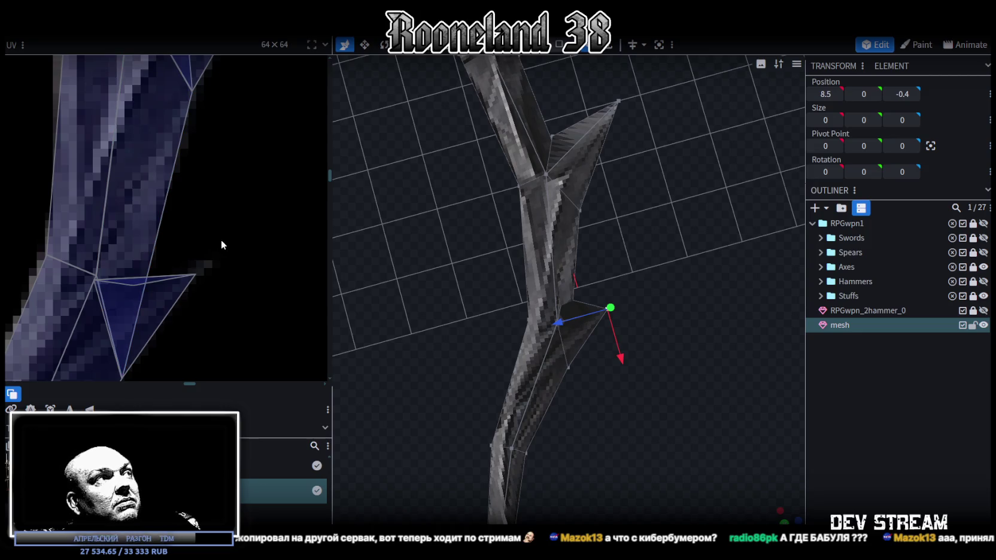
middle_click_drag(218, 244, 281, 216)
left_click(151, 240)
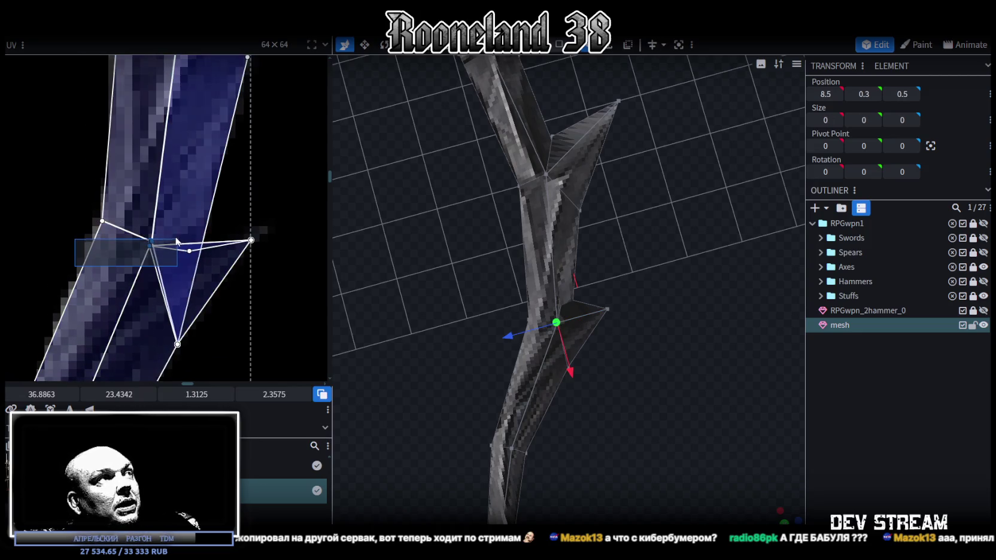
right_click(151, 240)
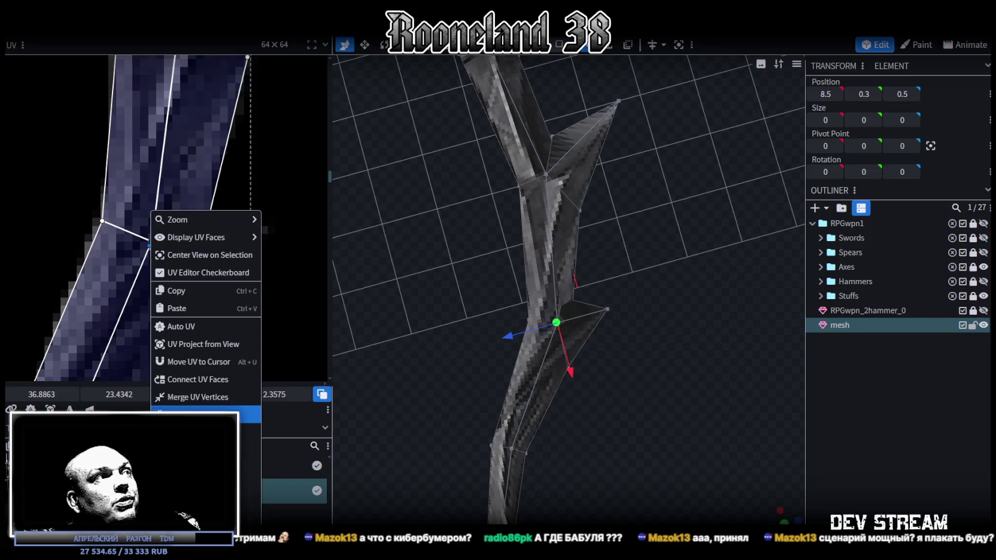
left_click(211, 399)
left_click_drag(148, 241, 149, 240)
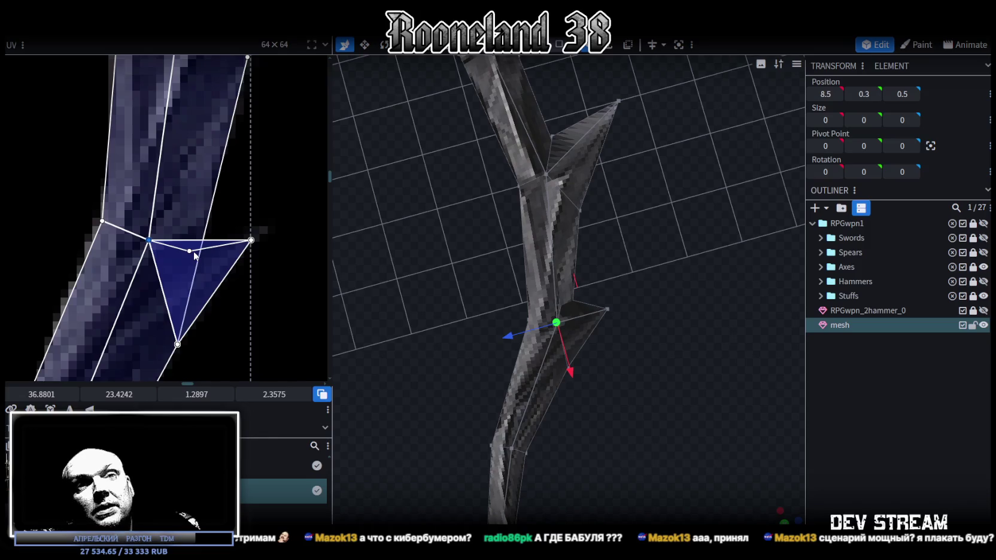
scroll(610, 415, "up", 5)
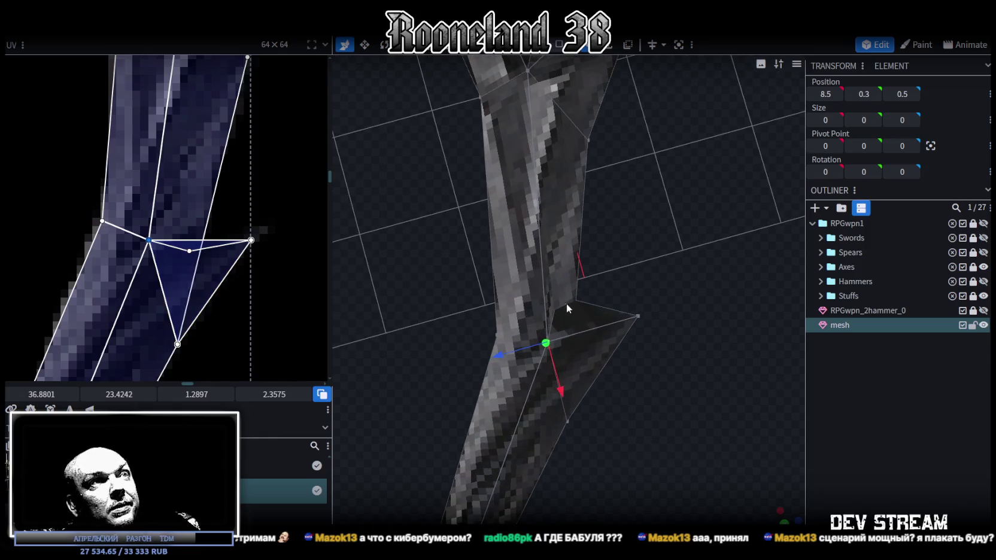
mouse_move(567, 303)
left_mouse_down()
mouse_move(615, 350)
mouse_move(563, 247)
mouse_move(561, 216)
mouse_move(586, 314)
mouse_move(644, 348)
left_mouse_up()
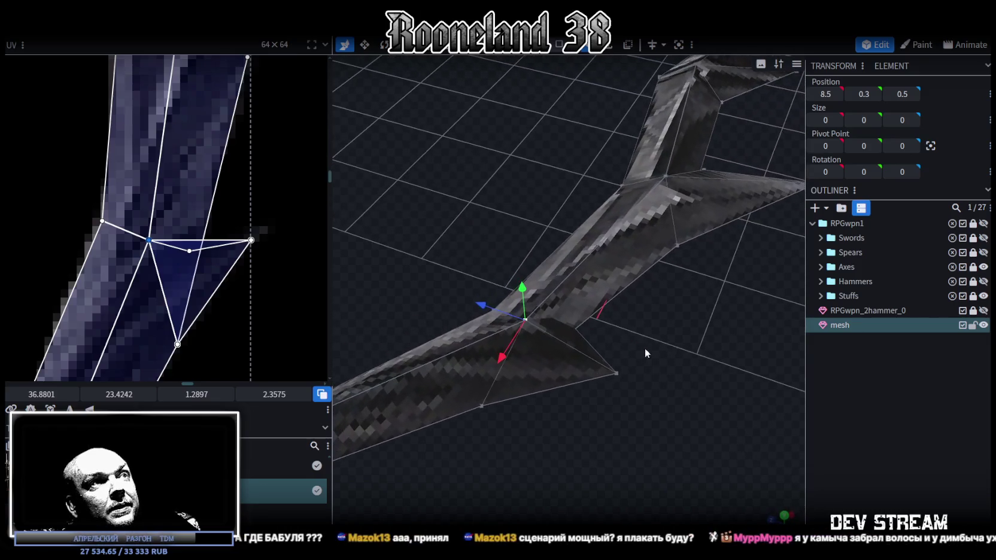
Step: Select vertices of the other spike on the bow limb, inspecting from several angles
left_click(677, 244, "shift")
mouse_move(645, 345)
left_mouse_down()
mouse_move(699, 300)
mouse_move(558, 494)
mouse_move(619, 245)
left_mouse_up()
left_click(620, 220, "shift")
mouse_move(654, 258)
left_mouse_down()
mouse_move(615, 479)
mouse_move(657, 410)
mouse_move(649, 439)
left_mouse_up()
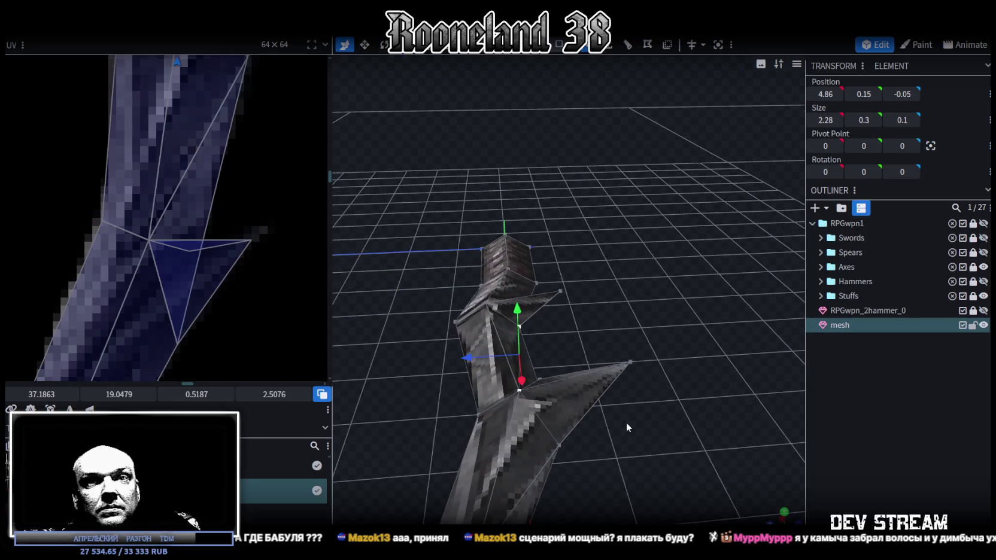
mouse_move(567, 450)
left_mouse_down()
mouse_move(568, 461)
mouse_move(623, 409)
mouse_move(663, 433)
mouse_move(641, 374)
left_mouse_up()
left_click(577, 405)
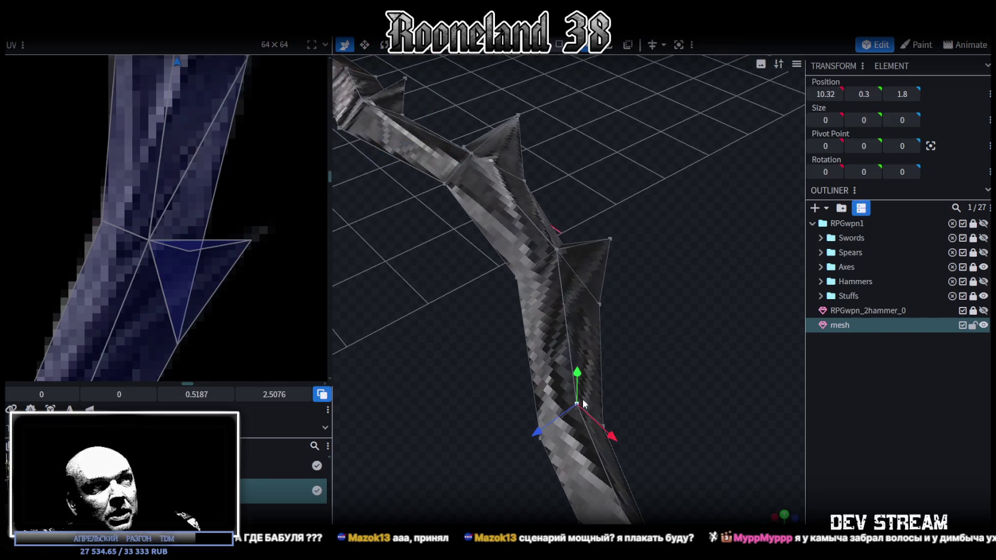
left_click(600, 306, "shift")
mouse_move(601, 310)
left_mouse_down()
mouse_move(569, 429)
mouse_move(594, 394)
mouse_move(553, 318)
mouse_move(518, 329)
mouse_move(529, 392)
mouse_move(528, 243)
left_mouse_up()
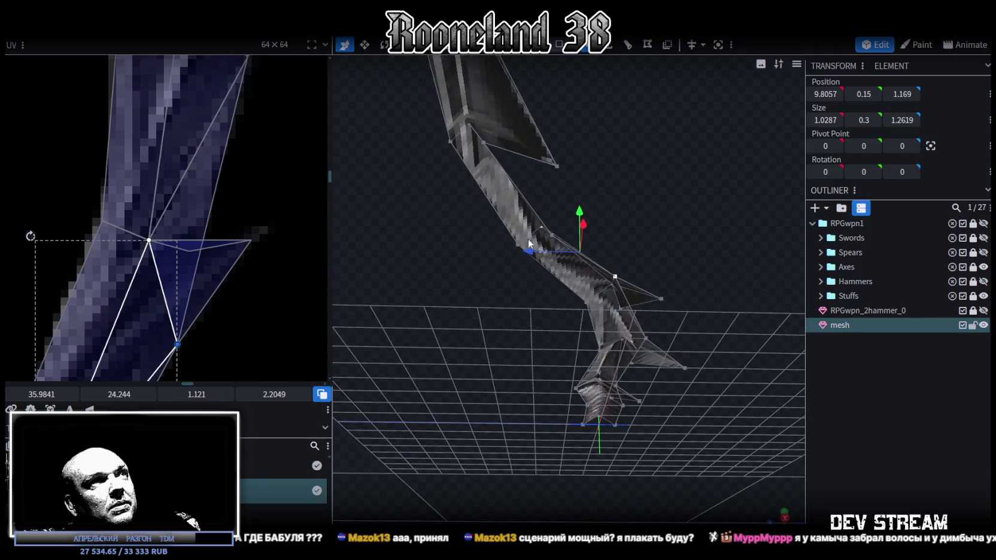
Step: Pull the spike's tip vertex in by 0.2 on Z to 12.3, 0, 2.4
left_click(485, 146)
mouse_move(485, 146)
left_mouse_down()
mouse_move(629, 407)
mouse_move(629, 352)
mouse_move(693, 369)
mouse_move(531, 230)
mouse_move(641, 191)
mouse_move(625, 228)
left_mouse_up()
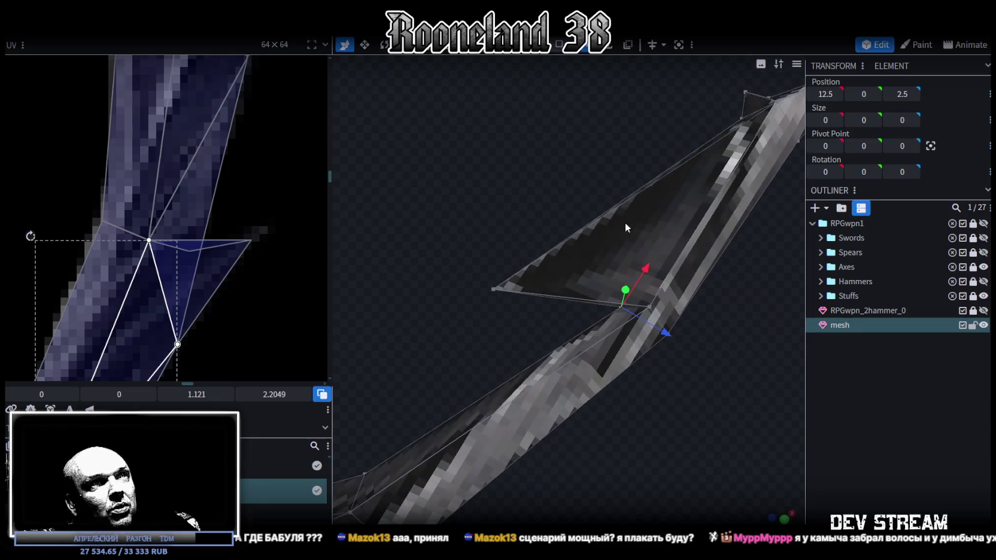
left_click_drag(646, 269, 632, 349)
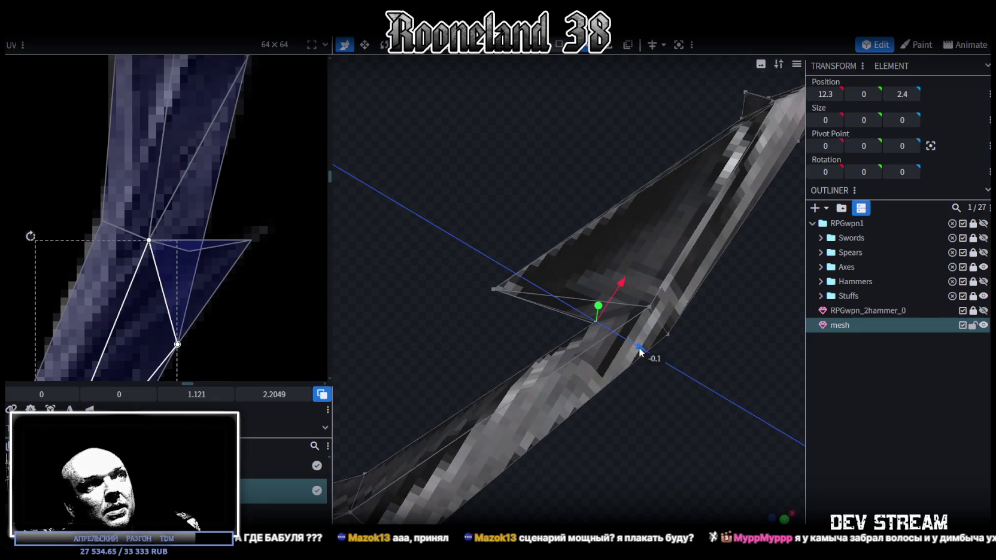
mouse_move(632, 349)
left_mouse_down()
mouse_move(557, 361)
mouse_move(534, 350)
left_mouse_up()
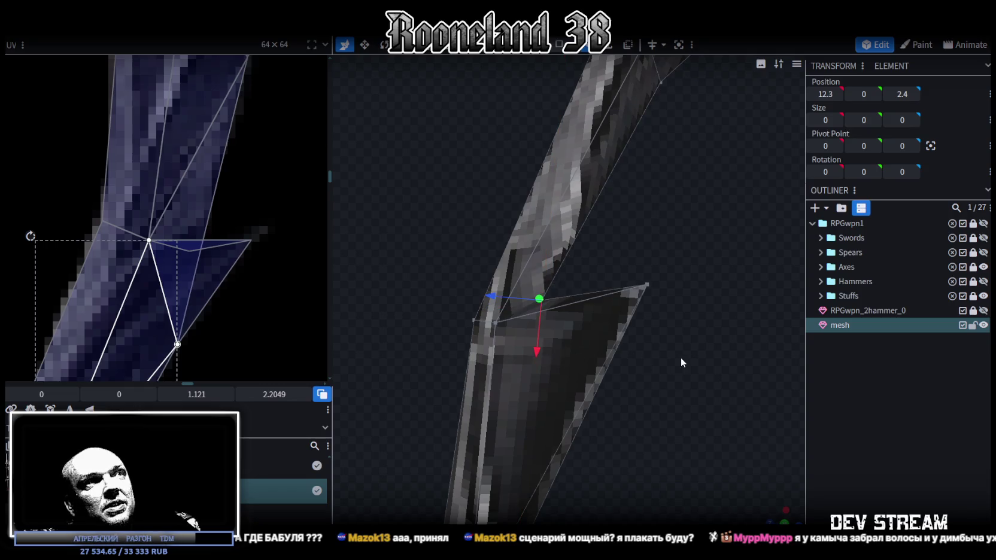
left_click_drag(680, 358, 653, 343)
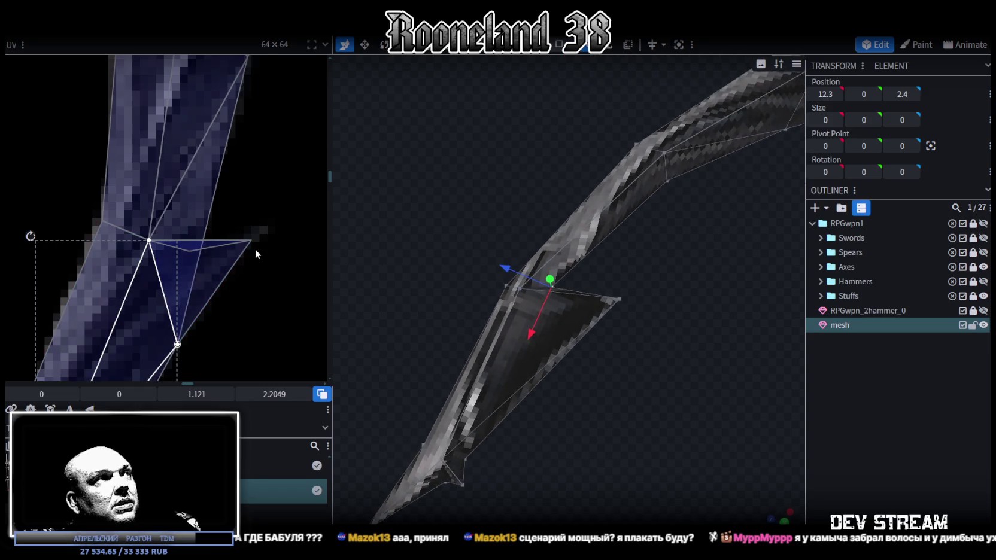
scroll(253, 247, "down", 1)
scroll(251, 247, "down", 1)
scroll(257, 243, "down", 1)
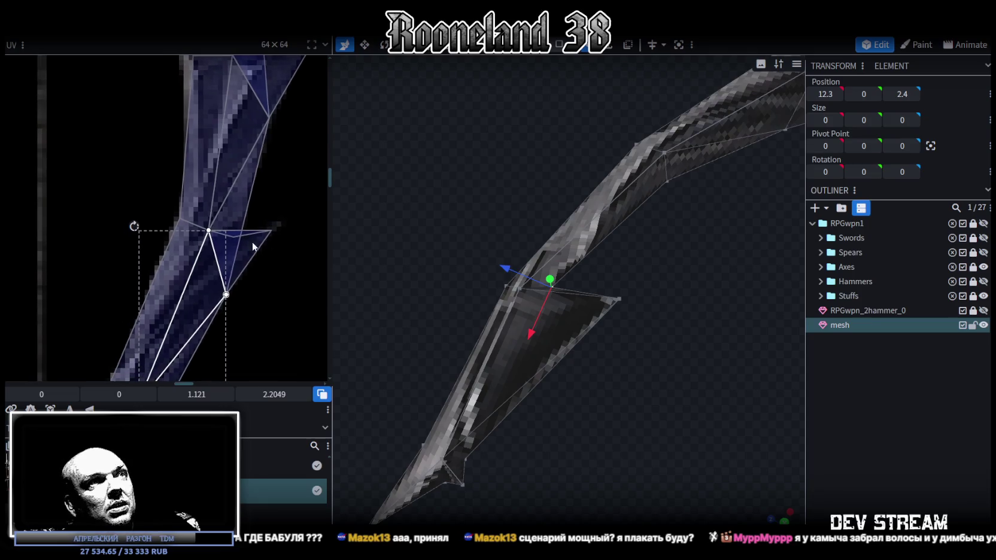
scroll(242, 232, "up", 1)
scroll(243, 231, "up", 1)
scroll(246, 305, "down", 2)
scroll(253, 144, "down", 1)
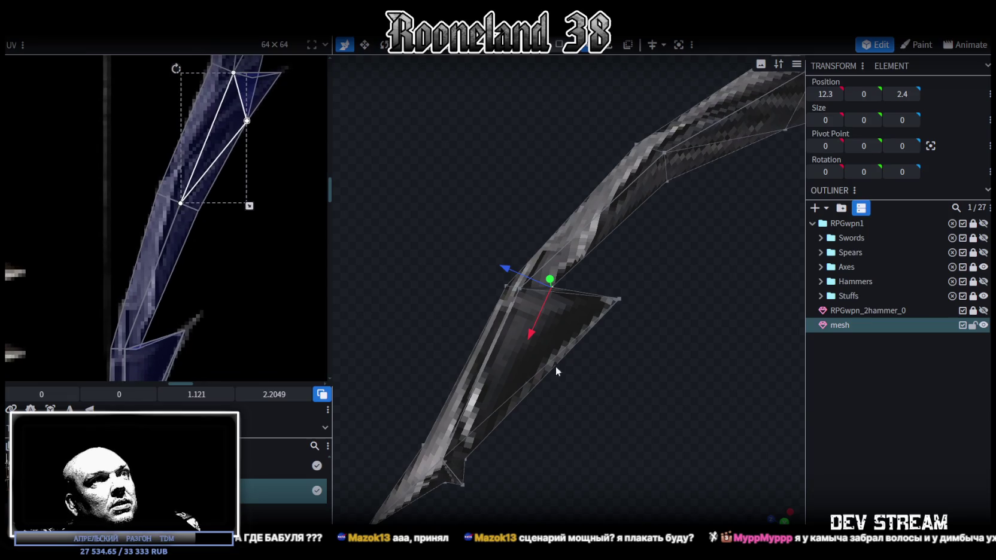
scroll(555, 366, "down", 2)
scroll(172, 269, "down", 1)
scroll(218, 241, "down", 2)
mouse_move(467, 294)
left_mouse_down()
mouse_move(507, 392)
mouse_move(532, 383)
left_mouse_up()
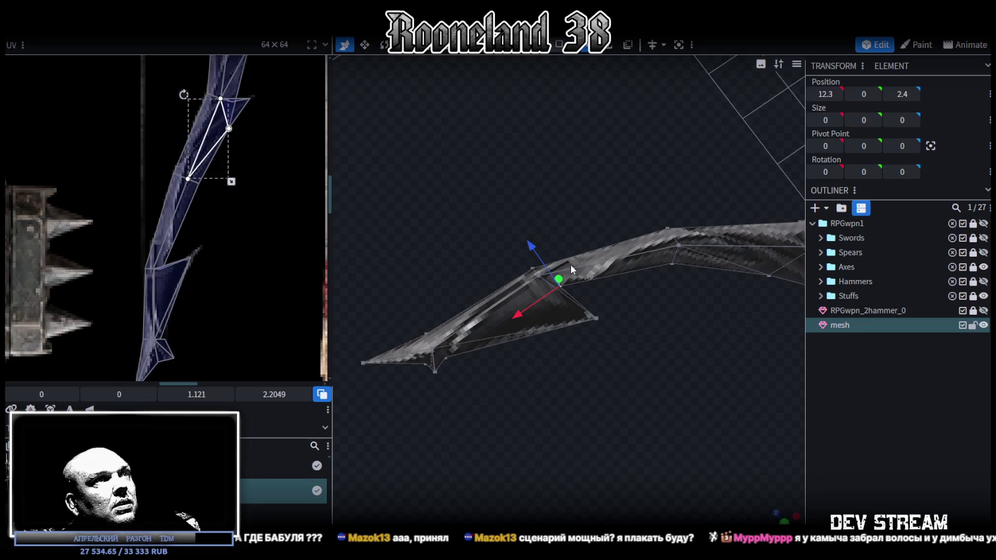
left_click(601, 274)
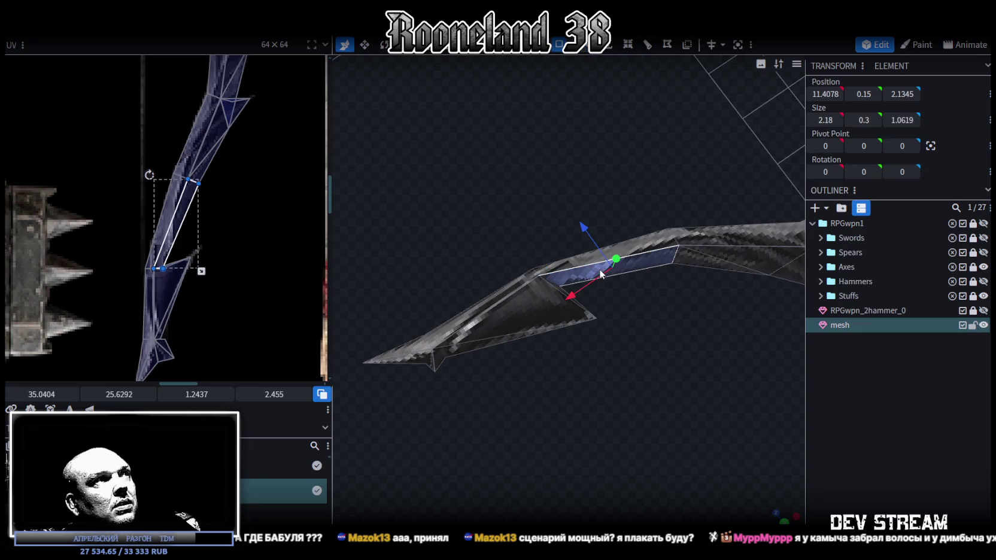
Step: Connect the large triangular spike face's UV to the adjoining limb face
scroll(135, 294, "up", 3, "ctrl")
scroll(131, 278, "up", 2, "ctrl")
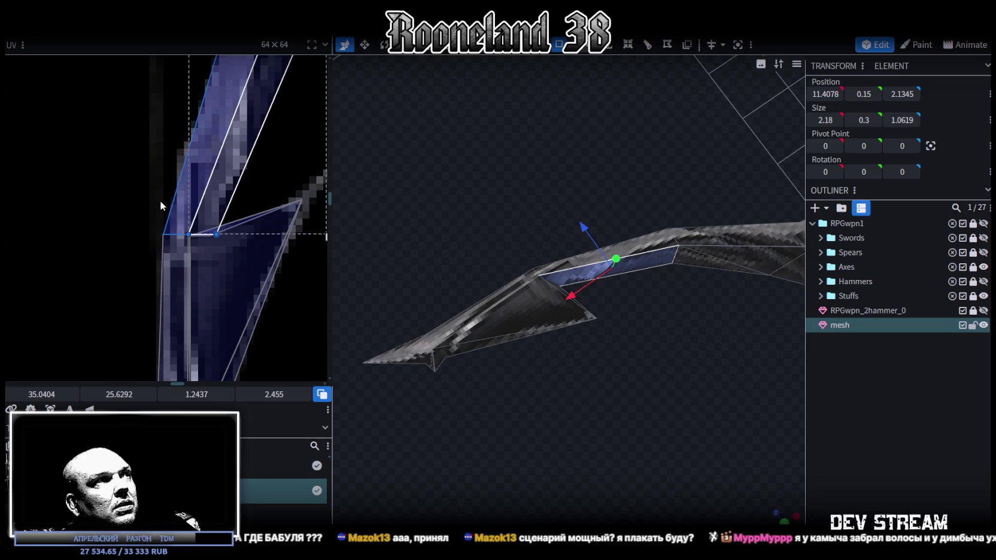
left_click_drag(237, 211, 214, 245)
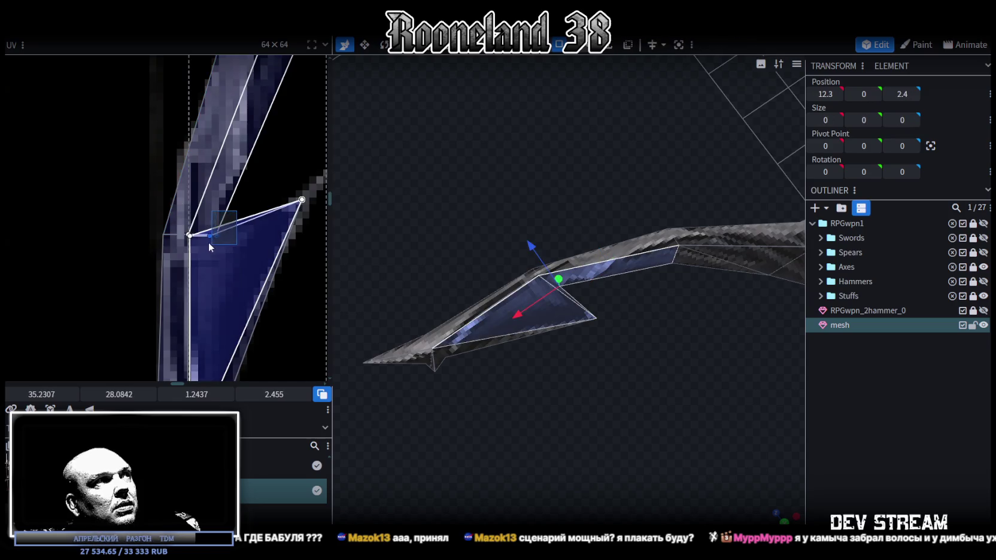
right_click(209, 243)
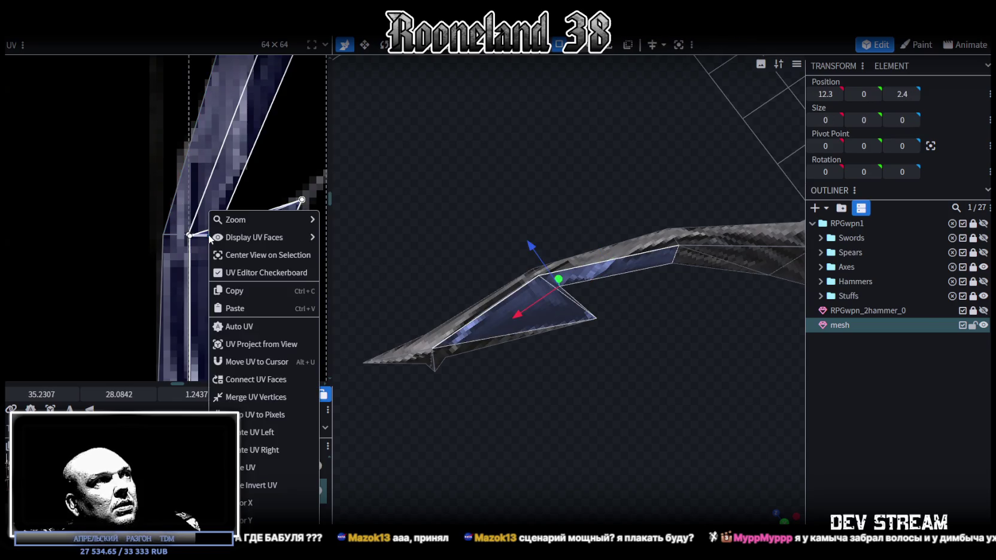
left_click(255, 398)
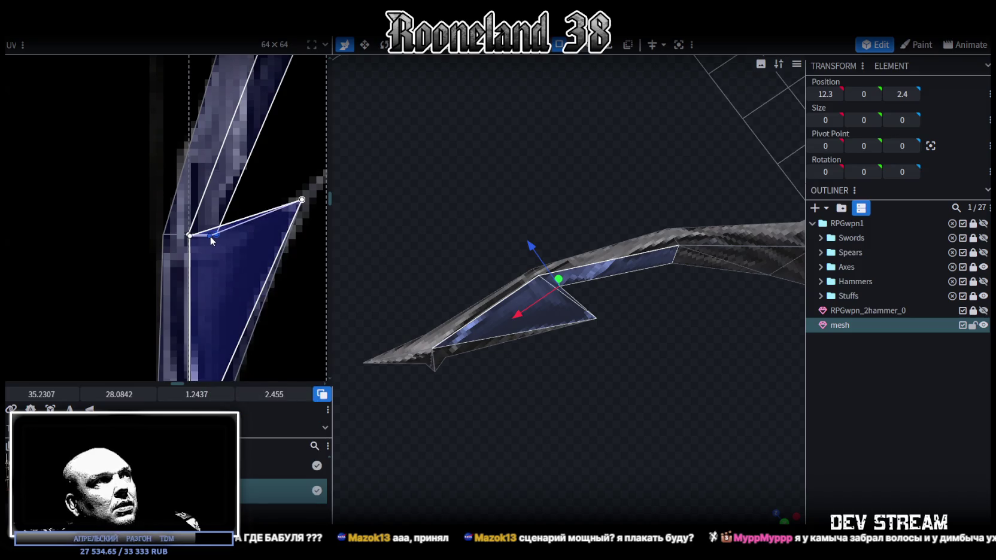
Step: Slide the spike's base UV vertices slightly up the texture
left_click_drag(241, 212, 203, 248)
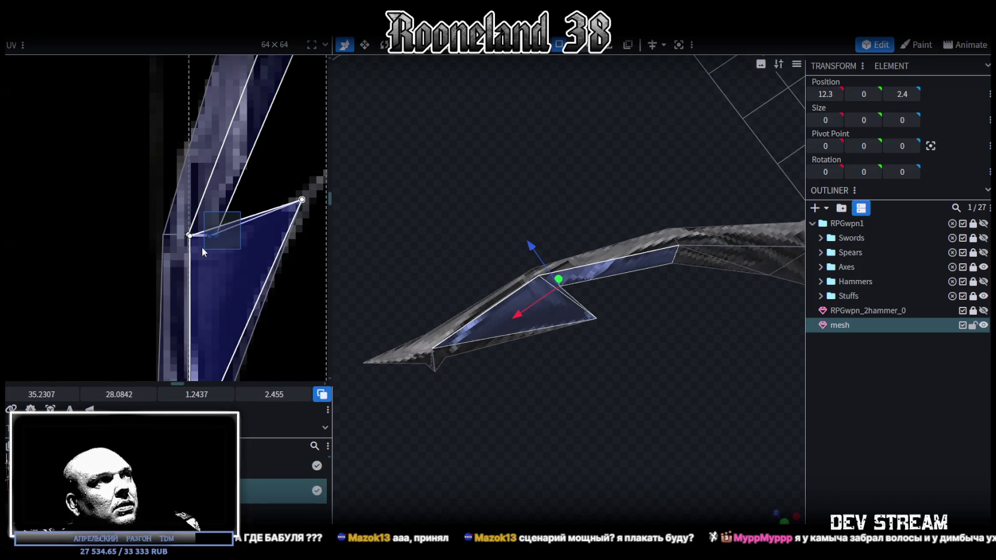
left_click_drag(109, 397, 126, 394)
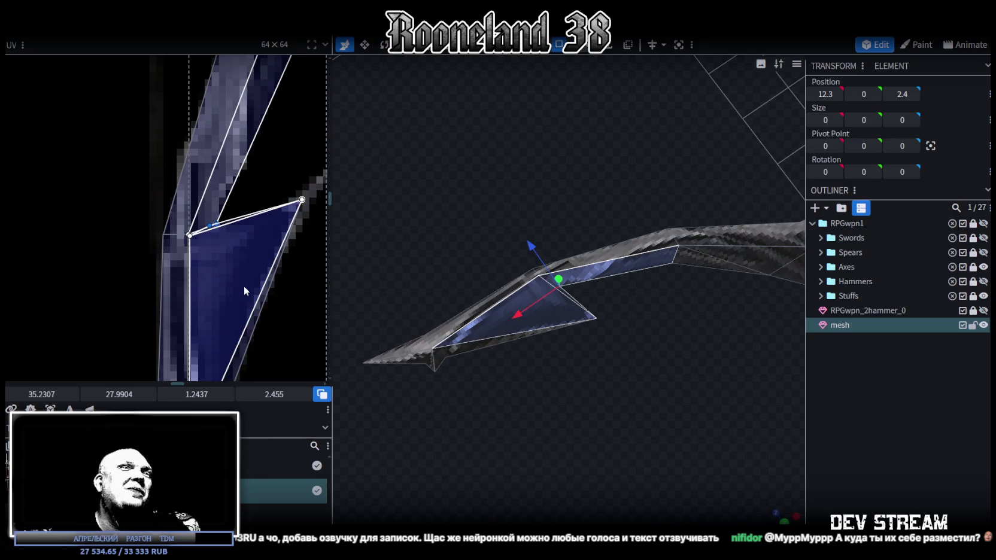
mouse_move(373, 196)
left_mouse_down()
mouse_move(553, 358)
mouse_move(575, 281)
left_mouse_up()
left_click(574, 281)
Step: Stretch the grip's UV face upward to 2.5375 tall over the wrapped handle texture
mouse_move(603, 345)
left_mouse_down()
mouse_move(498, 360)
mouse_move(649, 437)
mouse_move(676, 441)
mouse_move(688, 424)
left_mouse_up()
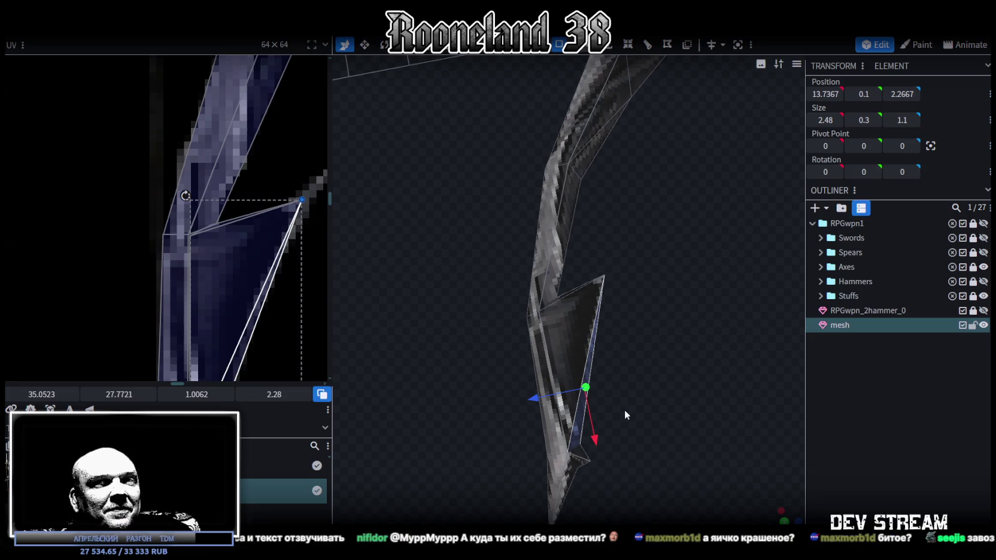
mouse_move(539, 343)
left_mouse_down()
mouse_move(715, 257)
mouse_move(702, 339)
mouse_move(646, 458)
mouse_move(630, 436)
mouse_move(630, 465)
mouse_move(708, 400)
mouse_move(589, 406)
mouse_move(609, 362)
mouse_move(606, 370)
left_mouse_up()
scroll(153, 187, "down", 2)
scroll(154, 192, "down", 2)
scroll(206, 179, "down", 2)
scroll(238, 221, "down", 2)
scroll(247, 214, "down", 1)
scroll(198, 233, "up", 3)
scroll(199, 225, "up", 2)
left_click(188, 183)
mouse_move(121, 407)
left_mouse_down()
mouse_move(107, 407)
mouse_move(110, 394)
left_mouse_up()
mouse_move(644, 315)
left_mouse_down()
mouse_move(531, 282)
mouse_move(601, 333)
mouse_move(558, 306)
left_mouse_up()
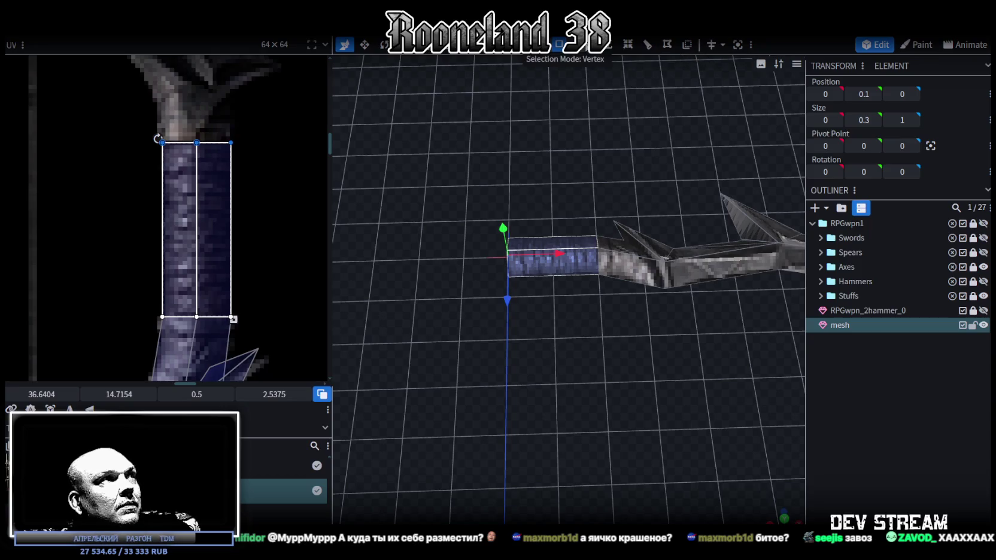
Step: Move the vertices at the grip's end 1 unit along X
left_click_drag(480, 202, 558, 320)
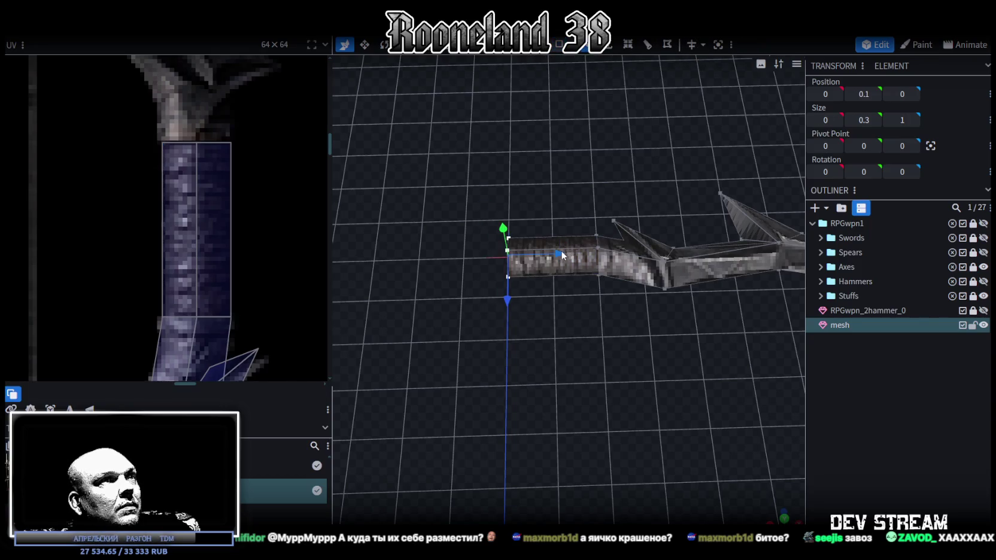
left_click_drag(563, 256, 514, 251)
mouse_move(573, 303)
left_mouse_down()
mouse_move(582, 317)
mouse_move(575, 308)
left_mouse_up()
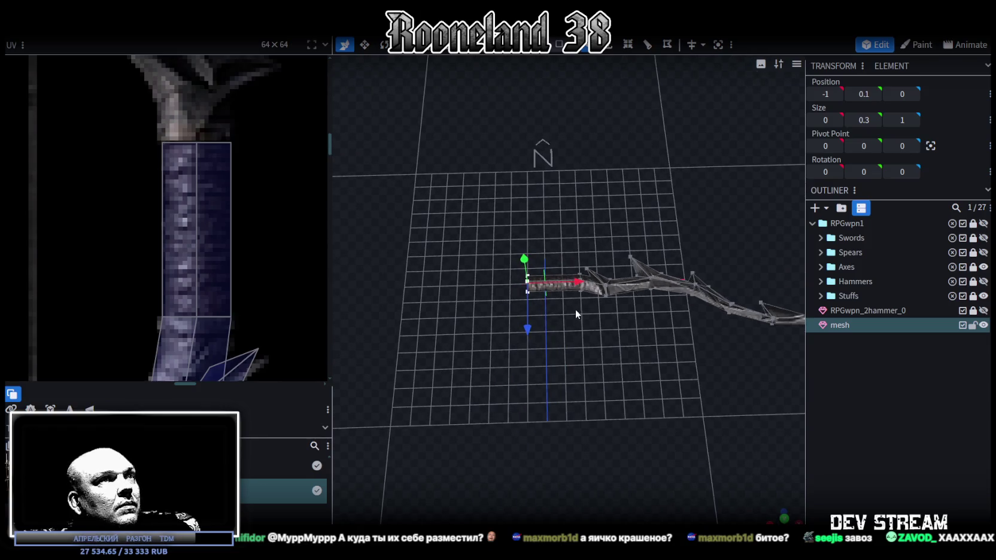
right_click_drag(613, 326, 505, 268)
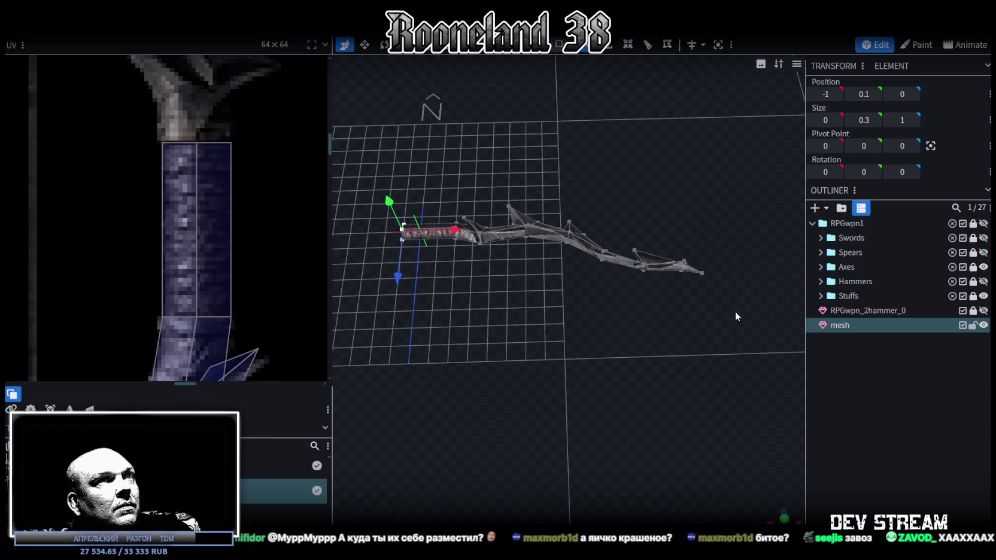
Step: Paste a copy of the spiked limb faces and flip it across X to the grip's other side
left_click(559, 44)
left_click_drag(736, 297, 461, 172)
right_click_drag(506, 303, 558, 275)
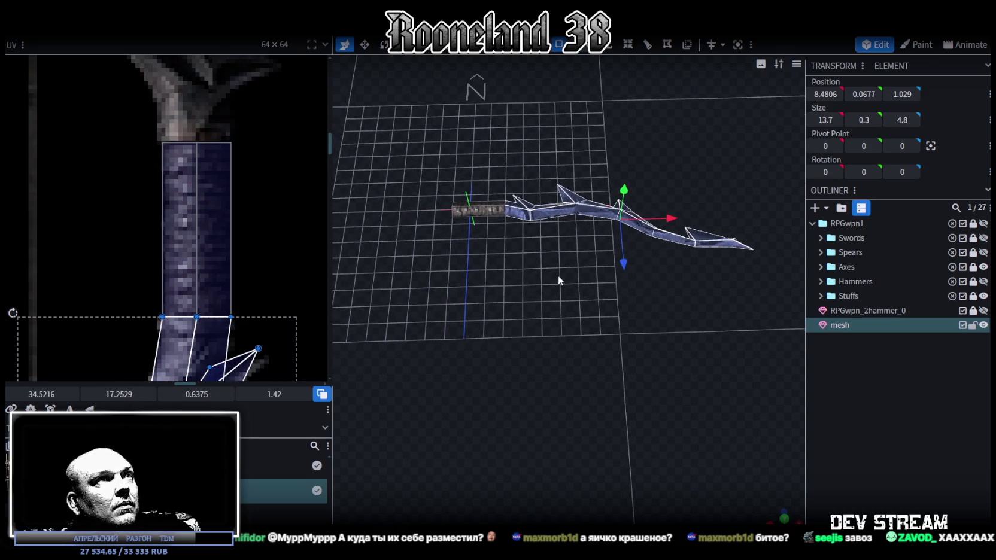
right_click(575, 264)
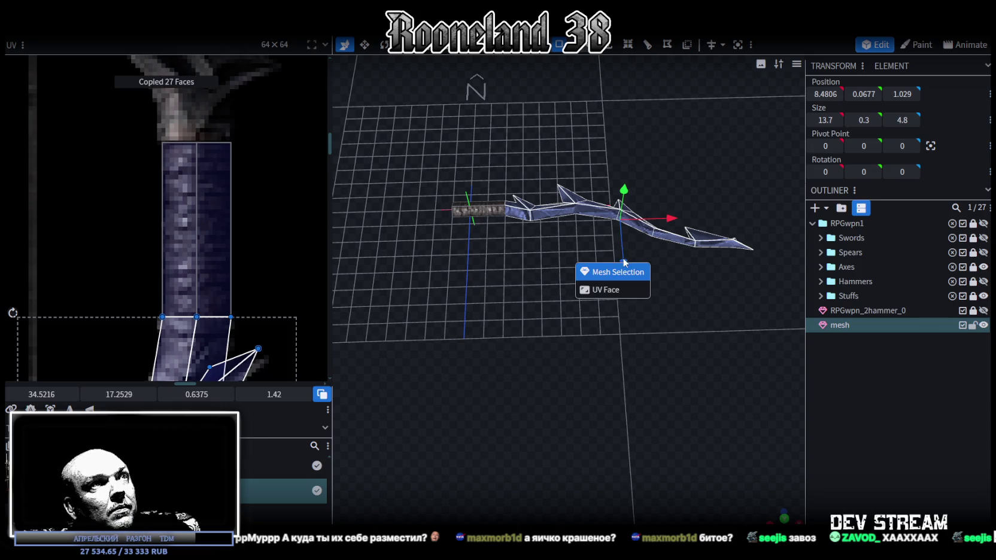
left_click(587, 268)
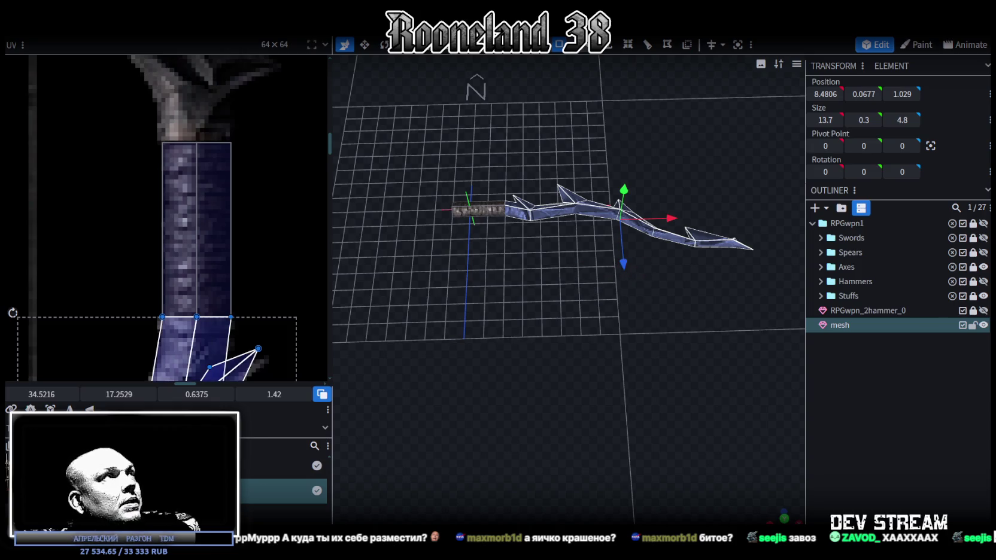
left_click(140, 30)
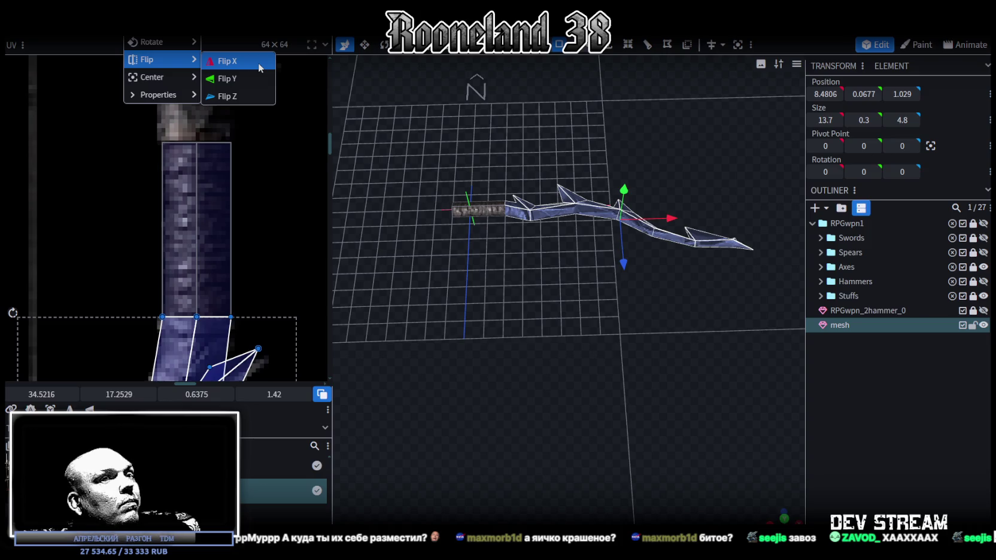
left_click(260, 68)
left_click_drag(462, 323, 584, 340)
scroll(162, 199, "down", 2)
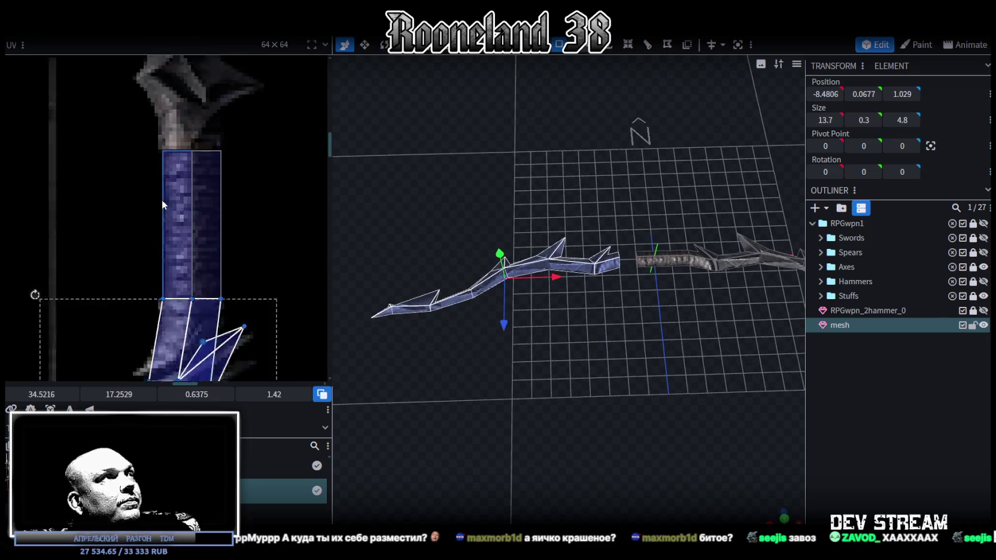
Step: Mirror the limb's UV island and move it up over the dark bow blade texture
scroll(161, 200, "down", 3)
scroll(186, 218, "up", 3)
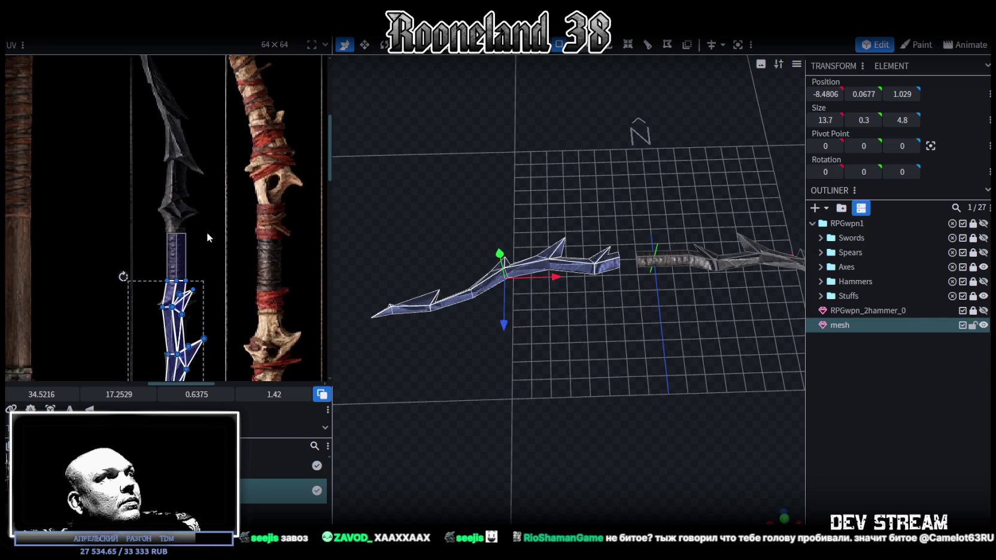
scroll(210, 205, "down", 3)
left_click(107, 408)
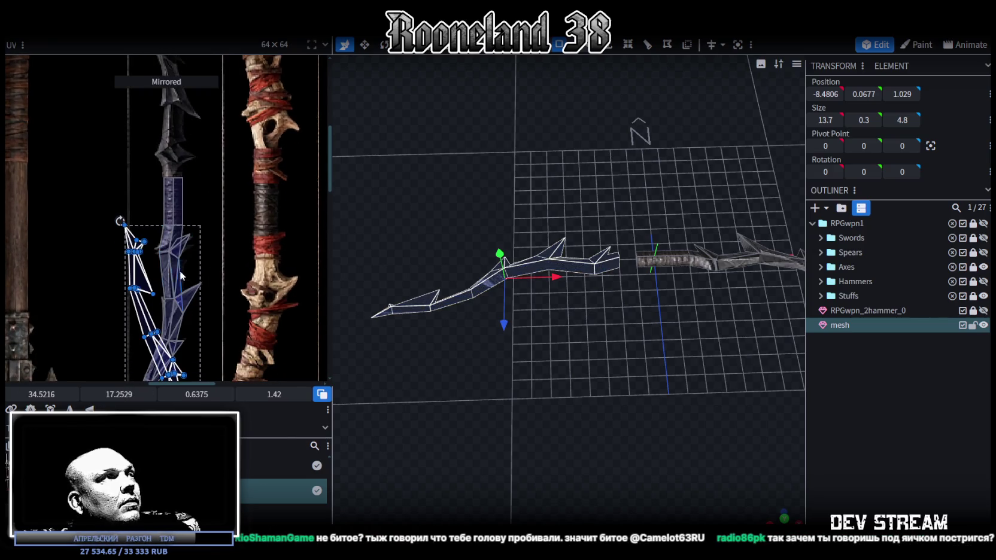
left_click_drag(147, 336, 167, 146)
scroll(180, 239, "up", 2)
scroll(199, 261, "up", 3, "ctrl")
scroll(189, 206, "up", 2, "ctrl")
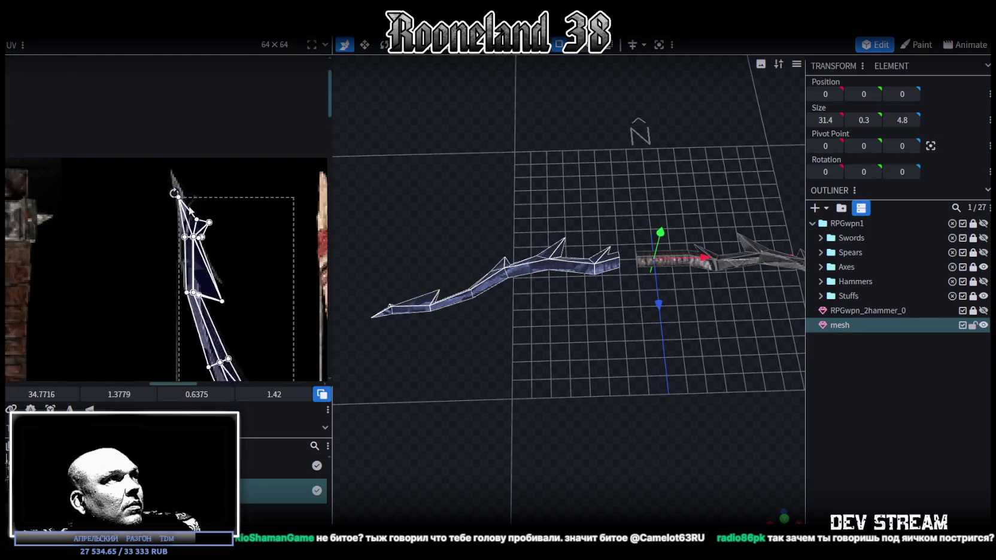
left_click_drag(188, 304, 190, 259)
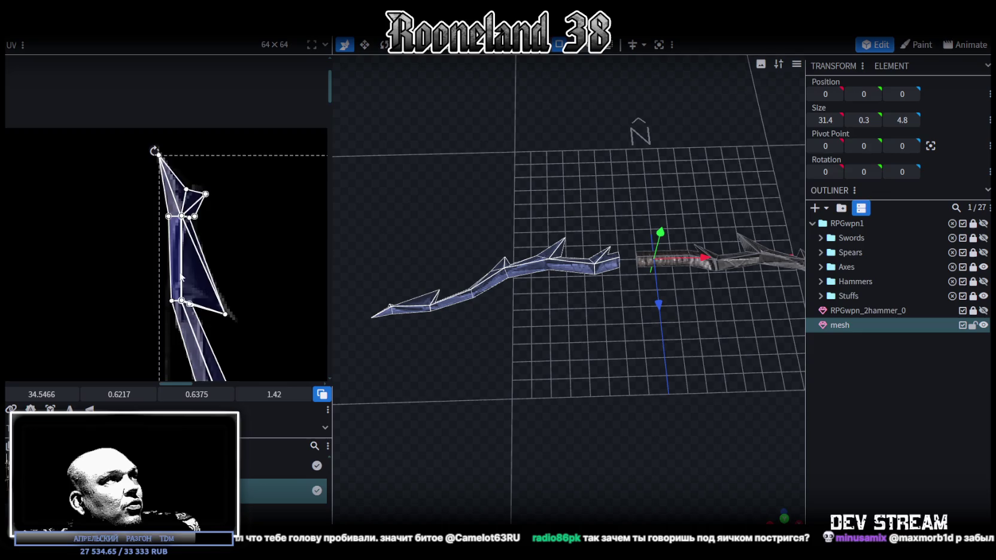
Step: Shift the UV island further up and slightly left along the blade
scroll(194, 155, "down", 1, "ctrl")
scroll(197, 173, "down", 3)
scroll(252, 239, "down", 2)
scroll(245, 197, "down", 3)
scroll(245, 195, "down", 3)
scroll(216, 251, "up", 2, "ctrl")
left_click_drag(218, 252, 204, 239)
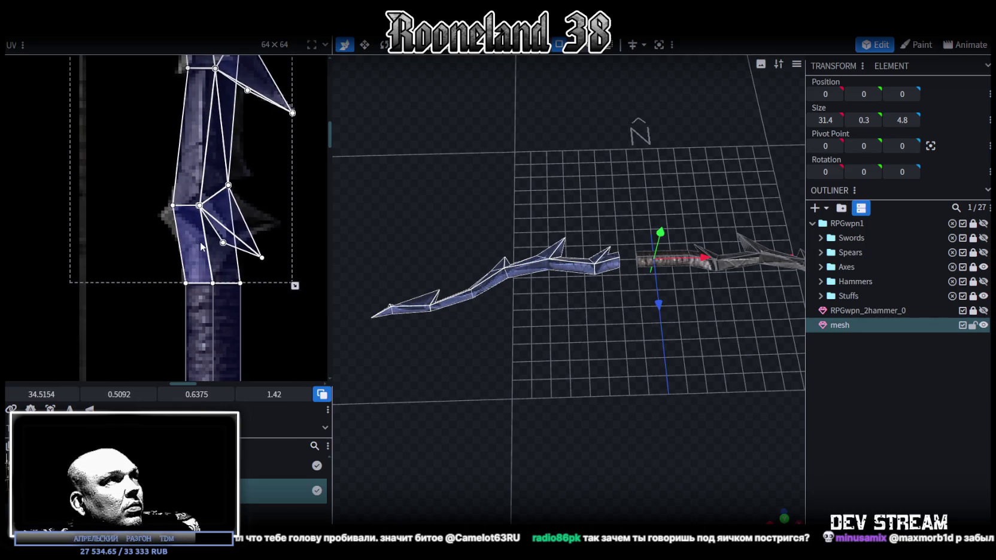
Step: Drag a spike triangle's outer UV corner onto the texture's spike
scroll(216, 244, "down", 2, "ctrl")
scroll(213, 240, "up", 2, "ctrl")
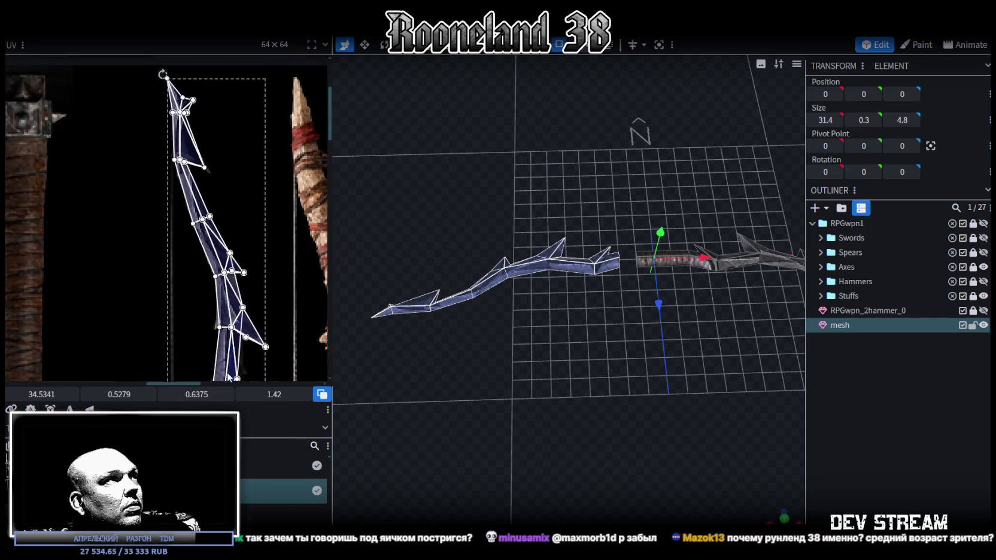
scroll(210, 239, "up", 1, "ctrl")
scroll(206, 239, "up", 2, "ctrl")
scroll(204, 241, "up", 1, "ctrl")
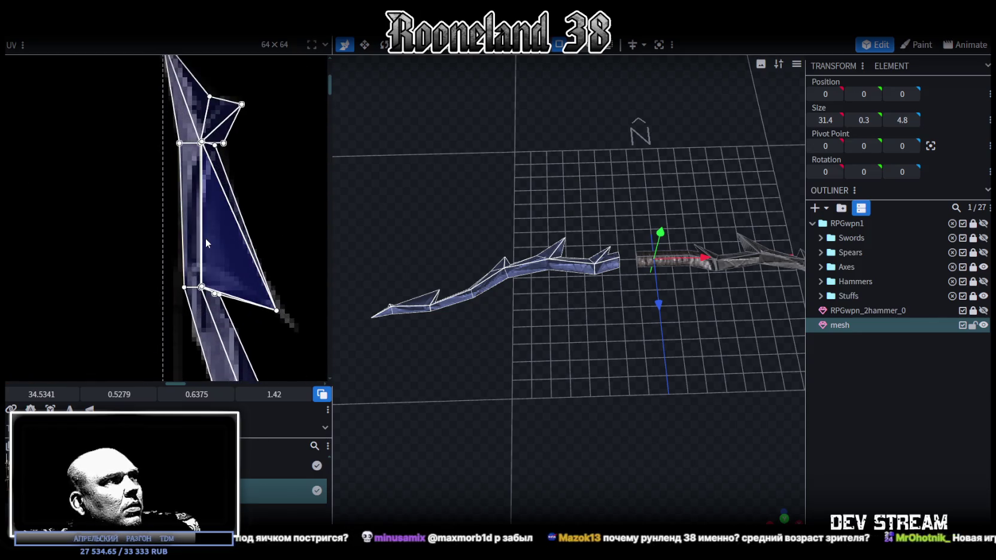
scroll(206, 239, "down", 2, "ctrl")
scroll(228, 164, "down", 2)
scroll(237, 172, "down", 2)
scroll(244, 210, "down", 1)
scroll(242, 243, "up", 1, "ctrl")
scroll(261, 302, "up", 1, "ctrl")
scroll(261, 301, "down", 1, "ctrl")
scroll(264, 140, "down", 1)
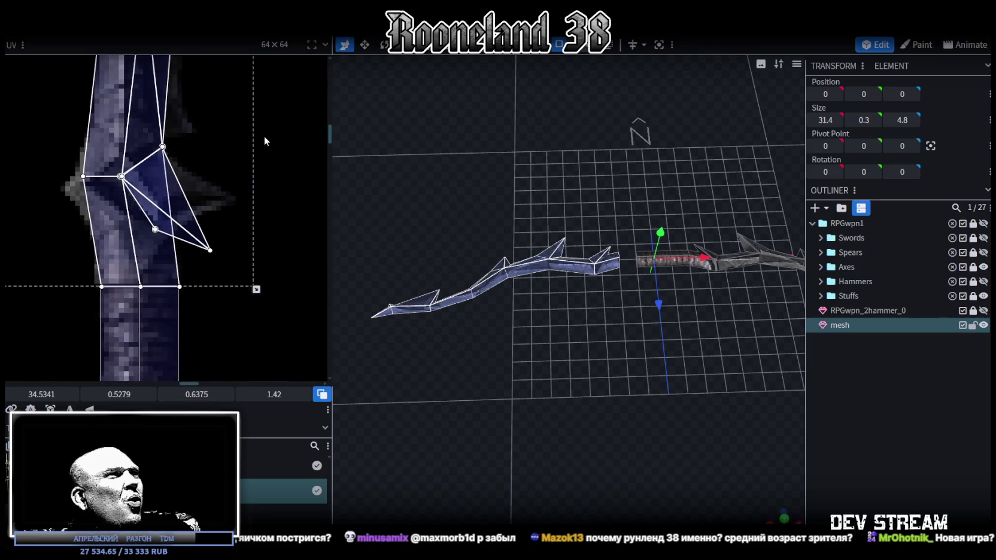
scroll(233, 232, "up", 2)
scroll(228, 249, "down", 2)
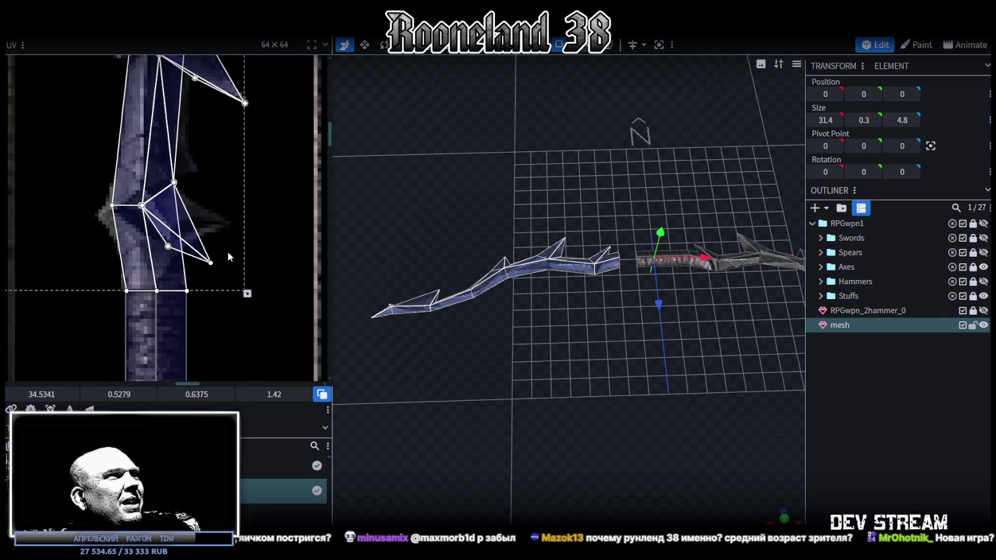
left_click(206, 258)
scroll(220, 267, "up", 1, "ctrl")
left_click_drag(209, 266, 234, 208)
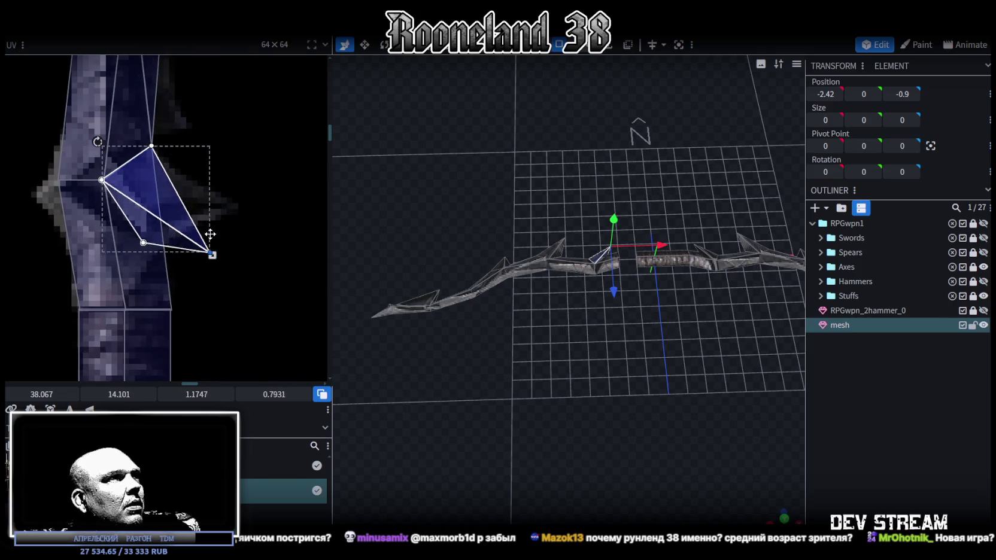
Step: Select the inner spike's base vertices and shift them left along X and up along Z
left_click_drag(632, 330, 480, 361)
scroll(503, 341, "up", 1)
scroll(525, 328, "down", 3)
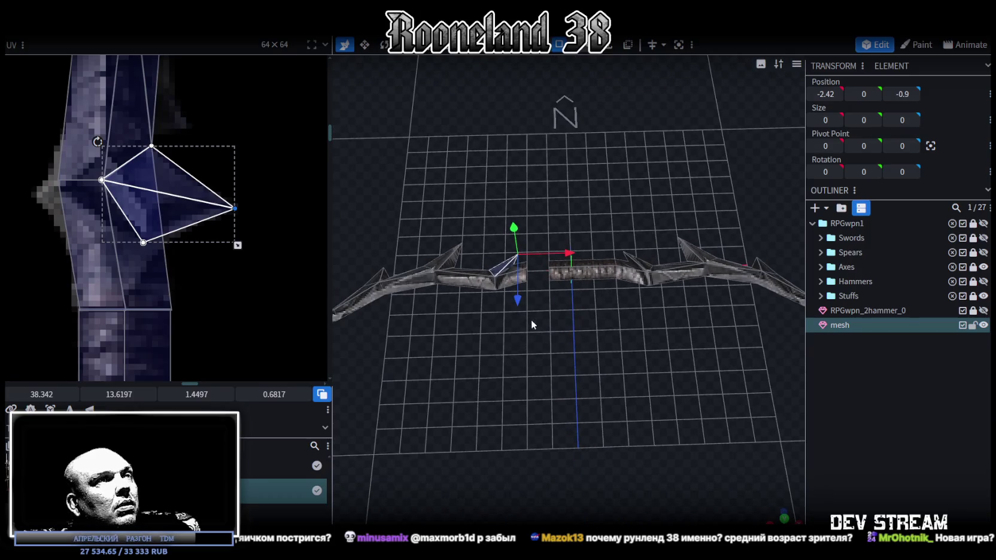
scroll(535, 298, "up", 3)
right_click_drag(535, 299, 585, 336)
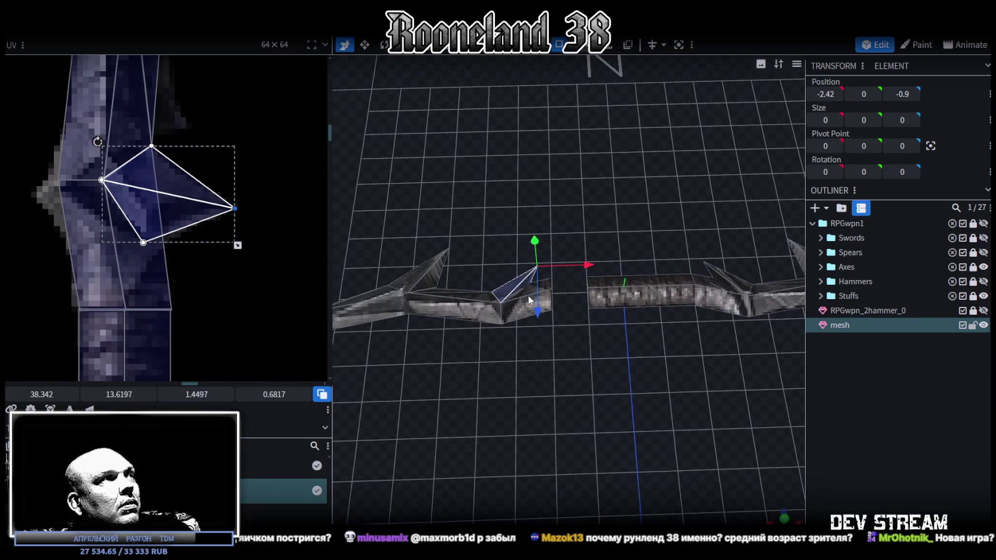
scroll(120, 206, "down", 2)
scroll(120, 207, "down", 1)
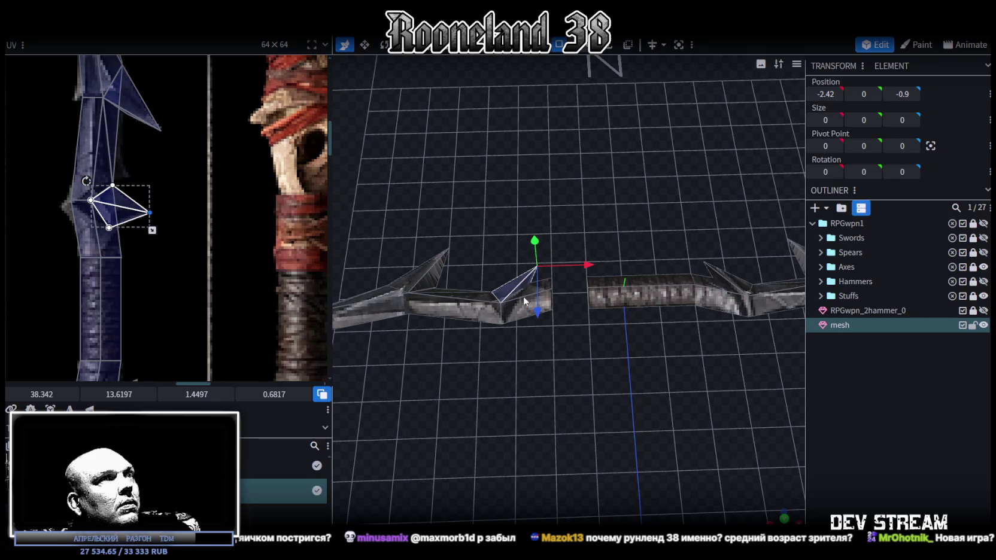
mouse_move(609, 339)
left_mouse_down()
mouse_move(582, 343)
mouse_move(553, 328)
mouse_move(549, 301)
mouse_move(536, 295)
left_mouse_up()
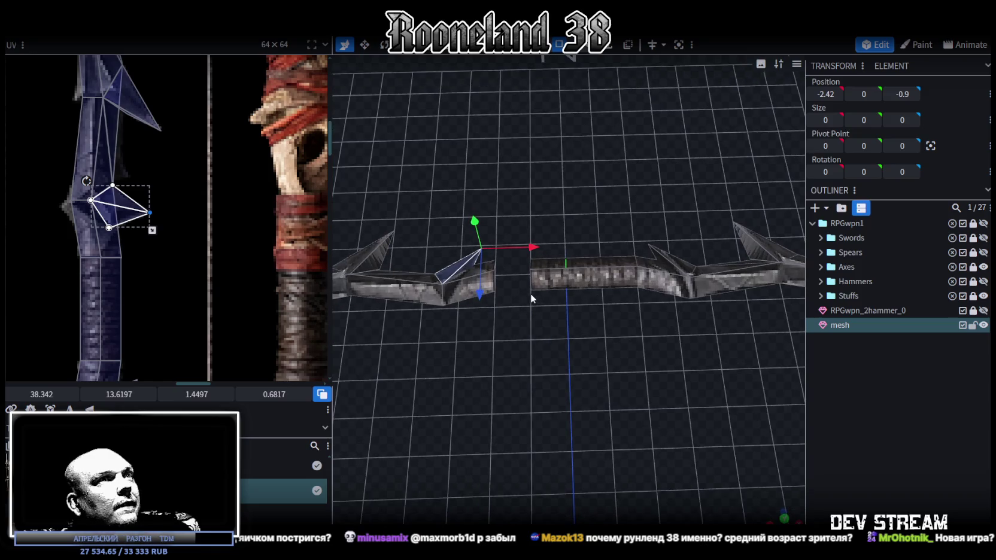
scroll(531, 293, "down", 2)
scroll(529, 293, "down", 1)
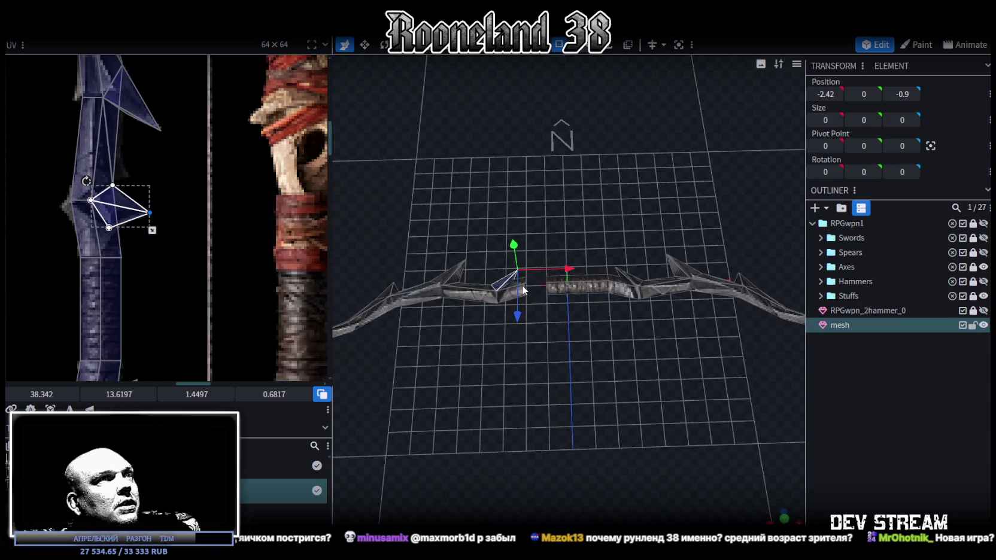
scroll(569, 326, "up", 1)
scroll(518, 297, "up", 2)
scroll(472, 261, "up", 2)
scroll(122, 176, "down", 2)
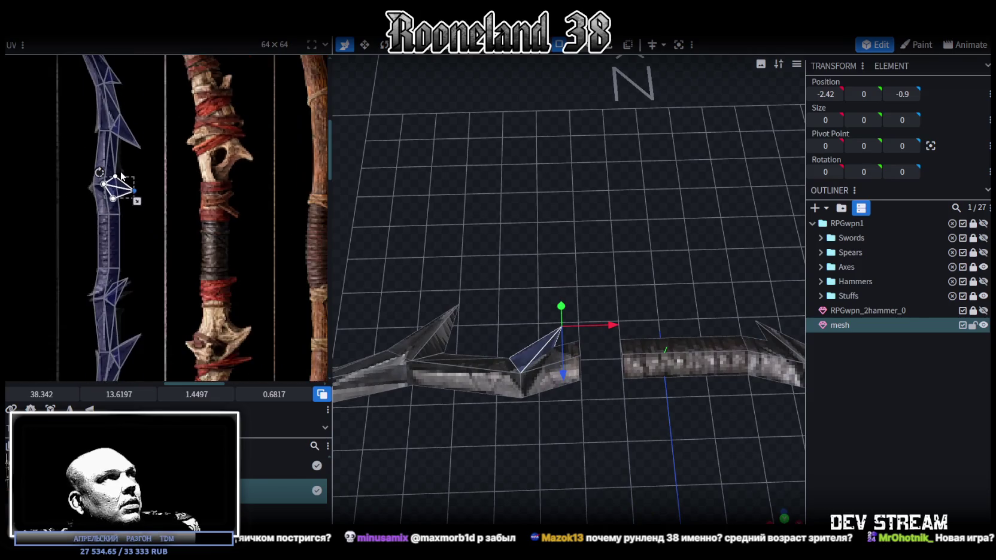
left_click_drag(576, 340, 548, 323)
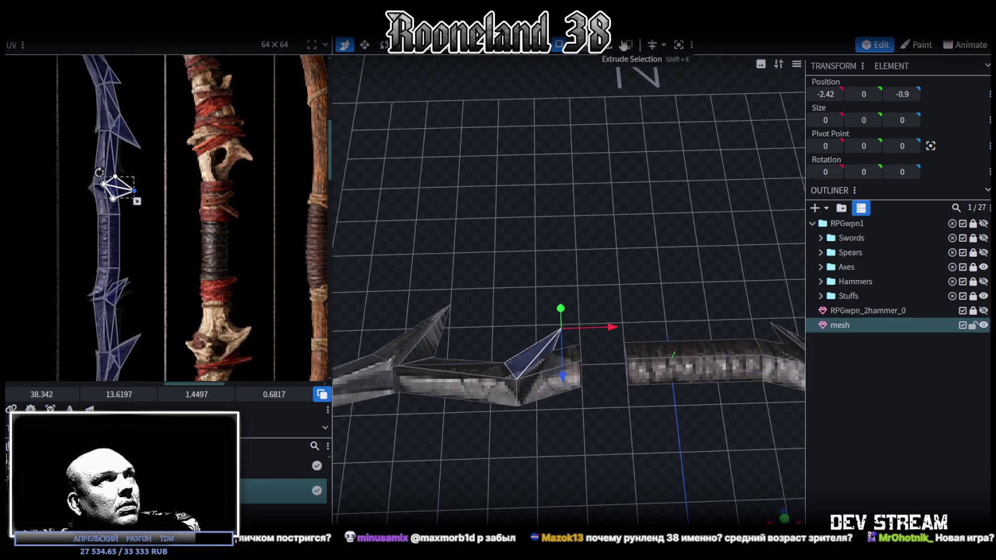
left_click(543, 321)
scroll(544, 325, "up", 2)
left_click(471, 394)
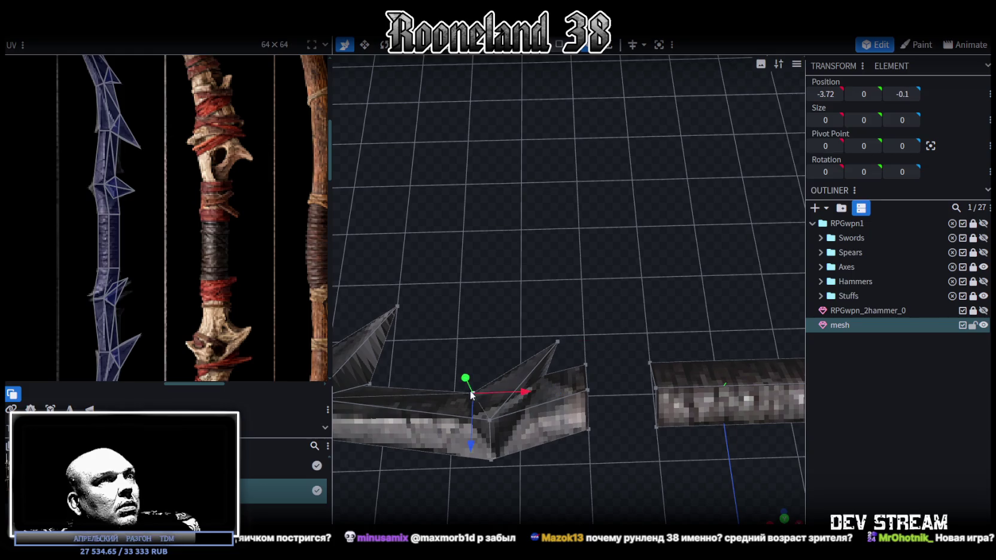
left_click(555, 343)
mouse_move(607, 340)
left_mouse_down()
mouse_move(550, 318)
mouse_move(559, 318)
left_mouse_up()
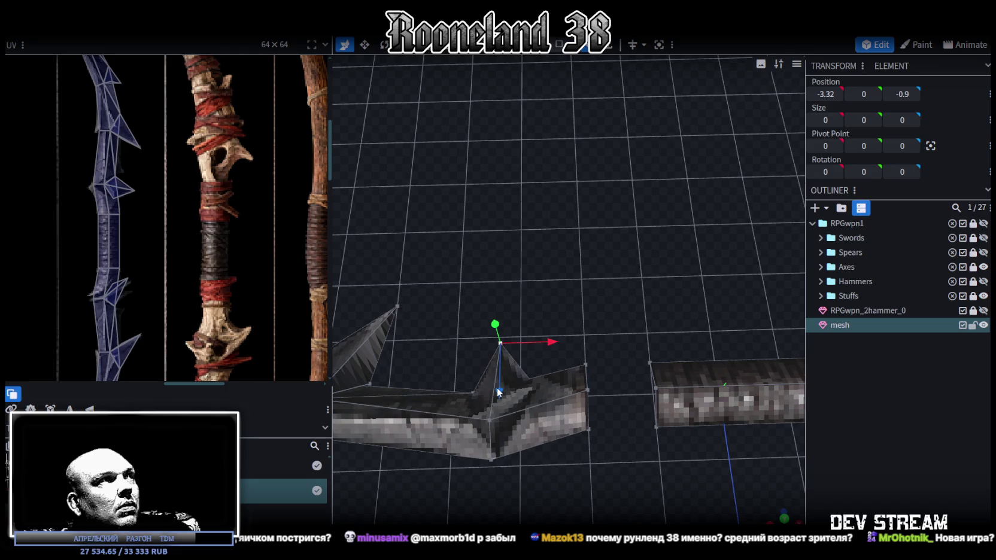
mouse_move(496, 387)
left_mouse_down()
mouse_move(496, 370)
mouse_move(547, 408)
mouse_move(564, 389)
left_mouse_up()
Step: Move the spike's peak vertex slightly along X and raise it higher
key("v")
key("k")
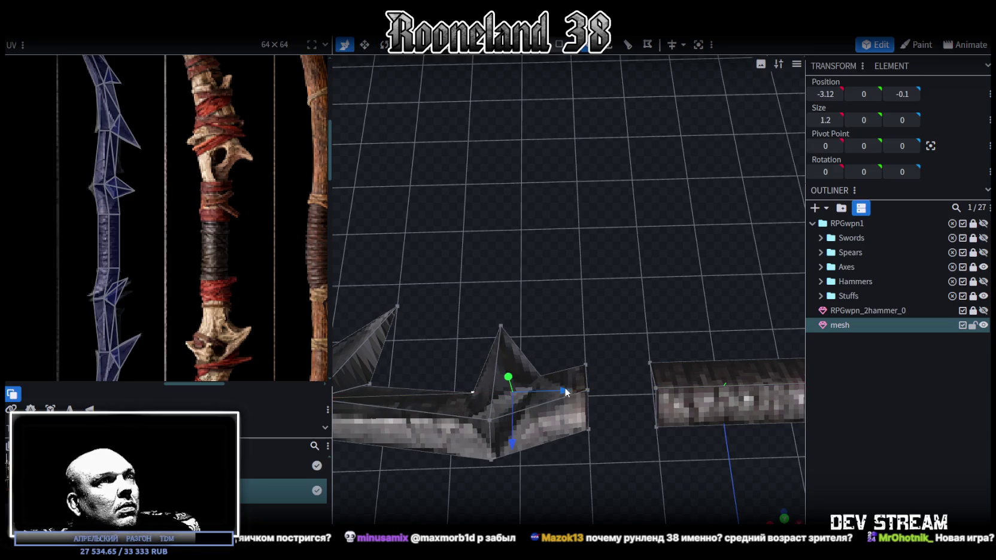
left_click(501, 326)
left_click_drag(542, 328, 565, 330)
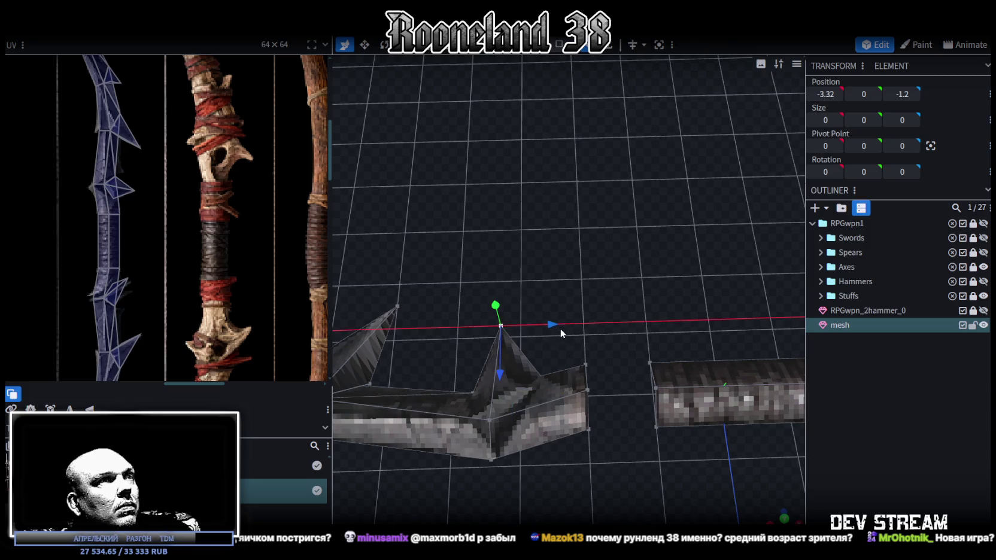
left_click_drag(521, 372, 226, 293)
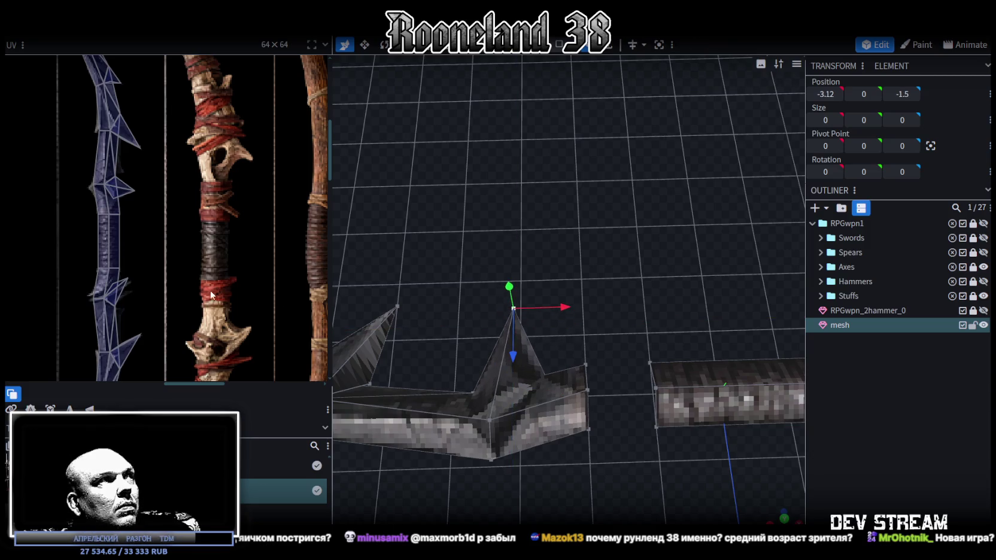
Step: Inspect the reshaped spike and box-select the right limb's vertices
mouse_move(673, 340)
left_mouse_down()
mouse_move(604, 307)
mouse_move(501, 321)
mouse_move(532, 279)
mouse_move(659, 259)
mouse_move(557, 305)
left_mouse_up()
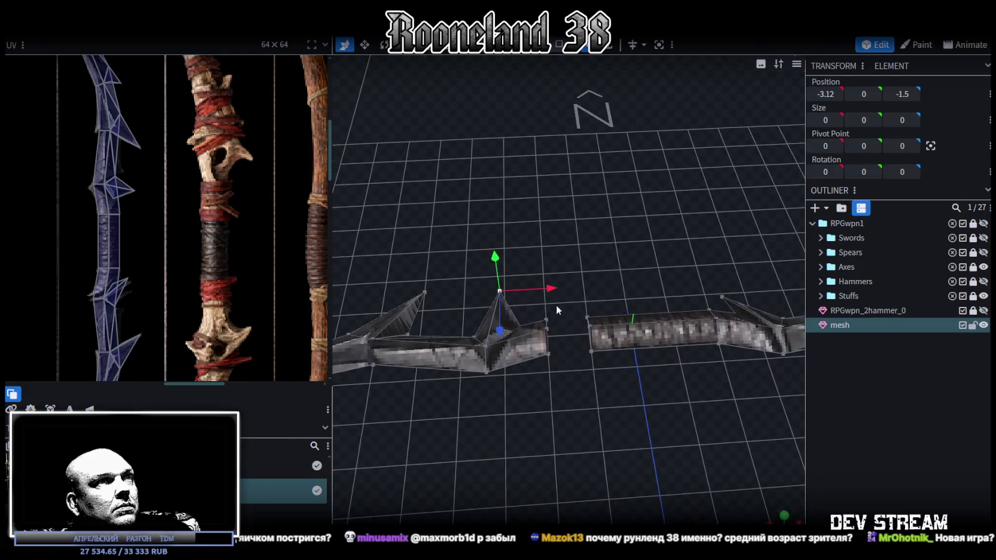
left_click(554, 318)
left_click_drag(544, 383, 615, 401)
scroll(614, 402, "down", 3)
scroll(569, 374, "down", 2)
scroll(556, 369, "down", 2)
mouse_move(752, 321)
left_mouse_down()
mouse_move(530, 253)
mouse_move(494, 301)
left_mouse_up()
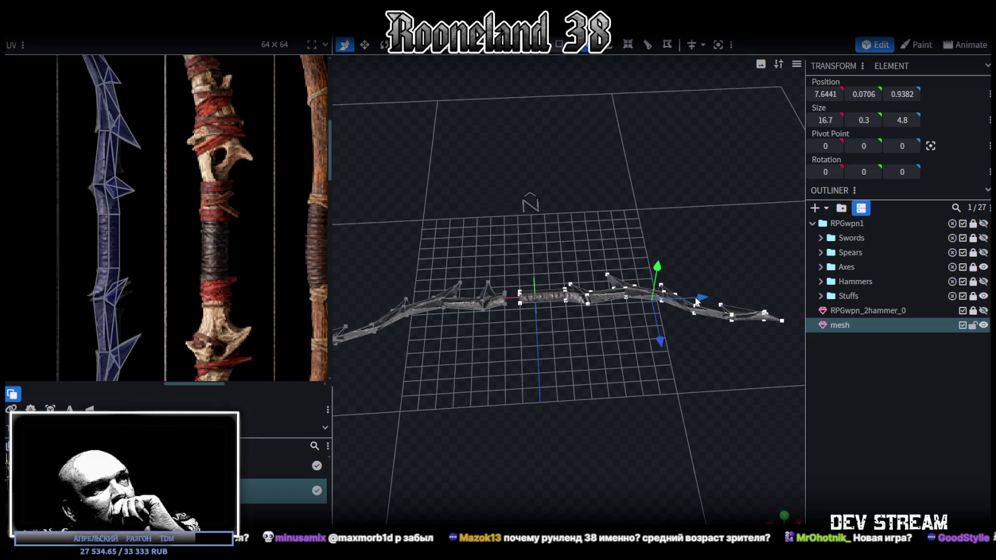
Step: Snap the grip's end edge onto the adjacent vertices and merge the overlaps
scroll(531, 397, "down", 3)
scroll(533, 369, "up", 2)
scroll(531, 367, "up", 2)
scroll(541, 357, "up", 3)
left_click(508, 350)
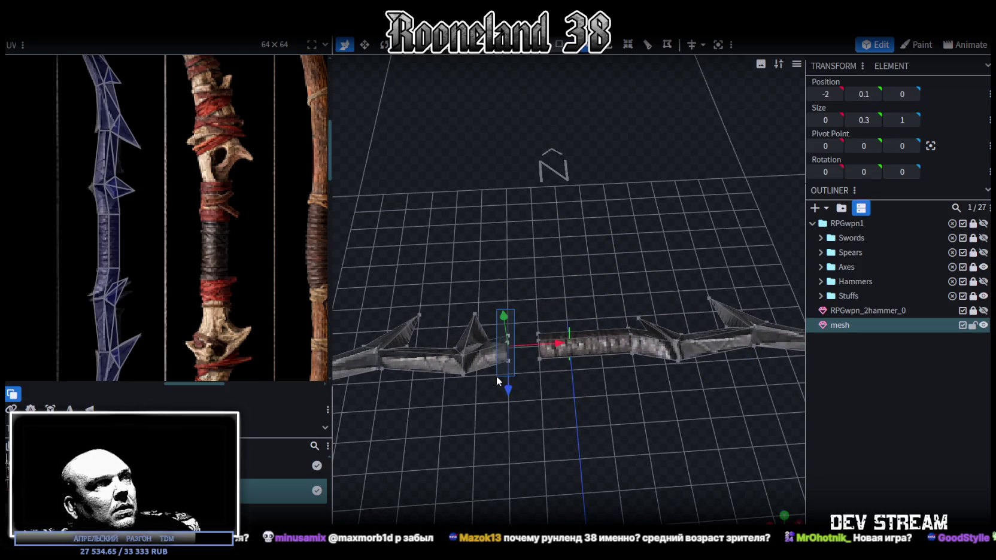
left_click_drag(571, 344, 576, 340)
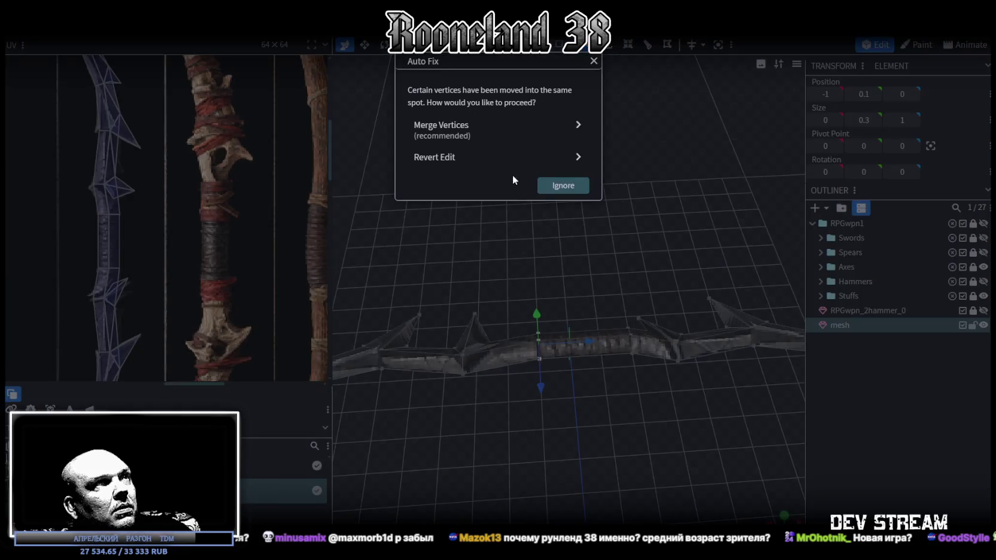
left_click(467, 133)
Step: Shift a spike vertex along X to -1.82 and pull another 0.25 along X
mouse_move(635, 476)
left_mouse_down()
mouse_move(552, 521)
mouse_move(661, 349)
mouse_move(576, 350)
mouse_move(501, 201)
left_mouse_up()
left_click(527, 268)
mouse_move(528, 268)
left_mouse_down()
mouse_move(482, 137)
mouse_move(537, 127)
mouse_move(588, 148)
left_mouse_up()
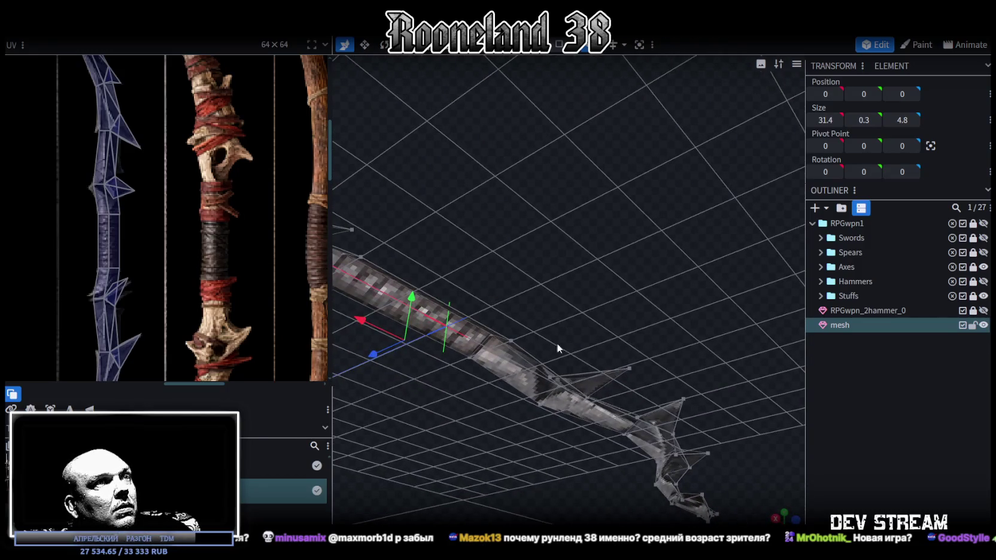
left_click(551, 377)
mouse_move(751, 450)
left_mouse_down()
mouse_move(519, 384)
mouse_move(567, 383)
left_mouse_up()
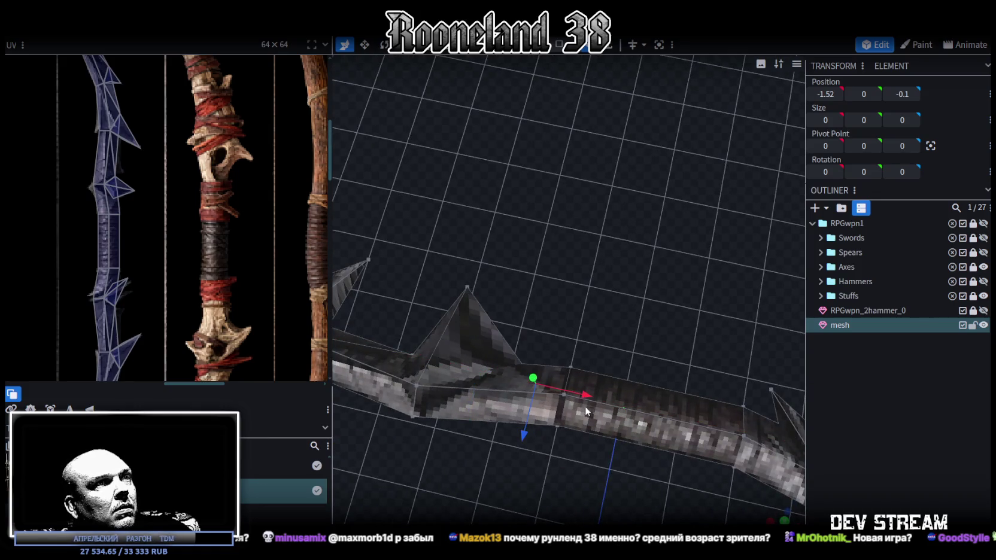
left_click_drag(572, 395, 519, 421)
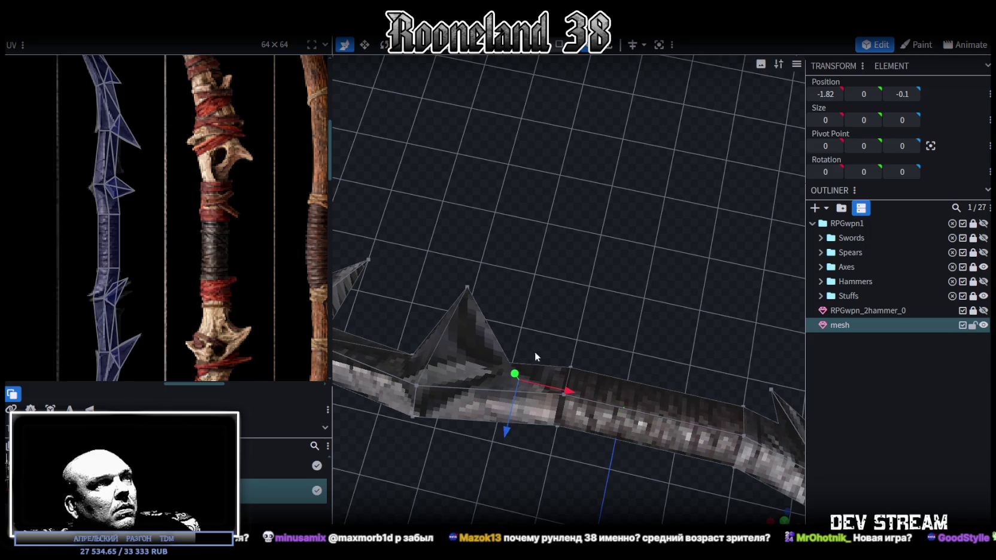
left_click_drag(536, 352, 503, 312)
left_click(458, 364)
mouse_move(457, 389)
left_mouse_down()
mouse_move(529, 388)
mouse_move(850, 468)
mouse_move(660, 448)
mouse_move(532, 467)
mouse_move(479, 460)
mouse_move(489, 430)
mouse_move(554, 472)
mouse_move(646, 472)
mouse_move(618, 423)
left_mouse_up()
left_click(850, 468)
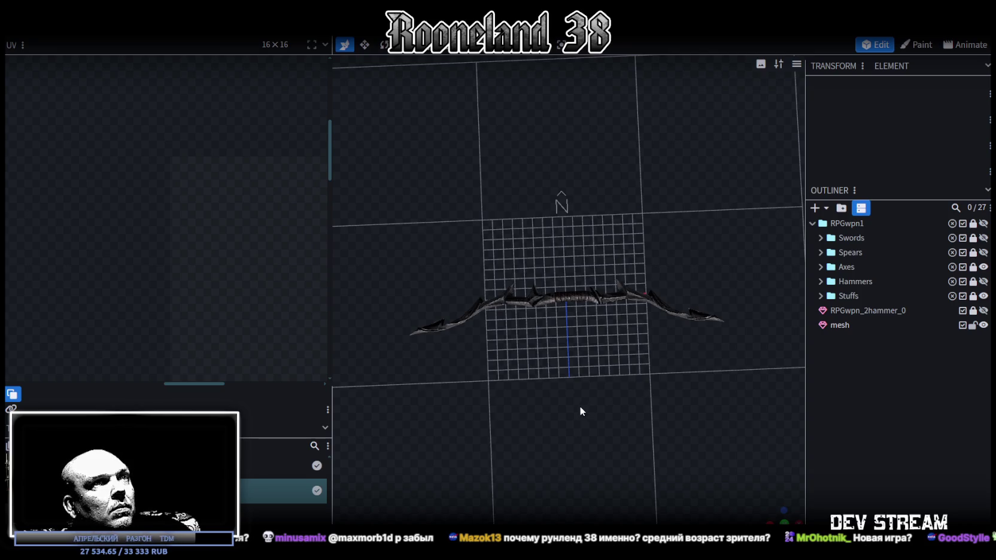
Step: Move the right limb's vertices 1 unit left and merge the three overlapping vertices
left_click_drag(580, 411, 570, 407)
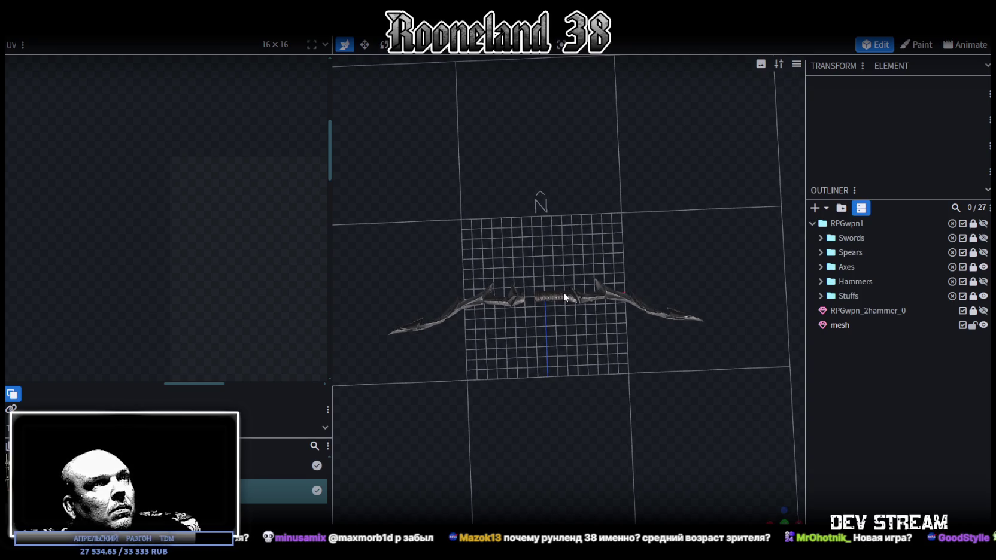
left_click(564, 293)
left_click_drag(749, 361, 531, 259)
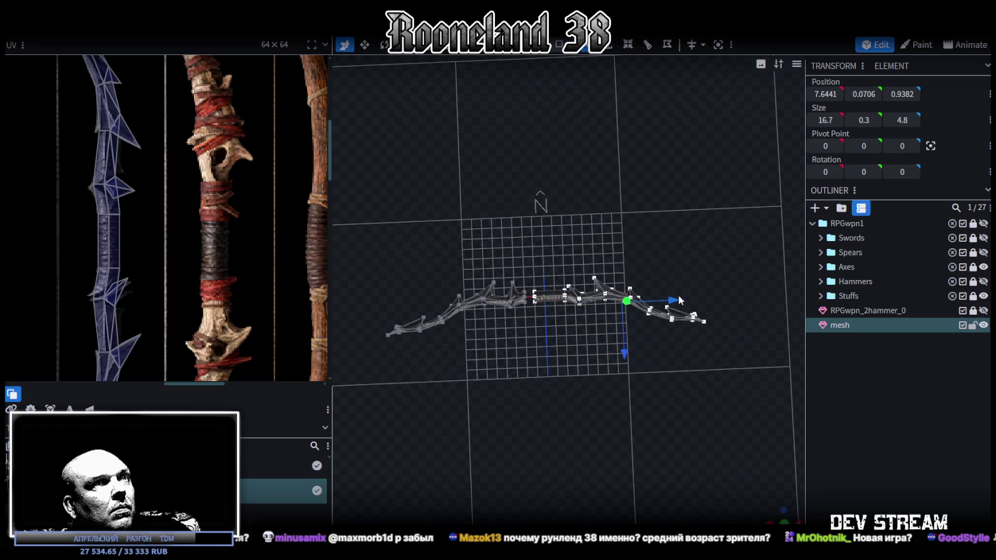
left_click_drag(669, 303, 659, 304)
left_click(469, 149)
Step: Select the whole bow and centre it on X near 0
left_click_drag(486, 192, 475, 403)
key("ctrl+a")
scroll(560, 345, "up", 3)
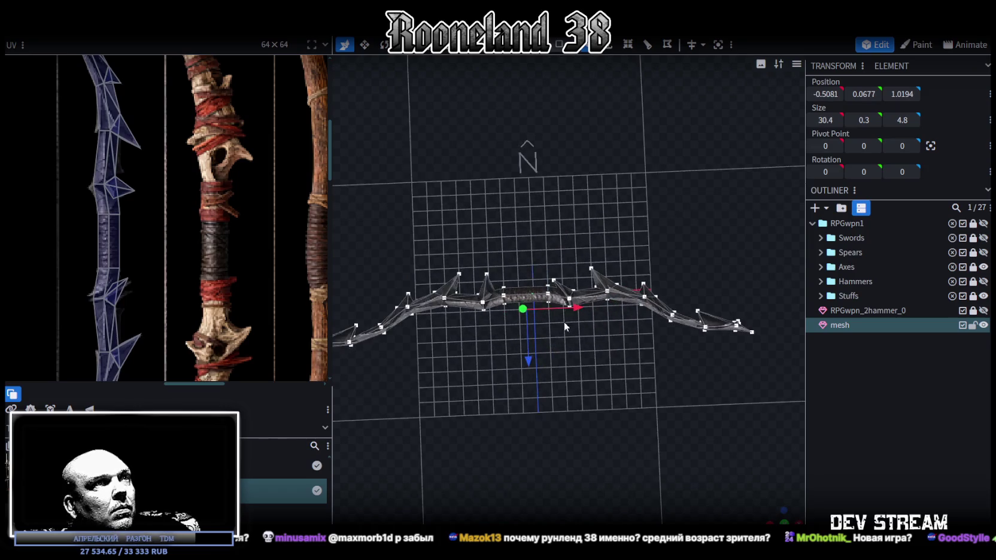
left_click_drag(578, 308, 584, 307)
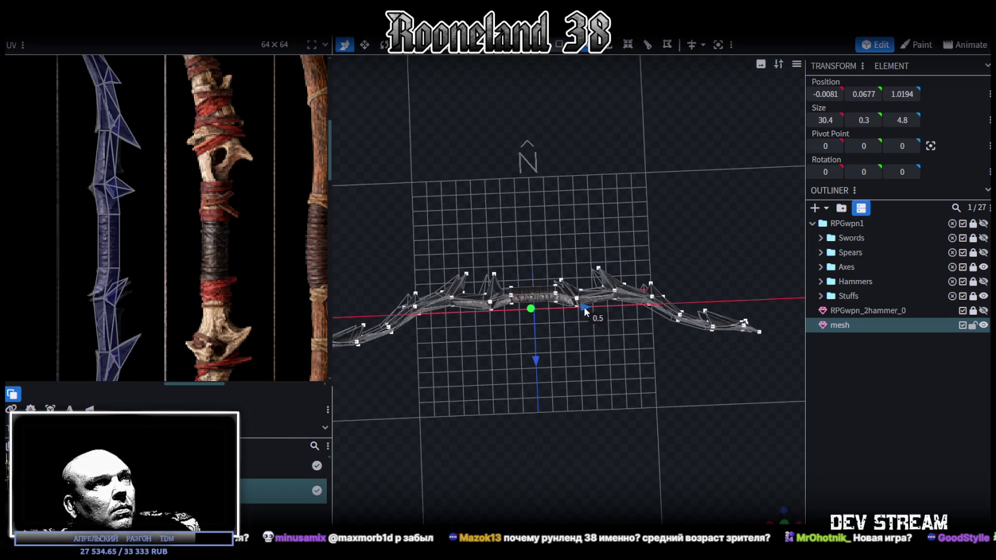
left_click(884, 429)
scroll(553, 478, "down", 3)
mouse_move(772, 516)
left_mouse_down()
mouse_move(636, 415)
mouse_move(647, 331)
mouse_move(598, 346)
left_mouse_up()
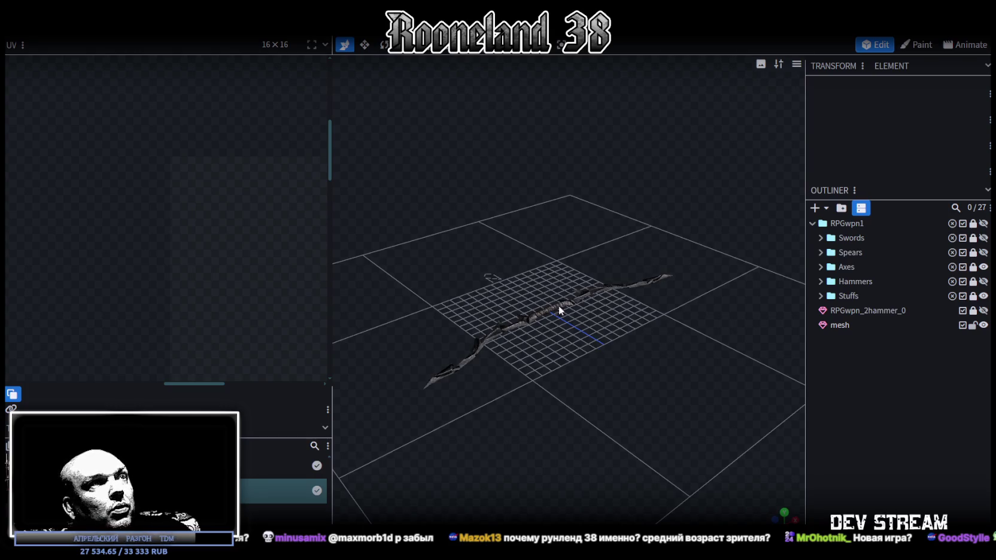
left_click(520, 325)
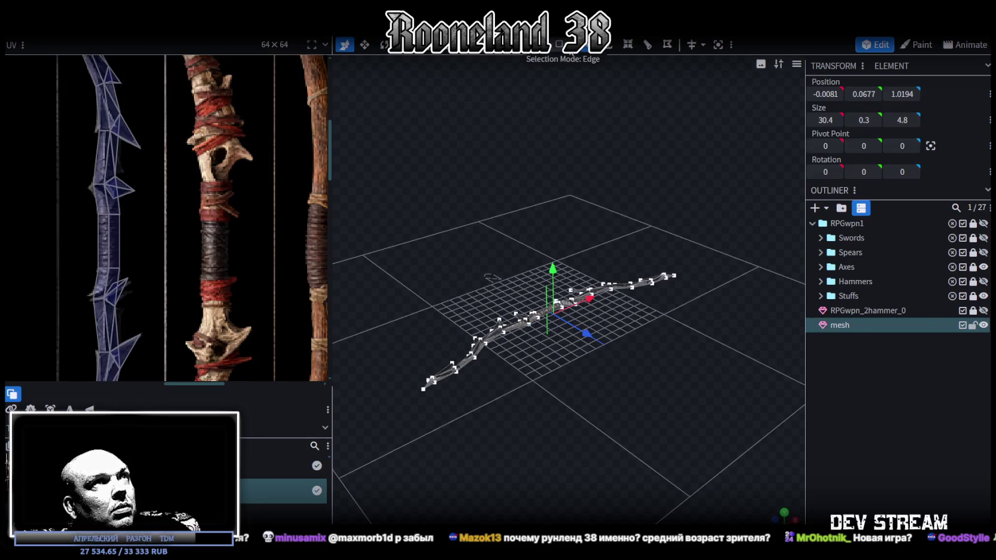
Step: Duplicate the bow's 56 faces as a mesh selection, flip them on Y, and merge overlapping vertices
left_click(568, 49)
left_click_drag(594, 369, 646, 350)
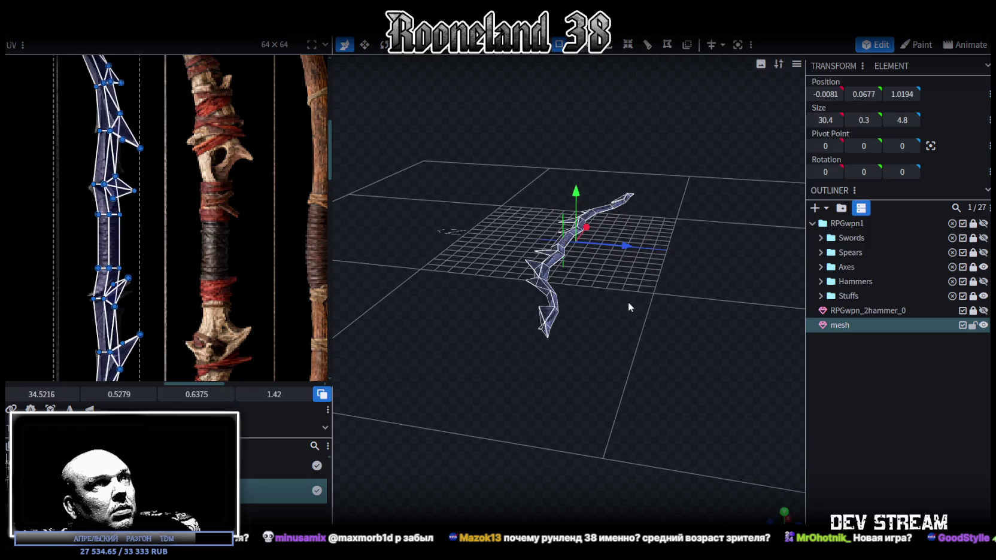
mouse_move(592, 270)
left_mouse_down()
mouse_move(624, 326)
mouse_move(635, 320)
left_mouse_up()
key("ctrl+c")
key("ctrl+v")
left_click(678, 327)
right_click(125, 36)
mouse_move(148, 59)
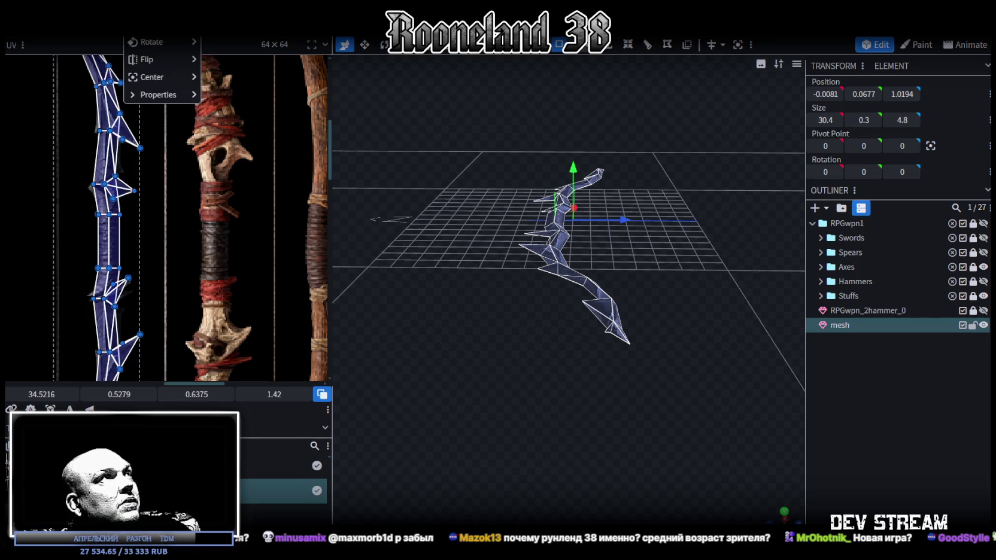
left_click(227, 79)
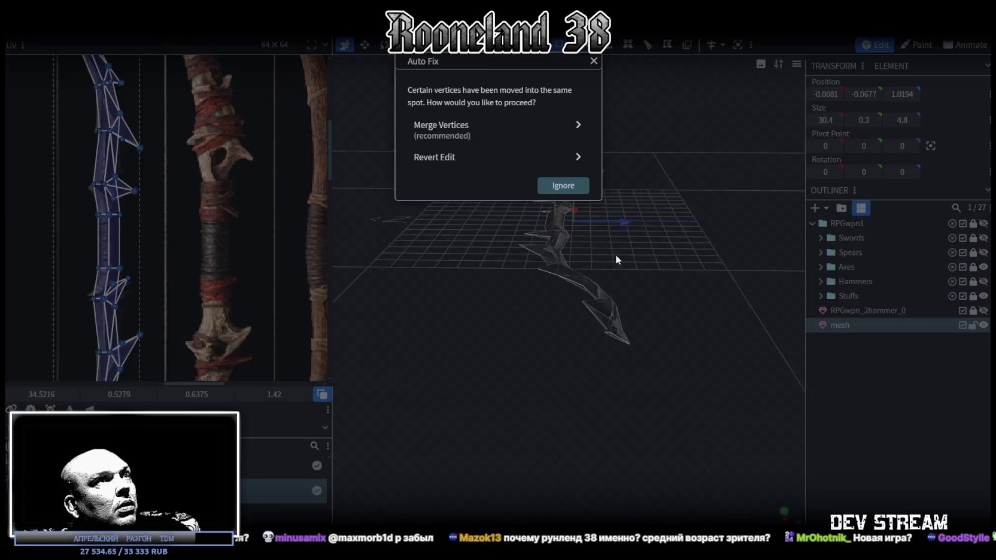
left_click(497, 128)
mouse_move(687, 256)
left_mouse_down()
mouse_move(626, 248)
mouse_move(508, 443)
mouse_move(549, 410)
mouse_move(564, 370)
mouse_move(579, 399)
mouse_move(572, 417)
mouse_move(567, 402)
mouse_move(526, 379)
mouse_move(425, 382)
mouse_move(409, 387)
mouse_move(418, 402)
mouse_move(507, 305)
mouse_move(480, 215)
mouse_move(444, 196)
mouse_move(433, 173)
mouse_move(448, 399)
mouse_move(525, 402)
left_mouse_up()
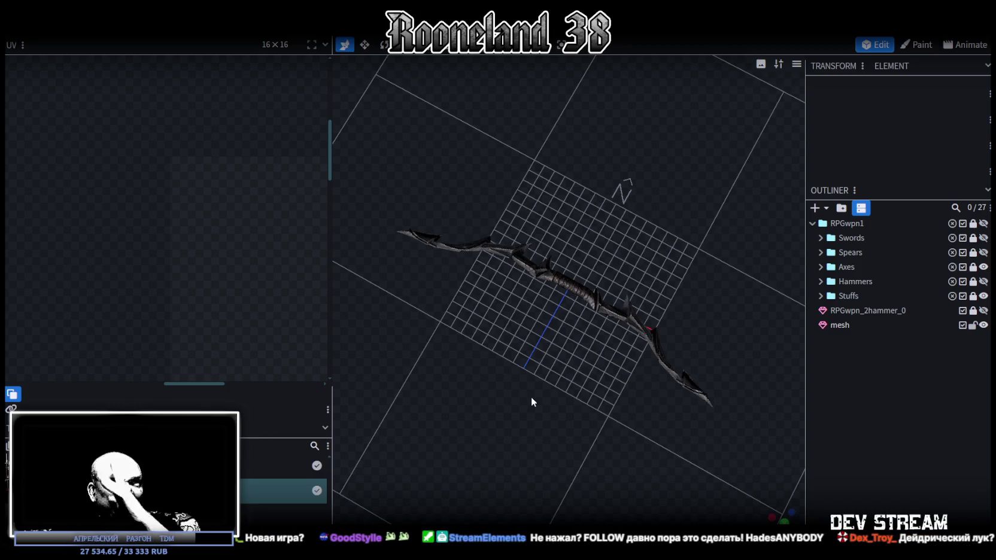
Step: Nudge the handle face to Z -0.1 and the centre grip vertices to Z 0.09
mouse_move(571, 329)
left_mouse_down()
mouse_move(612, 226)
mouse_move(573, 100)
left_mouse_up()
left_click(611, 225)
scroll(659, 231, "up", 3)
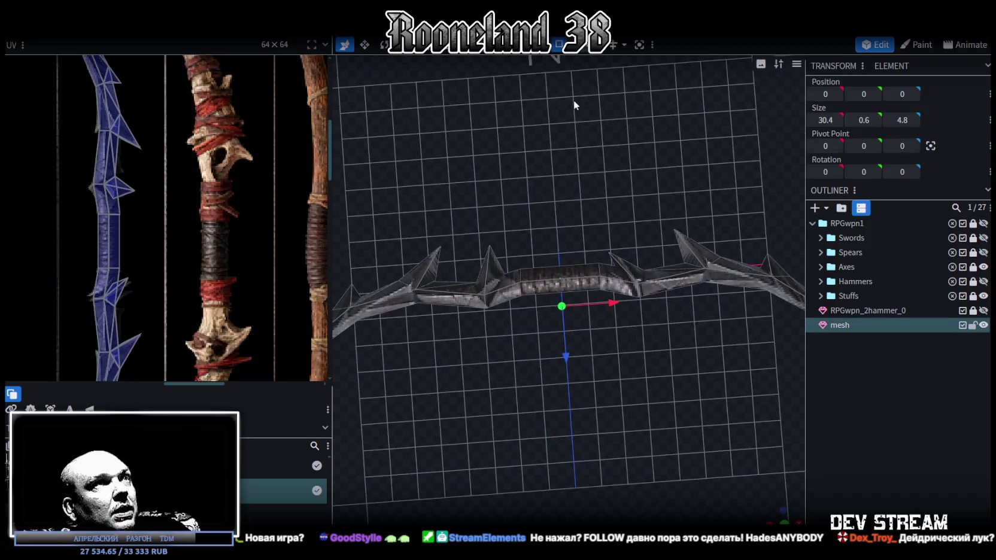
left_click(551, 270)
left_click_drag(566, 326, 597, 306)
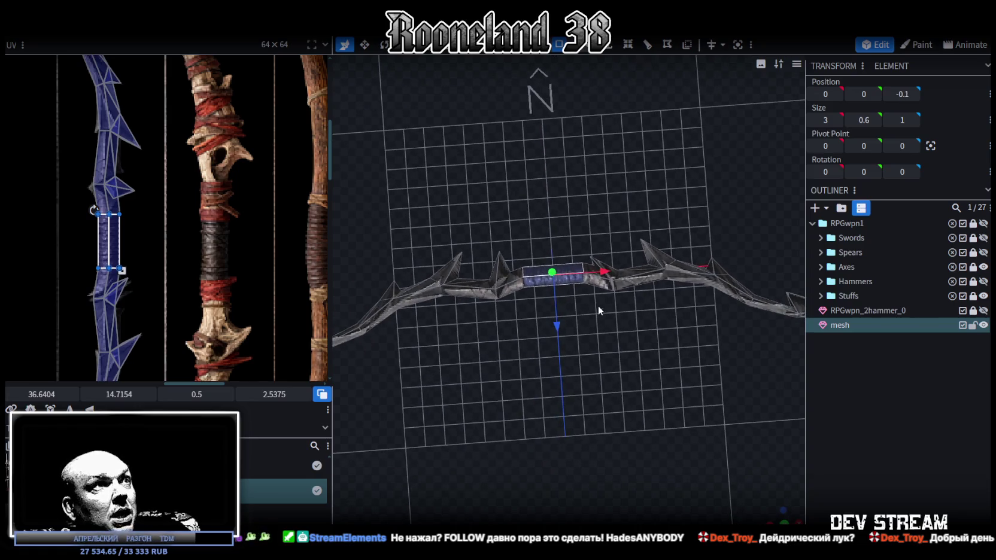
left_click(494, 250)
left_click_drag(477, 241, 623, 340)
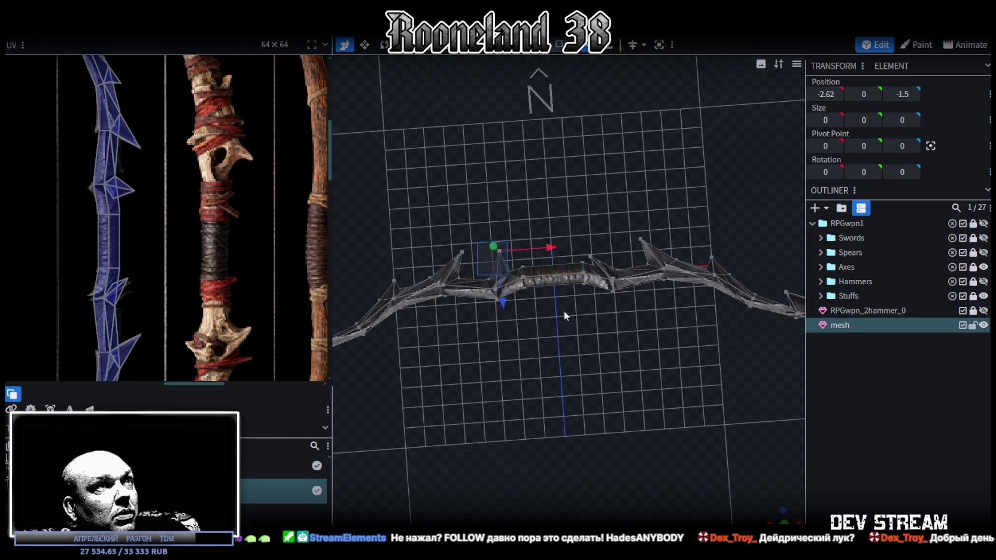
left_click_drag(557, 328, 558, 332)
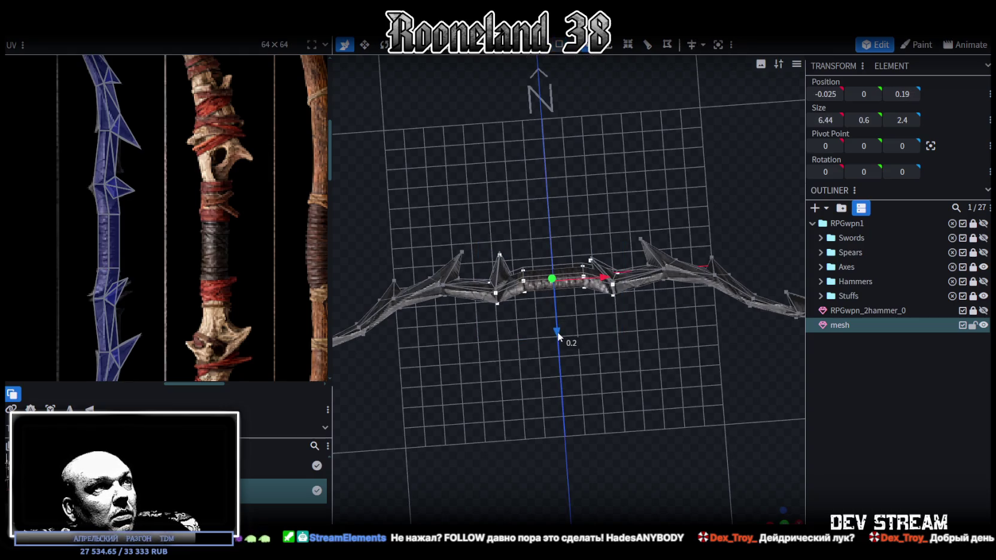
Step: Save the model as RPGweapon.bbmodel and switch over to Unity
mouse_move(774, 516)
left_mouse_down()
mouse_move(588, 348)
mouse_move(584, 416)
left_mouse_up()
key("ctrl+s")
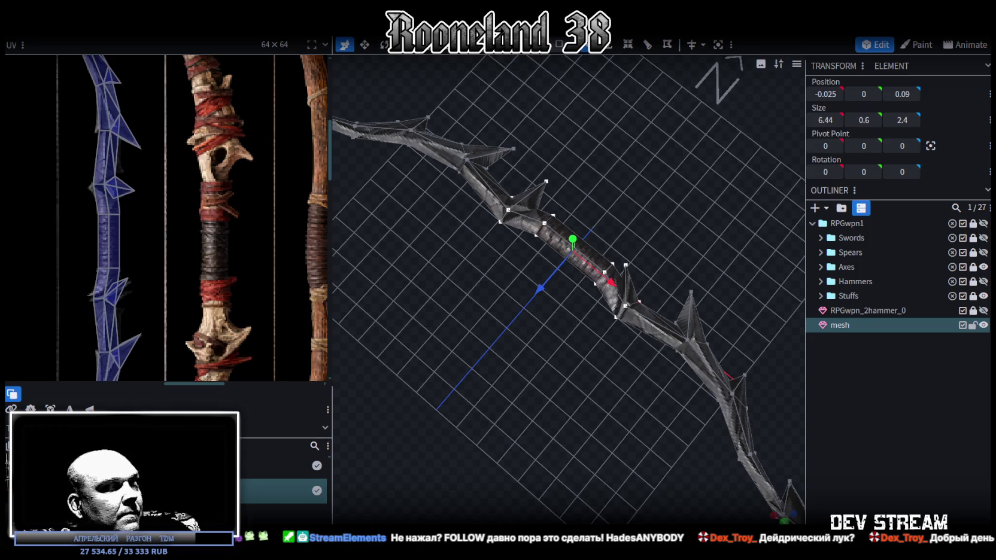
key("alt+Tab")
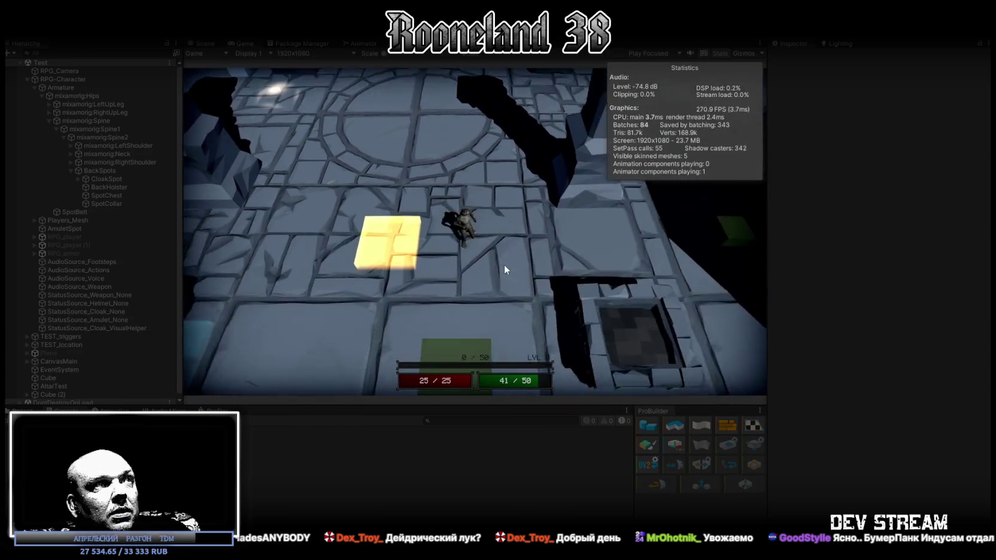
Step: Maximize the Game view and run the character up the level, attacking the hanging green object
key("w")
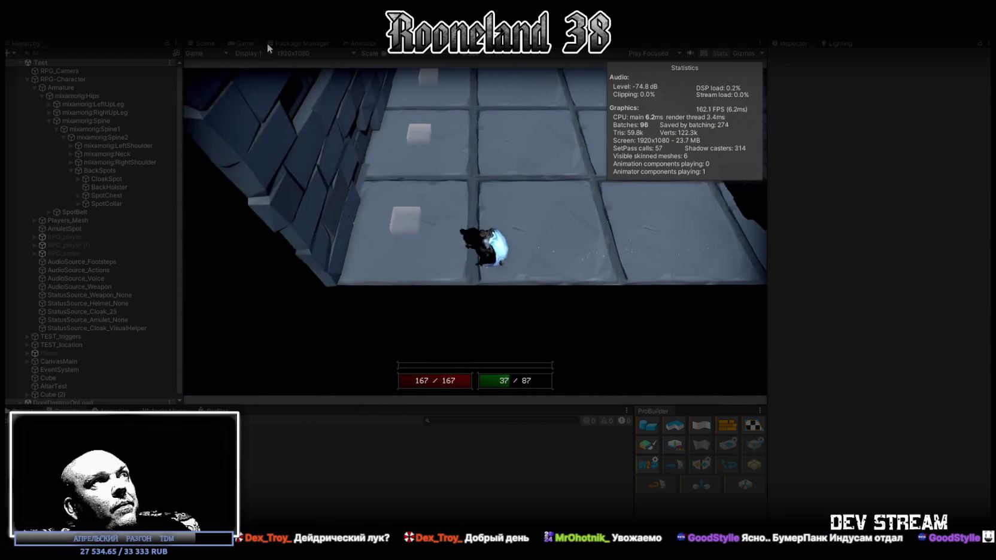
double_click(252, 44)
key("w")
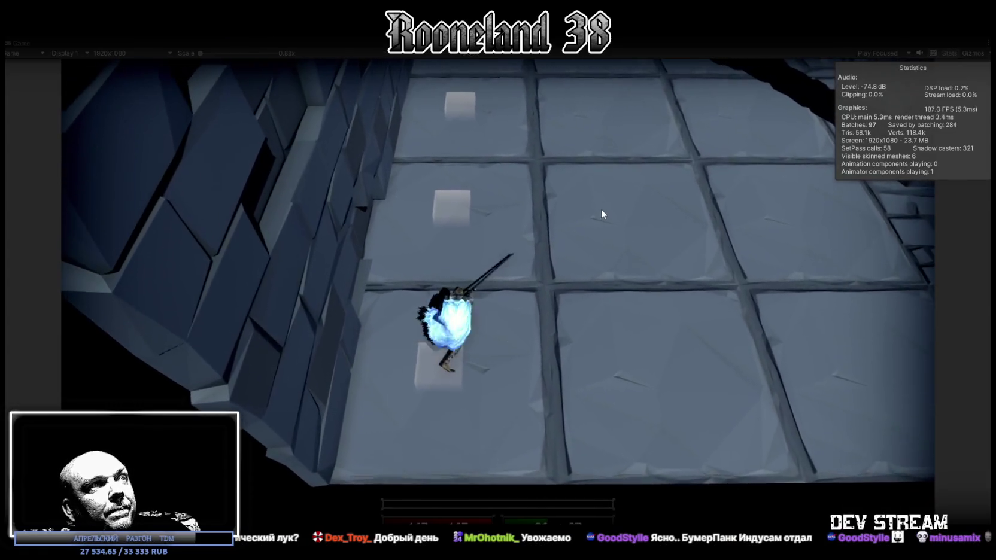
key("w")
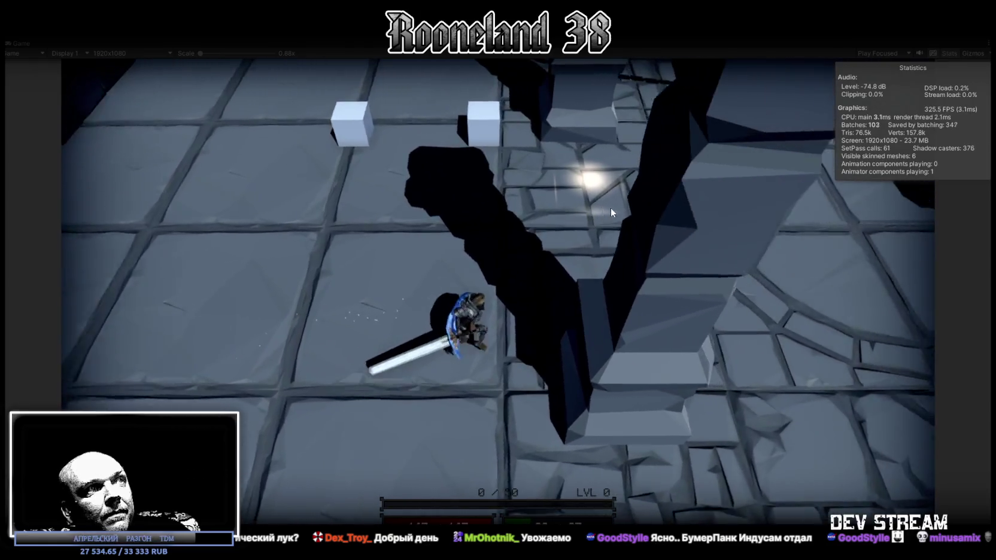
key("w")
left_click(611, 208)
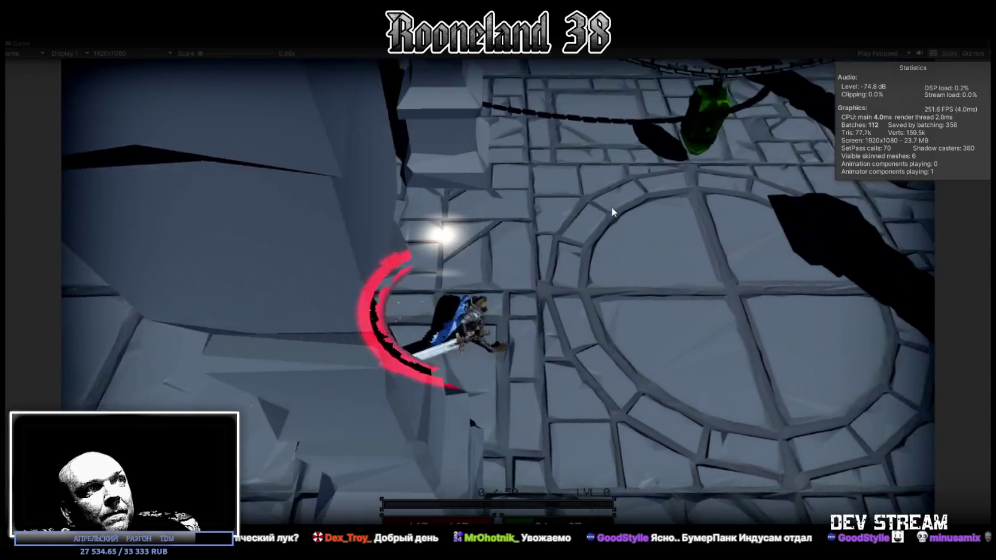
key("w")
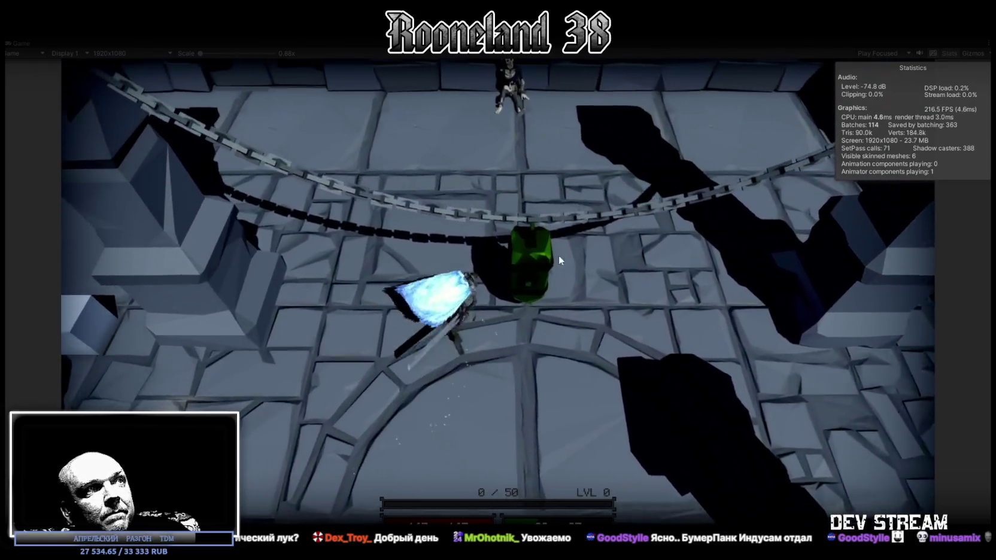
left_click(529, 261)
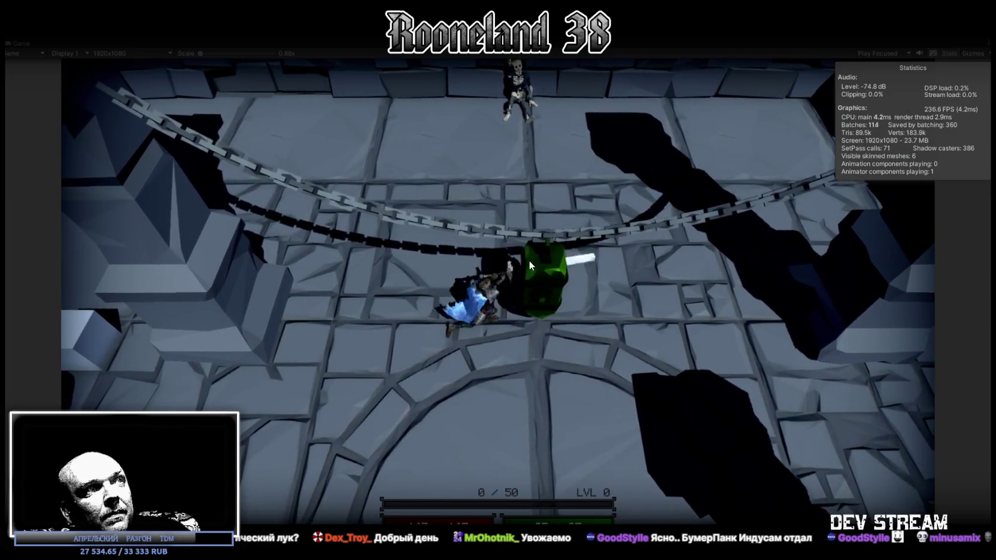
Step: Keep running and attacking, then stop the play test and clear the console log
key("s")
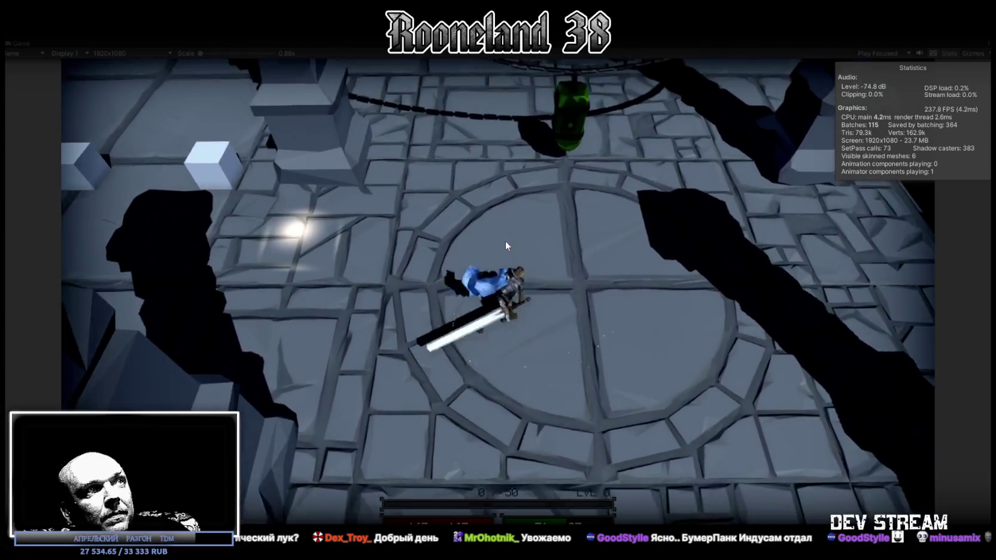
left_click(498, 233)
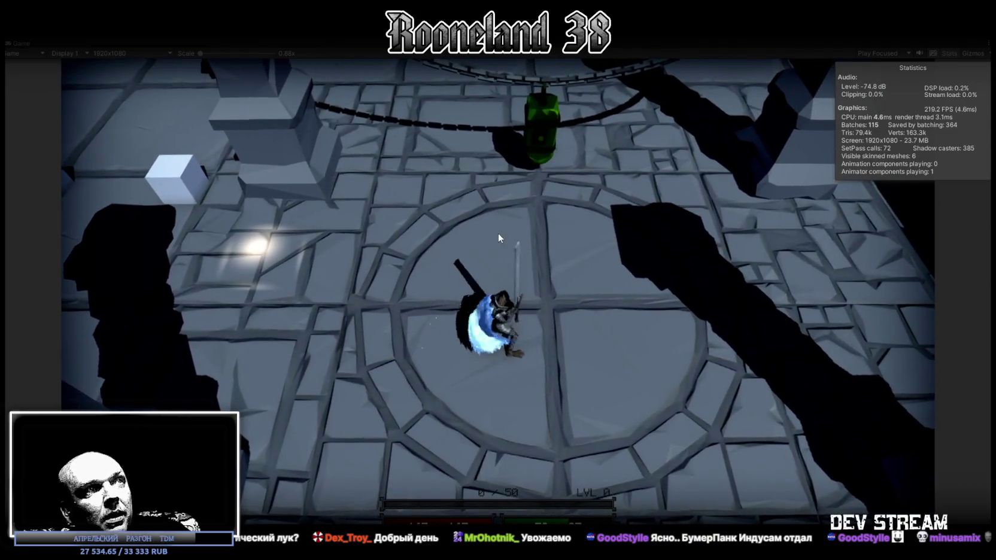
key("w")
key("w")
left_click(550, 268)
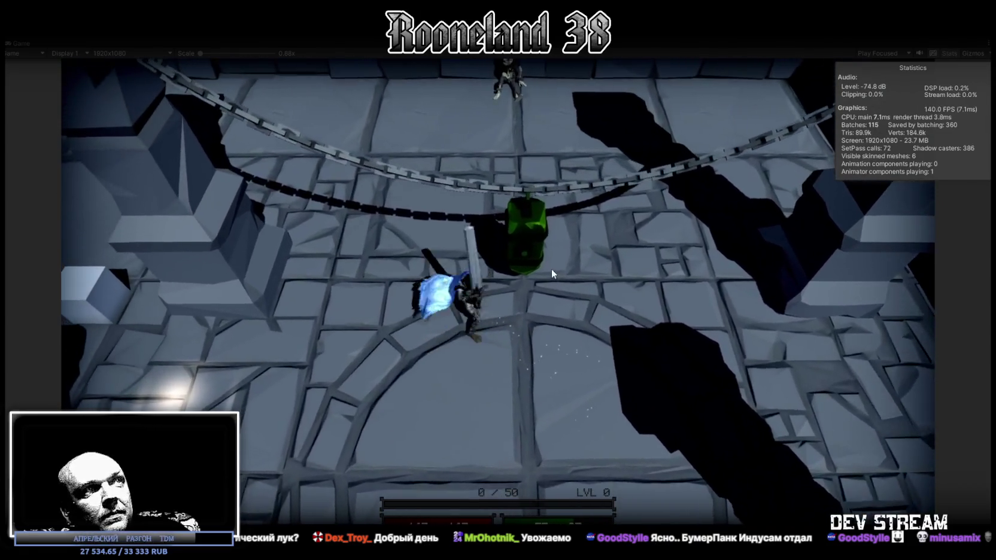
key("ctrl+p")
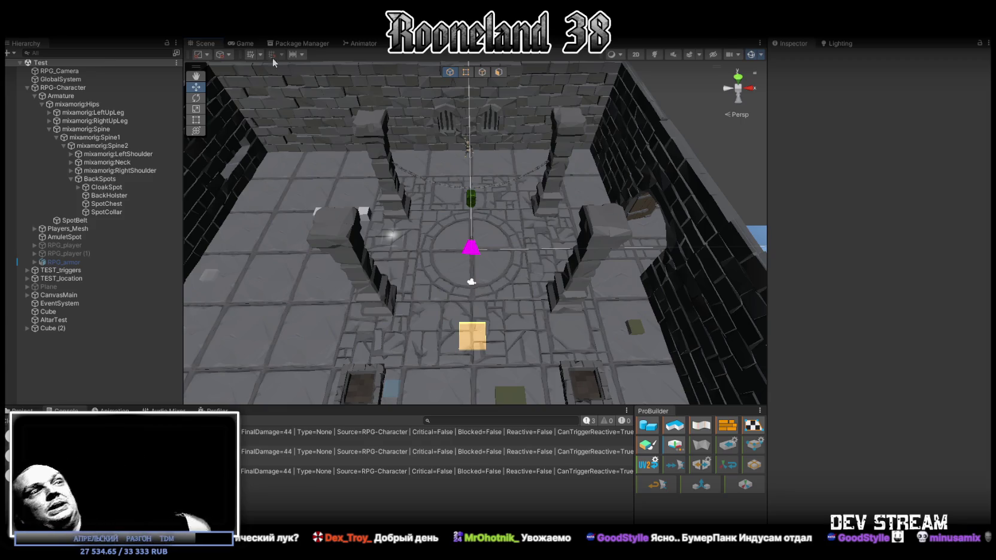
left_click(17, 421)
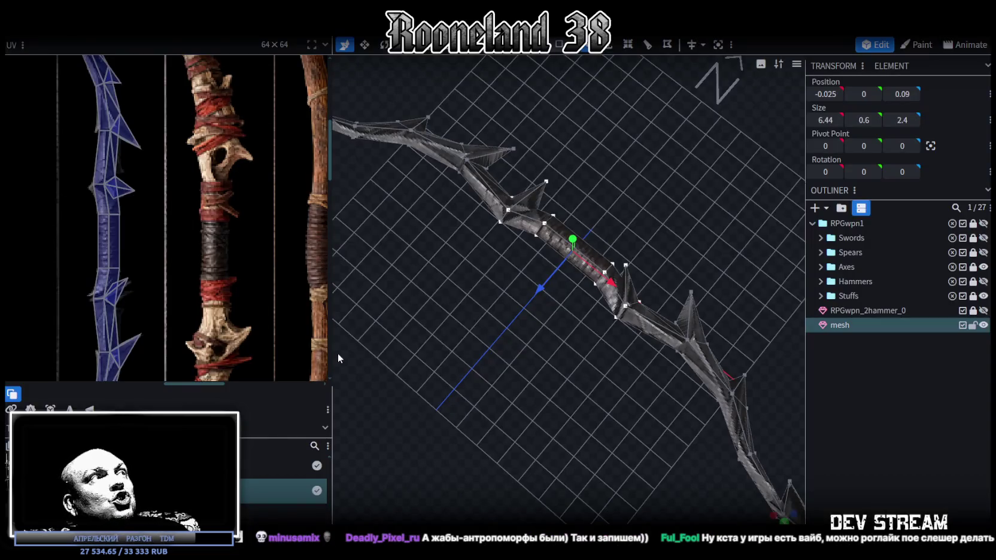
Step: Add a new group inside RPGwpn1 and name it Bows
scroll(146, 301, "down", 3)
scroll(155, 275, "down", 2)
scroll(149, 289, "down", 2)
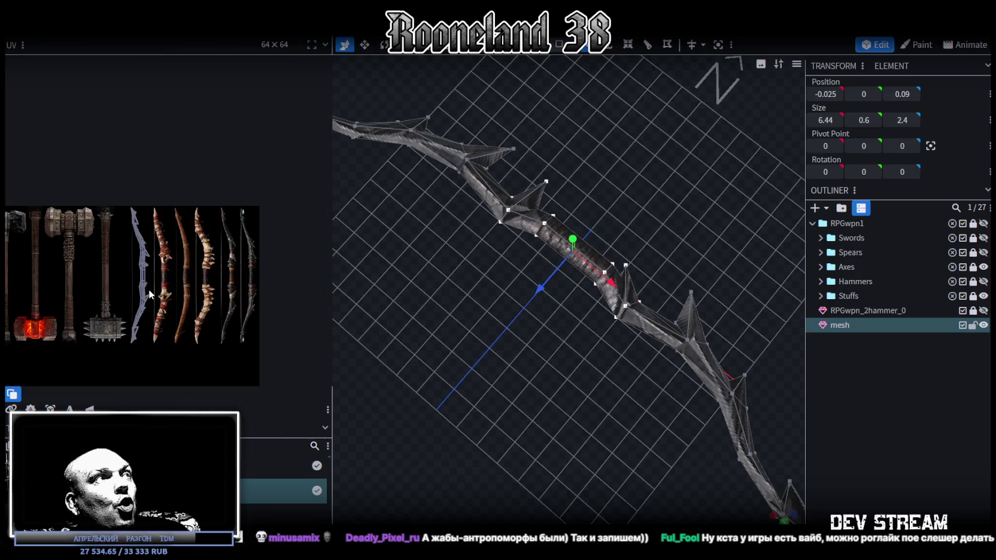
scroll(149, 290, "down", 1)
scroll(670, 368, "down", 1)
scroll(670, 368, "down", 1)
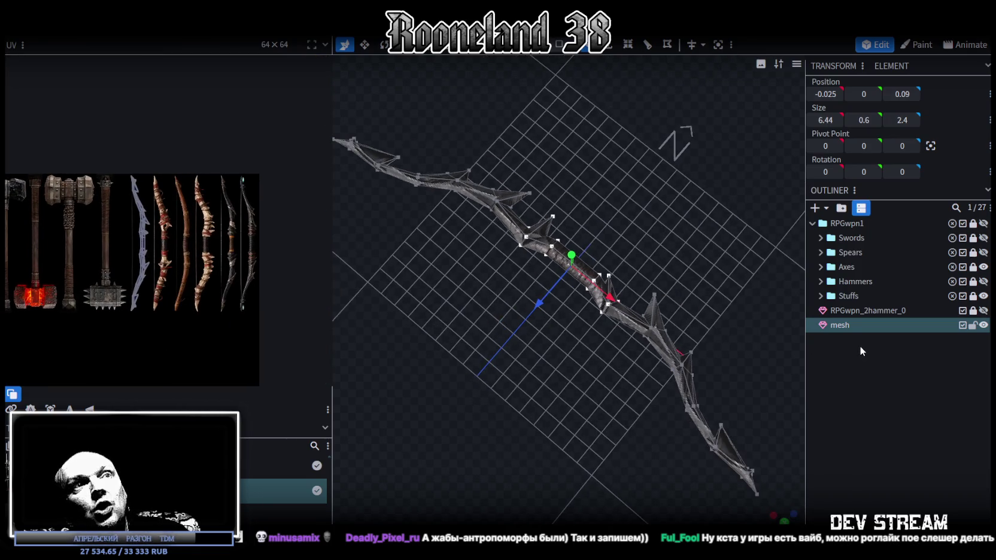
left_click(841, 208)
left_click_drag(853, 339, 848, 223)
double_click(849, 310)
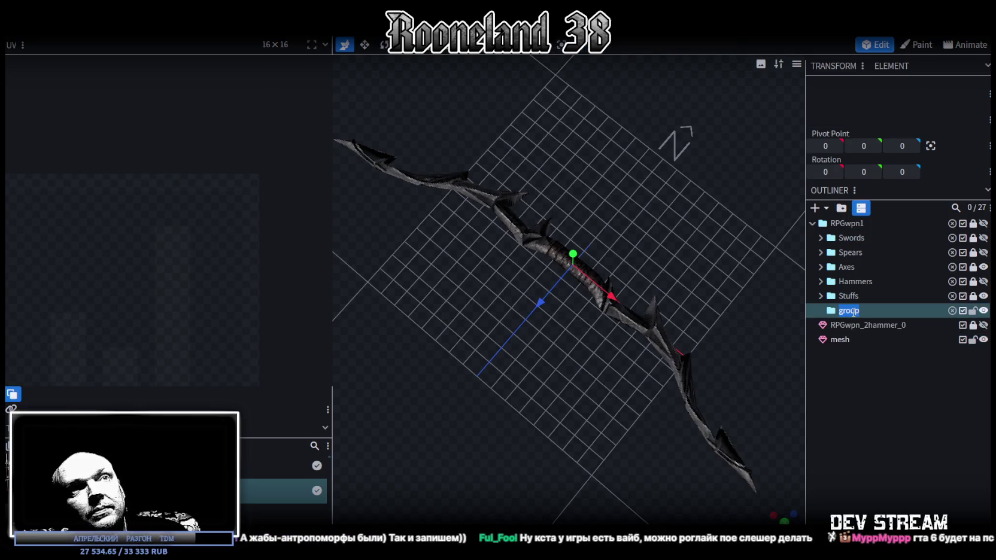
type("Magic")
key("BackSpace")
key("BackSpace")
key("BackSpace")
key("BackSpace")
key("BackSpace")
type("Bows")
Step: Move the bow mesh into Bows and copy the RPGwpn_3stuff_3 item's name
left_click_drag(848, 335, 852, 313)
left_click(821, 295)
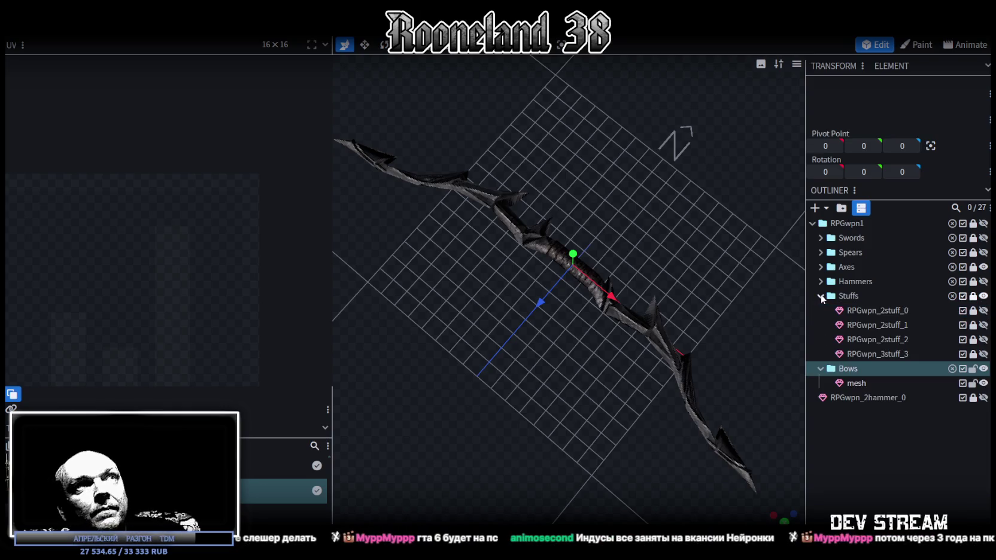
left_click(973, 355)
double_click(941, 354)
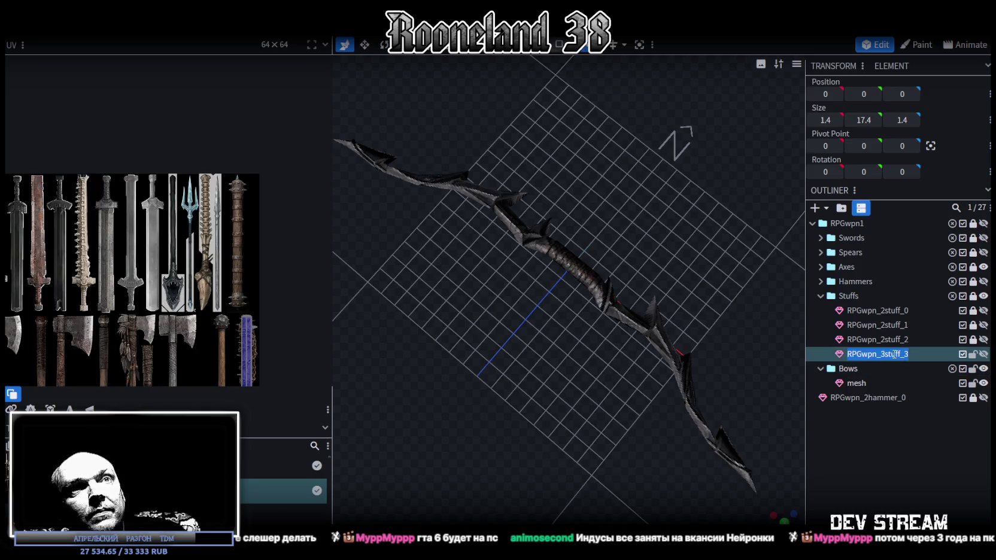
left_click(973, 355)
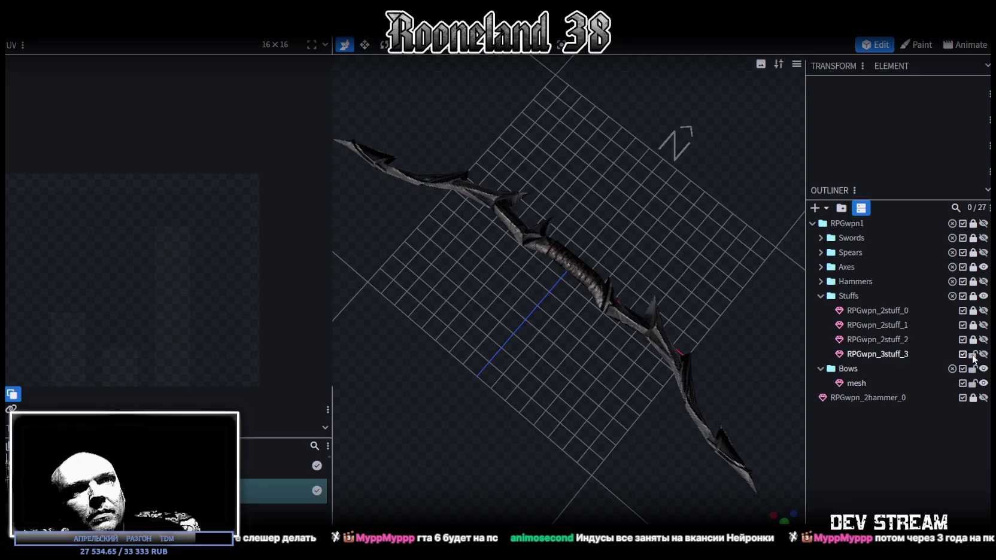
double_click(885, 354)
left_click(881, 354)
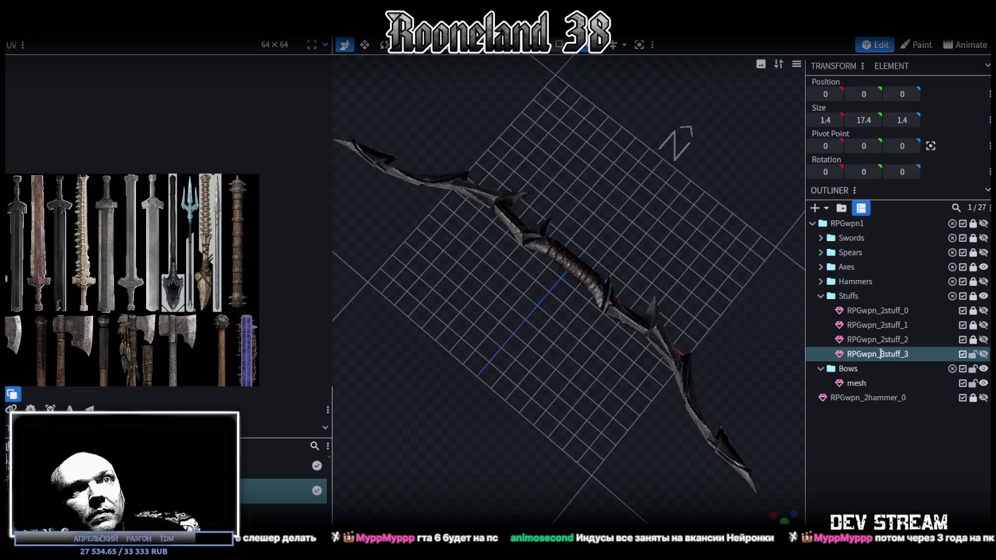
type("2")
Step: Rename the bow mesh from the pasted name to an RPGwpn_2bow name
double_click(858, 383)
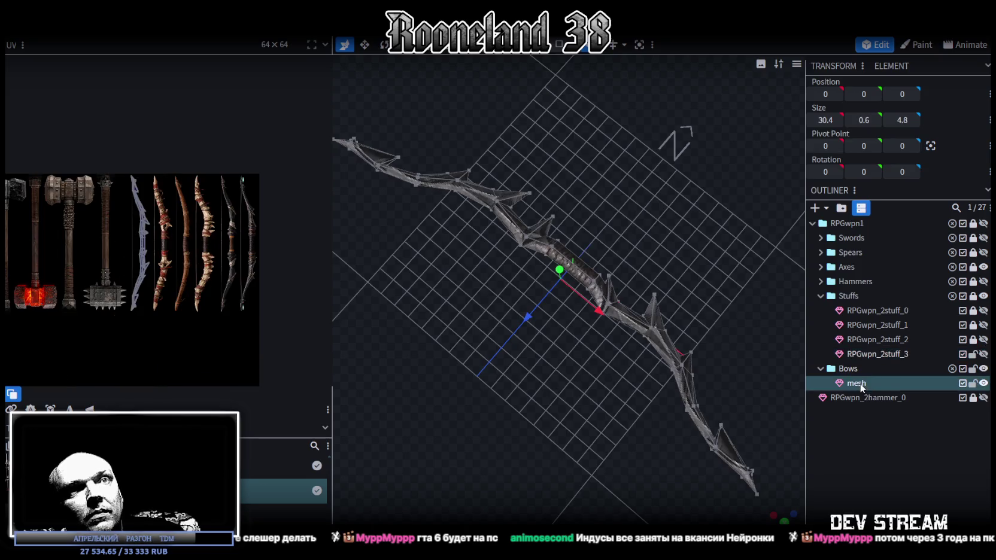
key("ctrl+v")
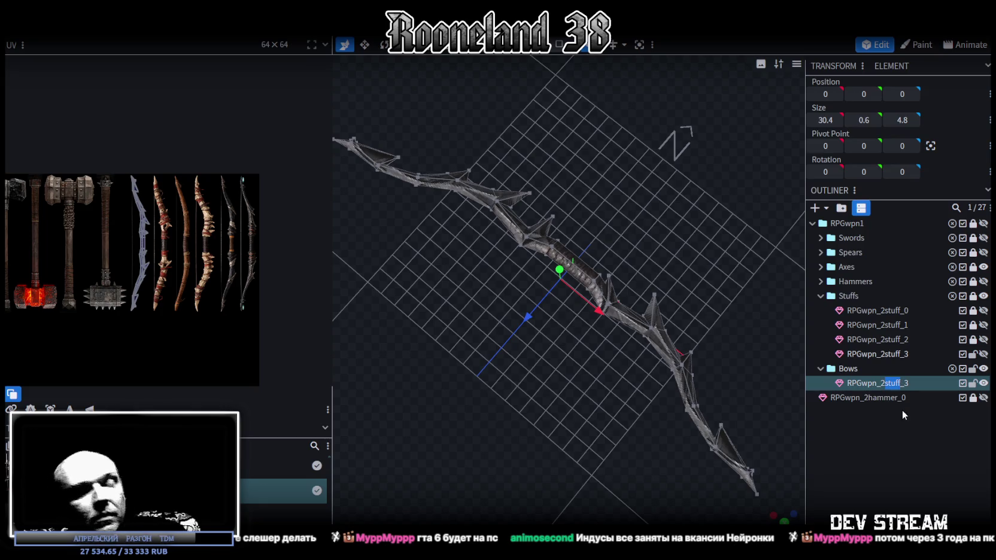
type("bow")
key("Return")
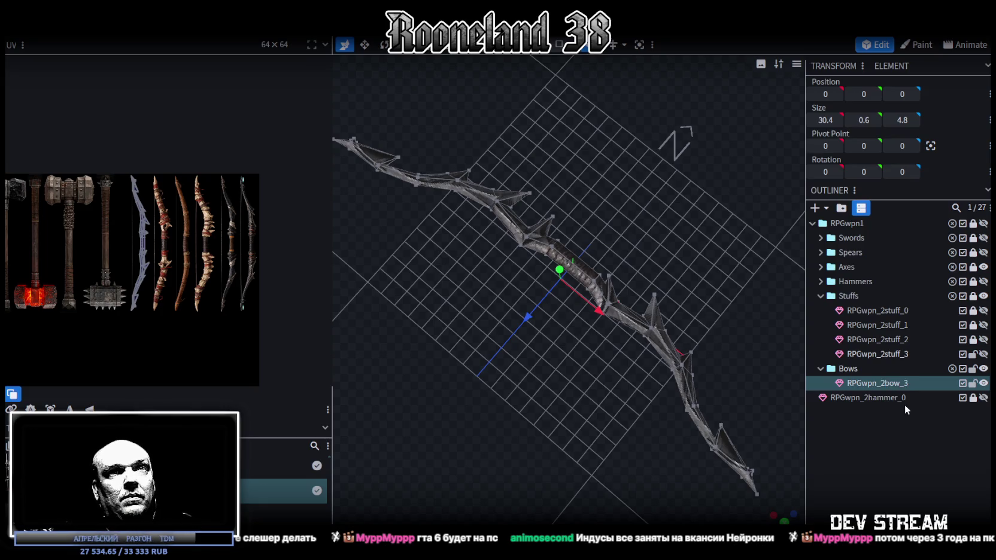
key("BackSpace")
type("1")
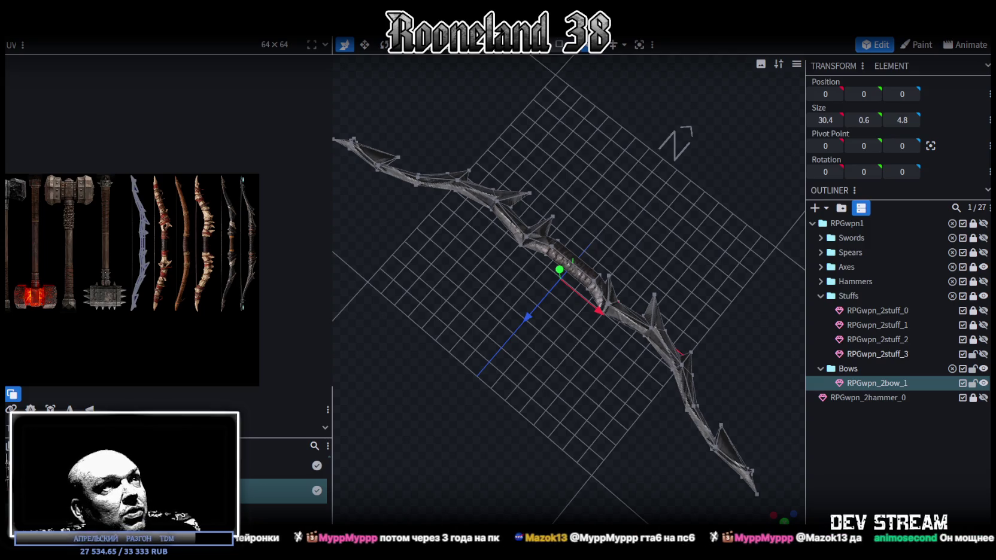
Step: Orbit the view to inspect RPGwpn_2bow_1 from above and from the front
mouse_move(554, 453)
left_mouse_down()
mouse_move(552, 433)
mouse_move(514, 454)
mouse_move(478, 411)
mouse_move(397, 421)
mouse_move(404, 406)
mouse_move(576, 388)
left_mouse_up()
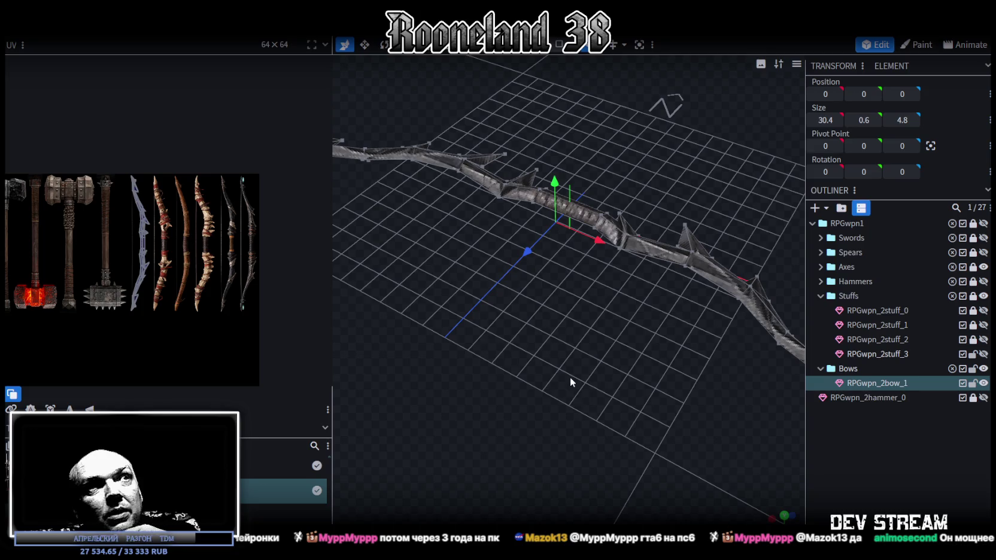
mouse_move(568, 377)
left_mouse_down()
mouse_move(596, 420)
mouse_move(617, 421)
left_mouse_up()
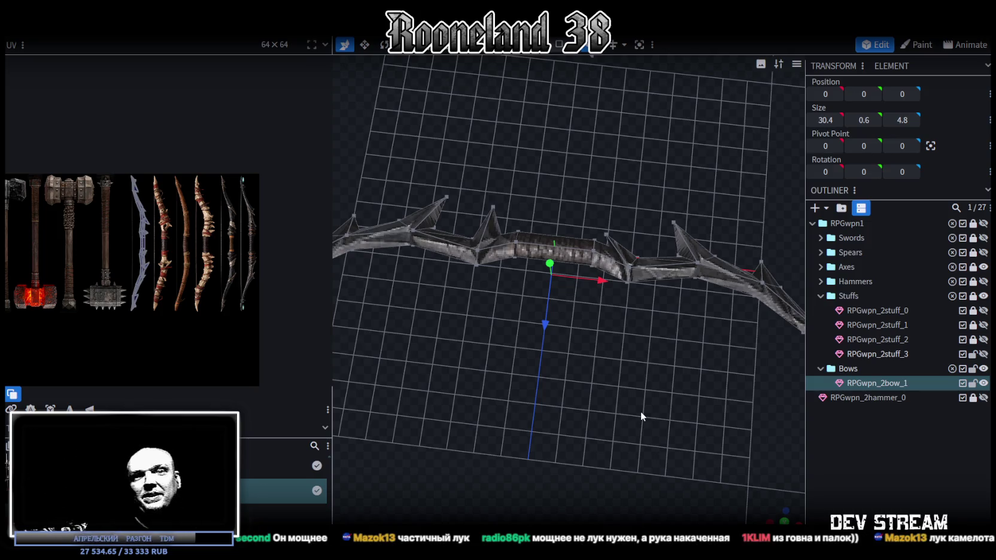
mouse_move(592, 433)
left_mouse_down()
mouse_move(359, 346)
mouse_move(535, 422)
mouse_move(640, 365)
mouse_move(619, 386)
mouse_move(576, 246)
left_mouse_up()
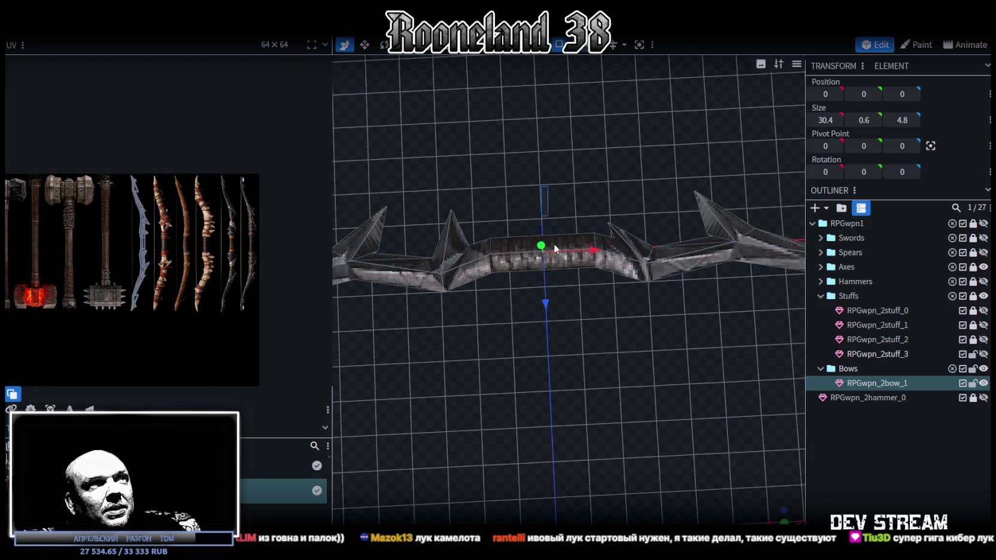
Step: Shorten the bow's central grip cube from 3 to 2.8 along X
left_click(552, 236)
key("v")
mouse_move(599, 256)
left_mouse_down()
mouse_move(591, 256)
mouse_move(621, 356)
mouse_move(510, 403)
mouse_move(609, 312)
mouse_move(639, 346)
mouse_move(504, 366)
mouse_move(498, 379)
mouse_move(479, 371)
left_mouse_up()
scroll(157, 225, "up", 2)
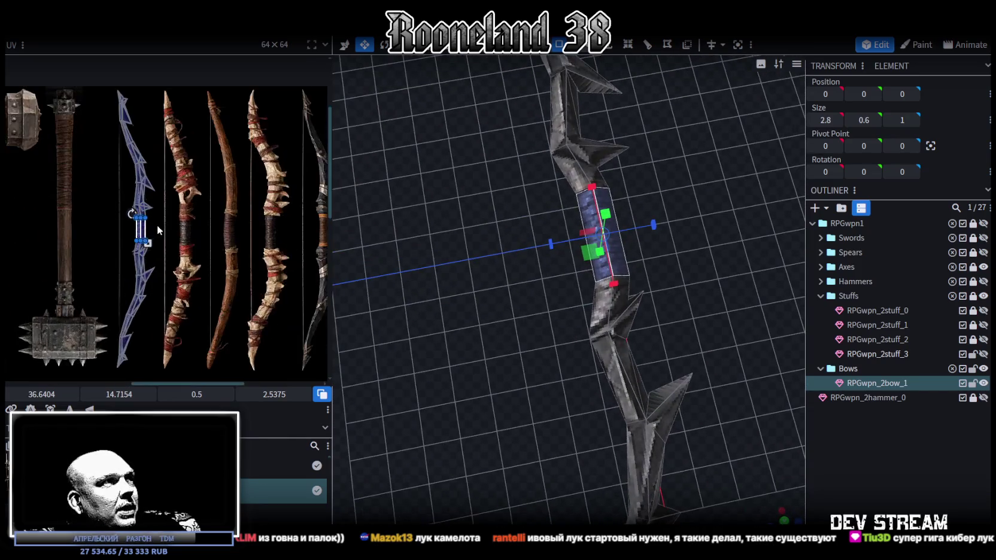
scroll(158, 225, "up", 3)
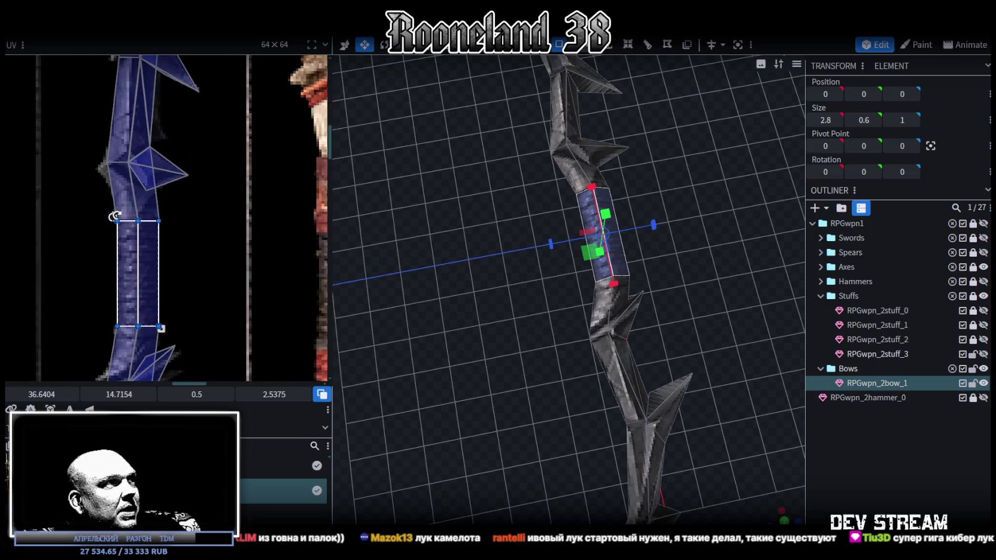
Step: Drag the side panel divider to reveal the Textures list below the UV editor
mouse_move(508, 355)
left_mouse_down()
mouse_move(513, 374)
mouse_move(637, 344)
mouse_move(600, 328)
mouse_move(524, 343)
mouse_move(550, 350)
left_mouse_up()
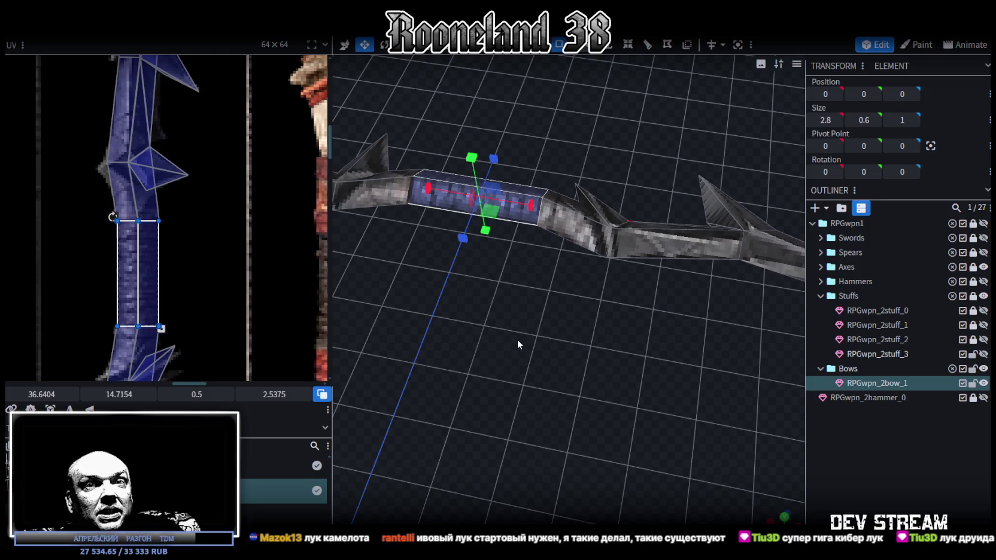
left_click_drag(513, 338, 611, 422)
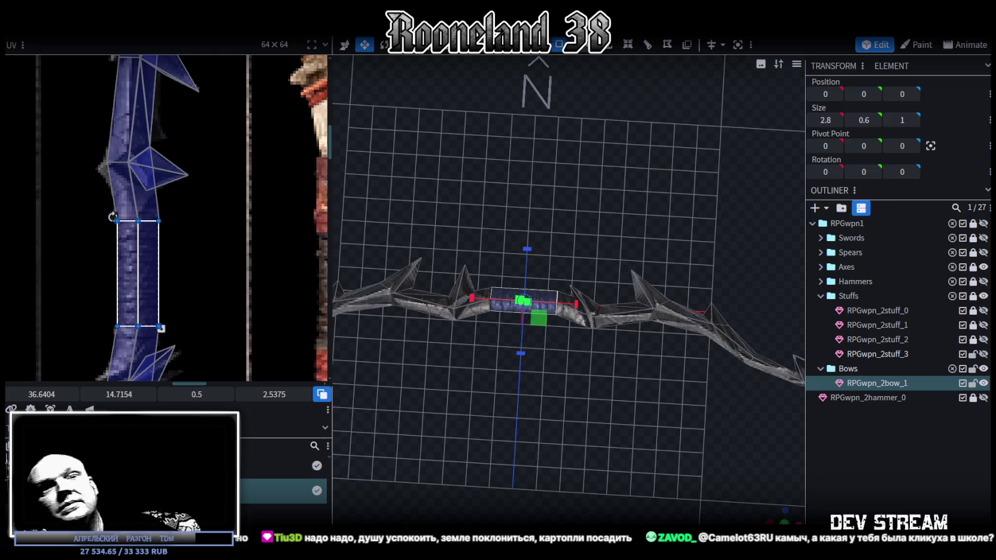
left_click_drag(613, 322, 406, 366)
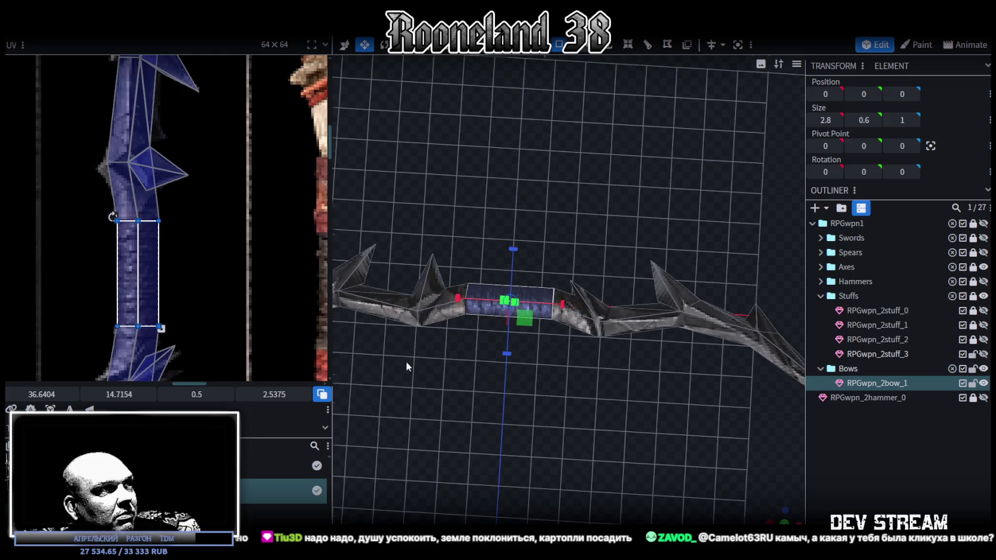
left_click_drag(329, 317, 226, 317)
mouse_move(487, 413)
left_mouse_down()
mouse_move(610, 418)
mouse_move(634, 394)
mouse_move(604, 397)
mouse_move(742, 404)
mouse_move(667, 405)
mouse_move(683, 390)
left_mouse_up()
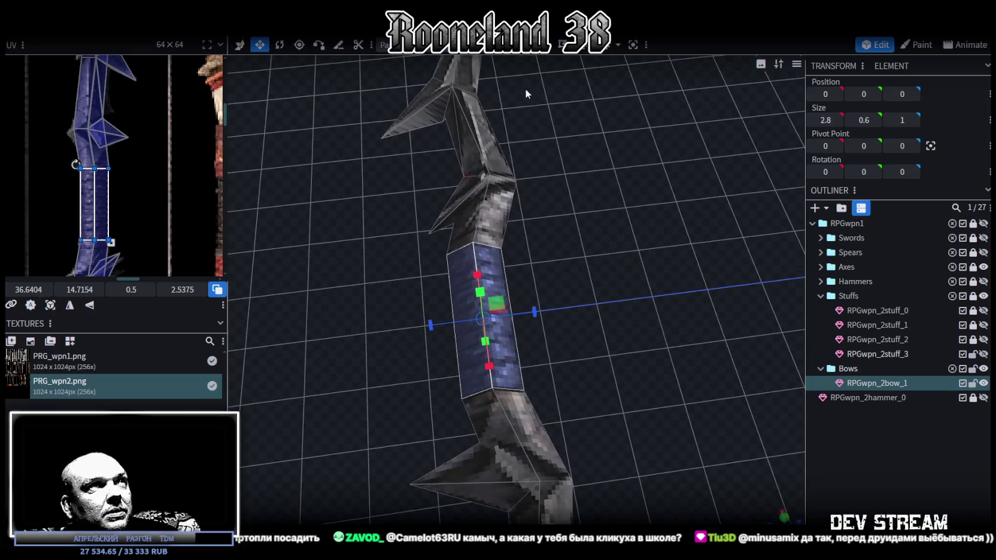
Step: Try moving a grip edge outward by 0.2, then undo it
left_click(512, 259)
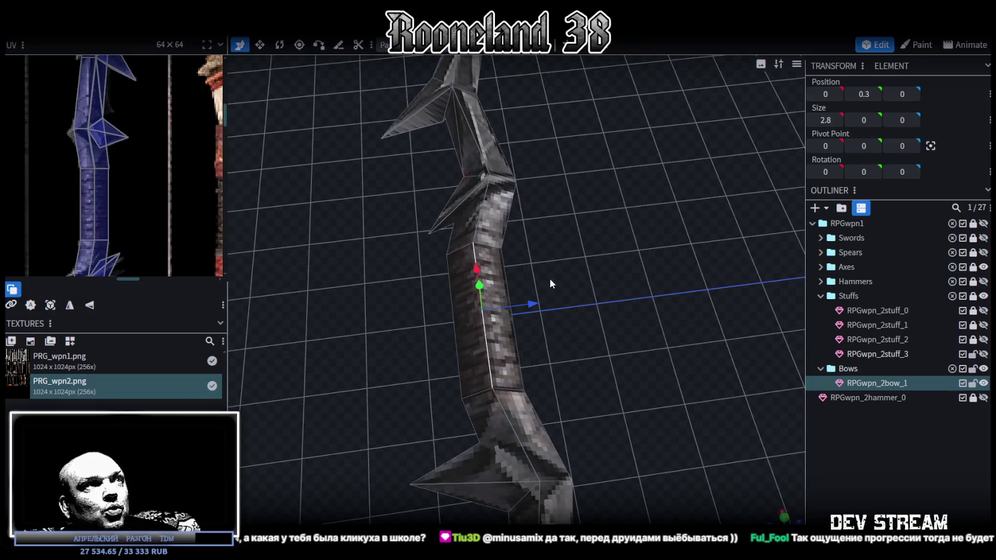
mouse_move(535, 306)
left_mouse_down()
mouse_move(589, 338)
mouse_move(598, 307)
mouse_move(564, 288)
left_mouse_up()
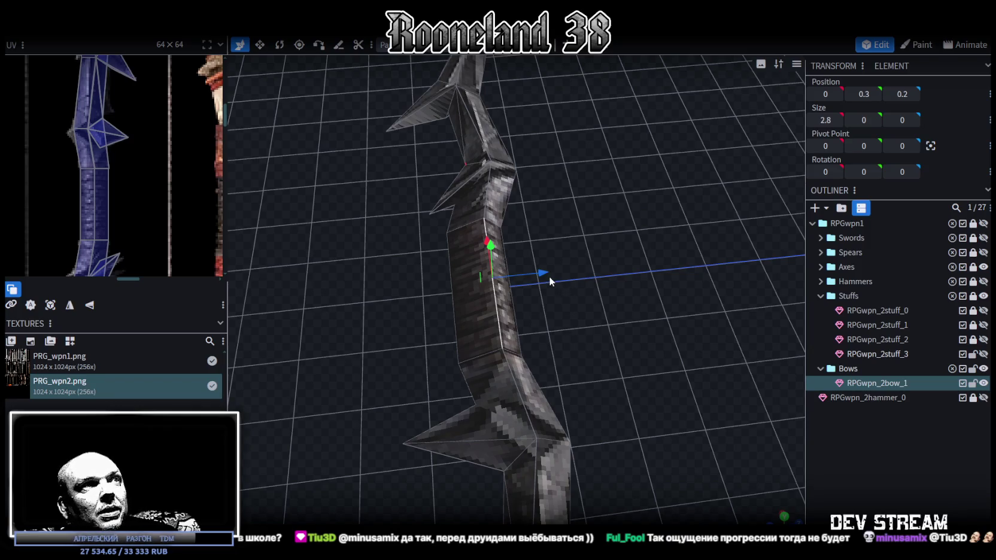
key("ctrl+z")
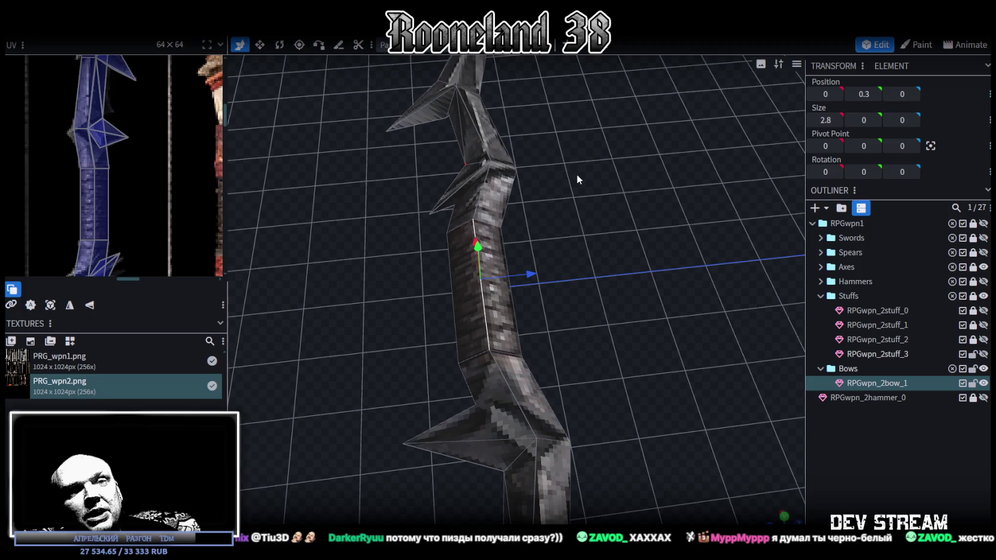
left_click_drag(568, 187, 570, 186)
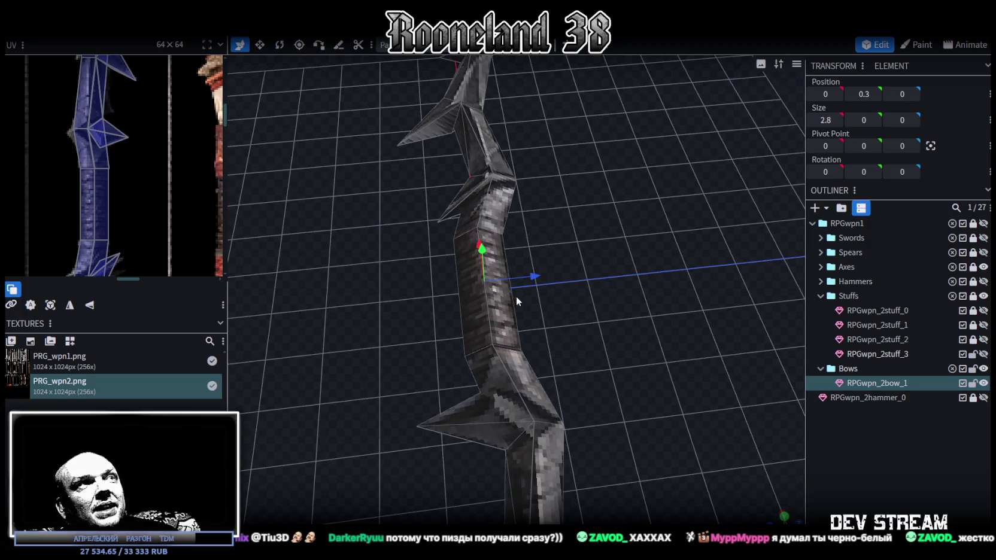
Step: Select a grip face and thin its depth from 0.5 to 0.3
left_click(480, 304)
mouse_move(480, 304)
left_mouse_down()
mouse_move(627, 312)
mouse_move(646, 300)
left_mouse_up()
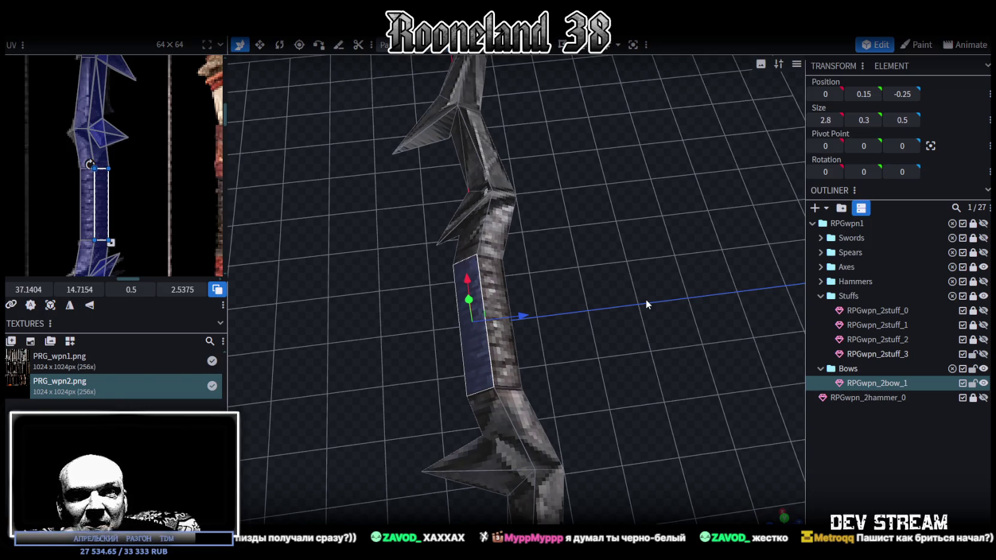
mouse_move(646, 299)
left_mouse_down()
mouse_move(603, 254)
mouse_move(552, 231)
mouse_move(584, 219)
mouse_move(638, 300)
mouse_move(614, 303)
mouse_move(662, 289)
mouse_move(641, 290)
mouse_move(669, 301)
mouse_move(637, 292)
left_mouse_up()
key("v")
mouse_move(579, 330)
left_mouse_down()
mouse_move(644, 327)
mouse_move(490, 388)
mouse_move(504, 268)
mouse_move(620, 201)
mouse_move(619, 306)
mouse_move(661, 252)
mouse_move(626, 283)
mouse_move(637, 342)
left_mouse_up()
key("v")
key("ctrl+z")
key("s")
left_click_drag(576, 405, 588, 413)
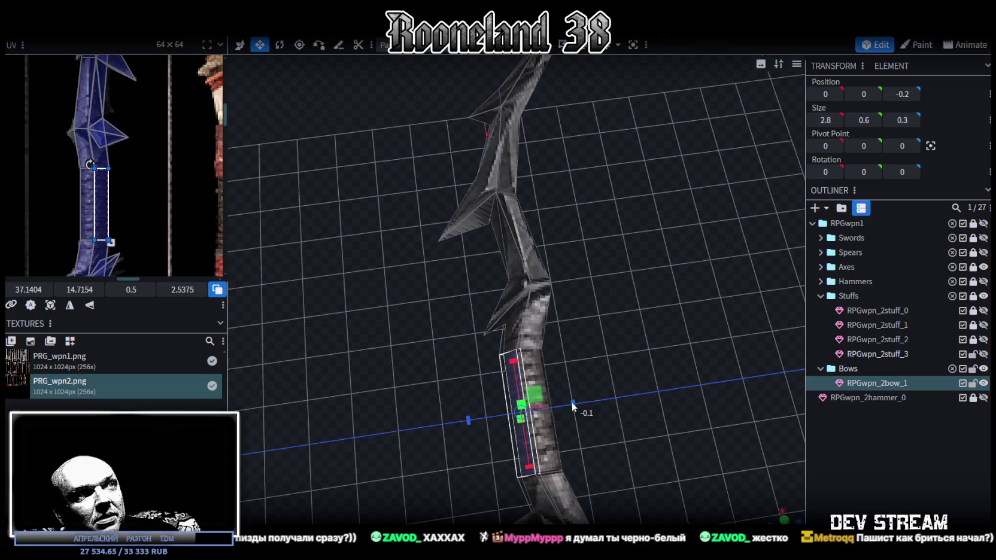
Step: Deselect to view the whole bow, then duplicate RPGwpn_2bow_1 as RPGwpn_2bow_2
mouse_move(622, 366)
left_mouse_down()
mouse_move(630, 274)
mouse_move(579, 392)
mouse_move(648, 405)
mouse_move(668, 356)
mouse_move(744, 315)
mouse_move(574, 370)
mouse_move(604, 359)
left_mouse_up()
left_click(616, 396)
left_click(878, 383)
key("ctrl+d")
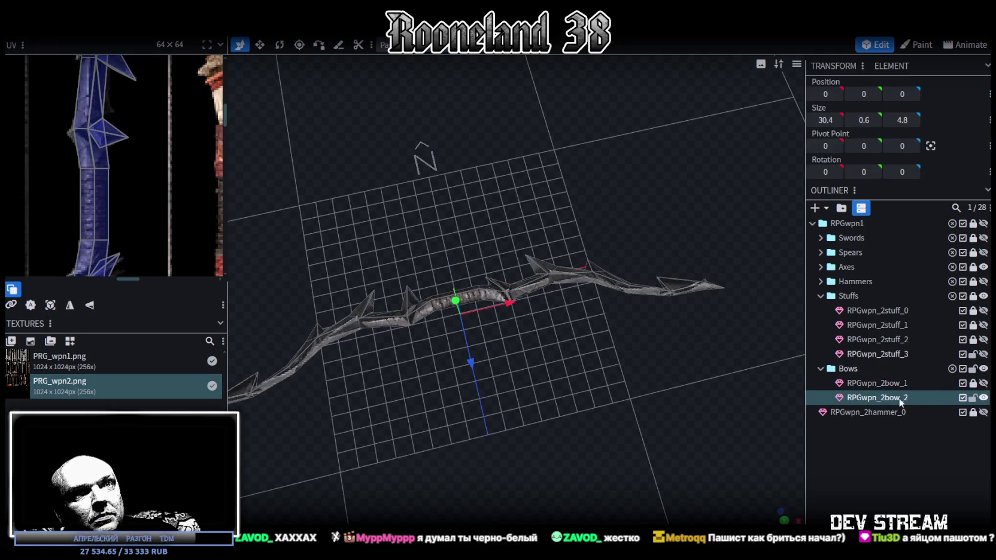
Step: Widen the UV editor and shift all of the bow's UVs onto the bone bow texture
scroll(51, 156, "down", 3)
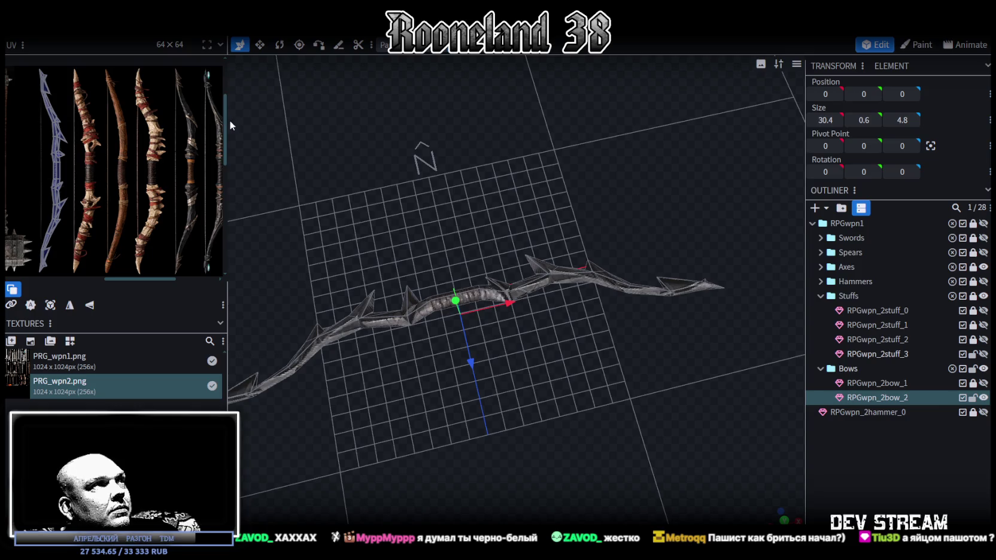
left_click_drag(230, 123, 405, 179)
mouse_move(251, 256)
middle_mouse_down()
mouse_move(284, 228)
mouse_move(246, 401)
middle_mouse_up()
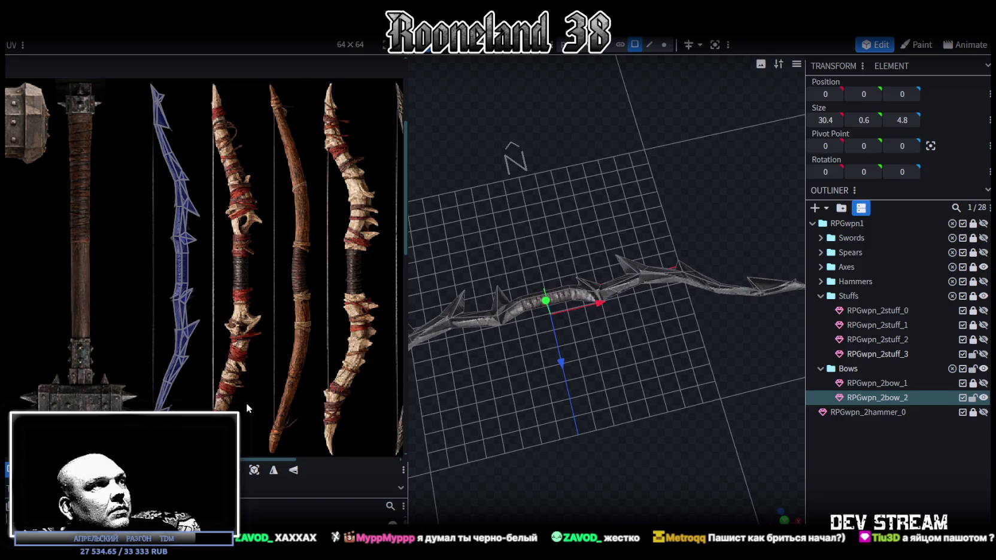
left_click_drag(259, 443, 137, 86)
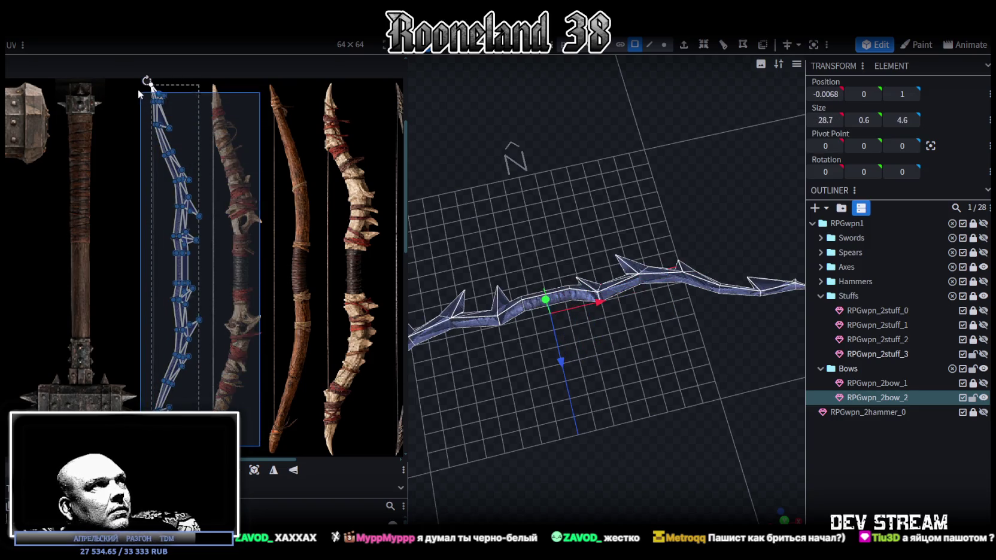
key("ctrl+a")
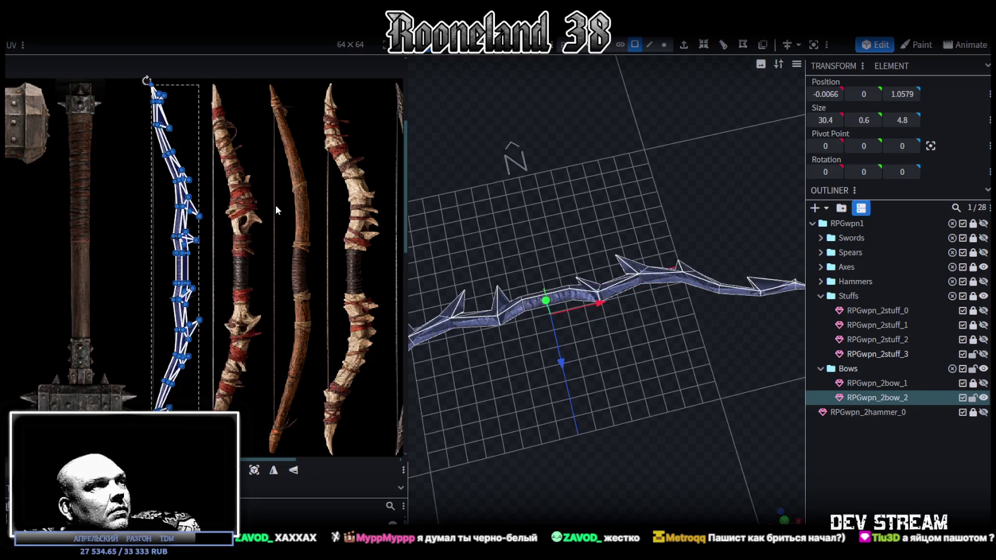
left_click_drag(175, 239, 235, 239)
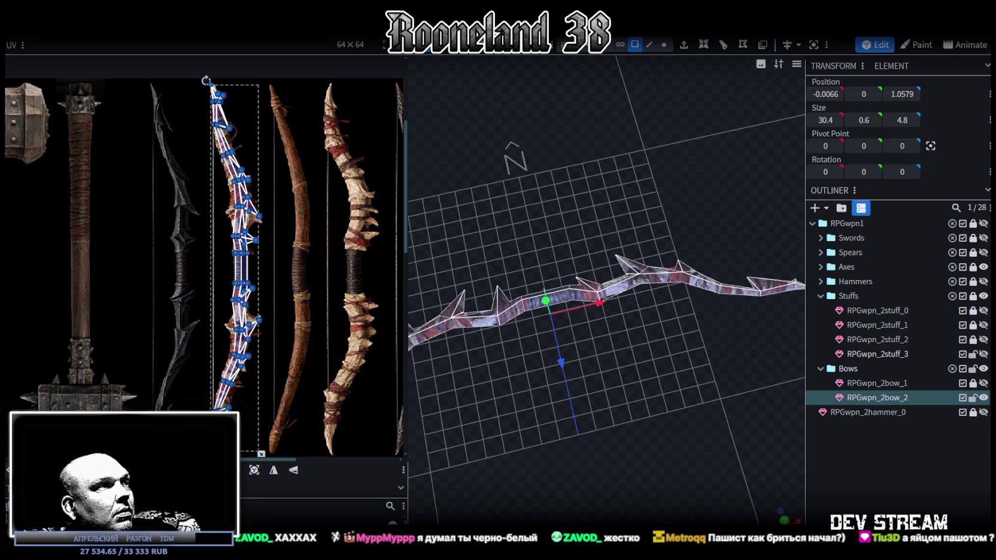
scroll(204, 413, "up", 3)
scroll(201, 411, "up", 2)
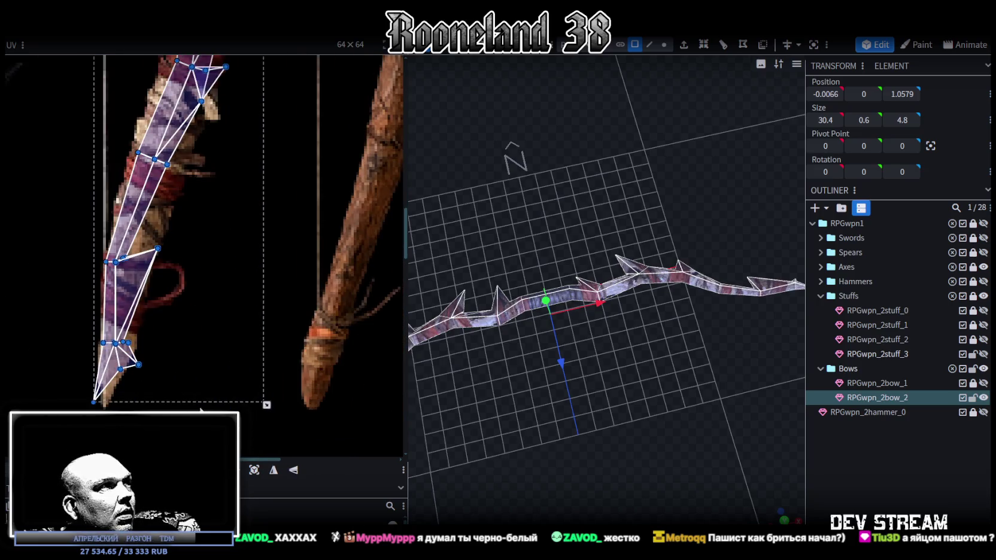
middle_click_drag(171, 395, 211, 409)
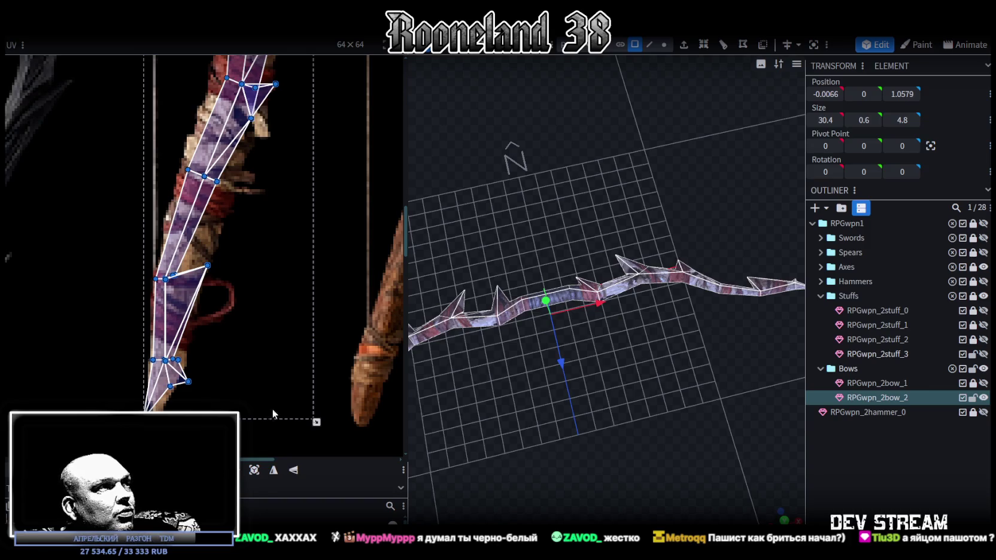
Step: Narrow the UV editor to enlarge the 3D view and orbit the bow vertical
left_click_drag(682, 434, 455, 199)
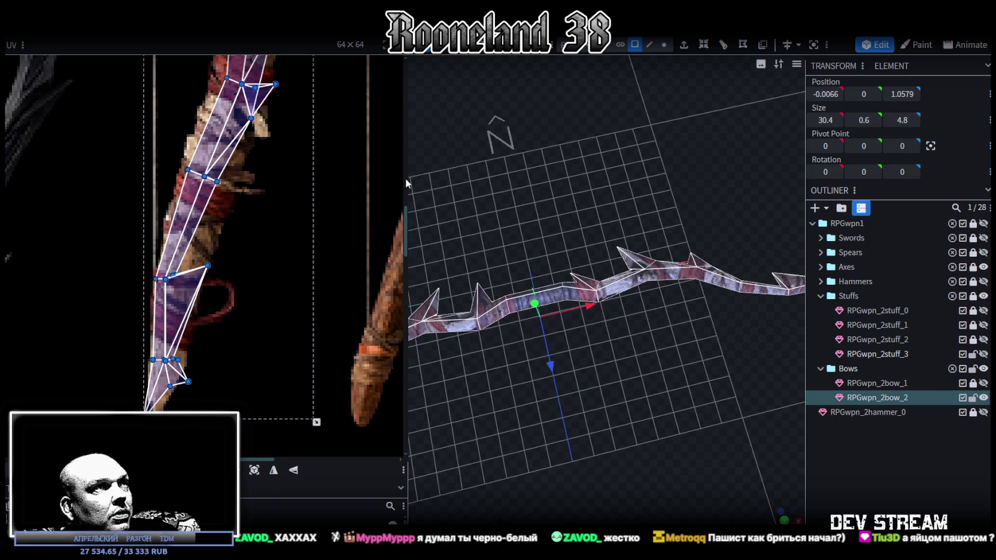
left_click_drag(405, 179, 230, 215)
scroll(197, 210, "up", 3)
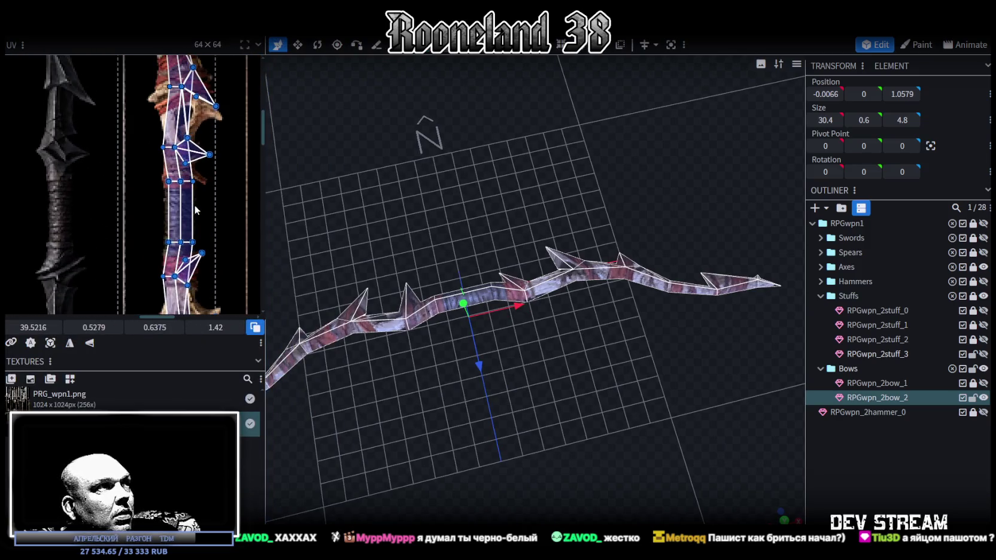
scroll(197, 210, "up", 3)
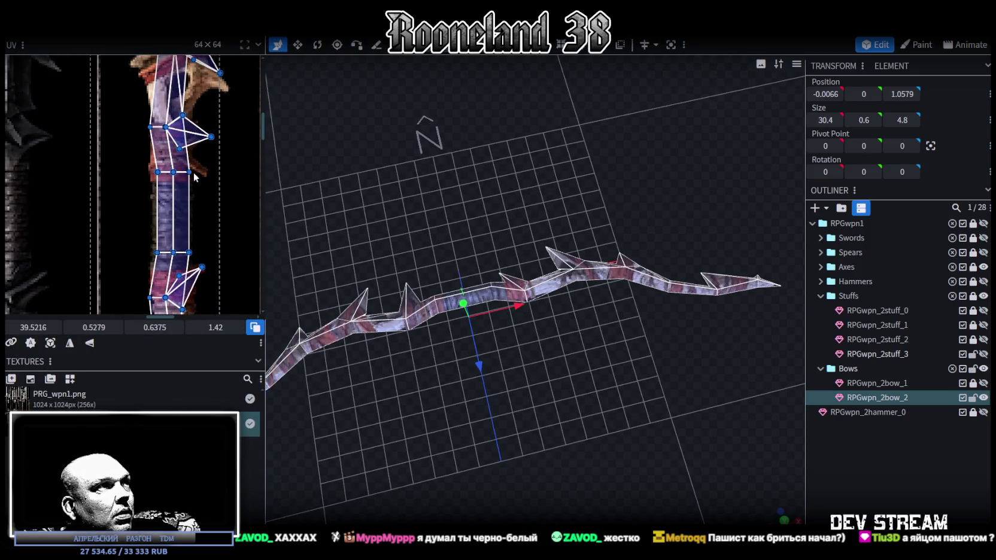
scroll(195, 177, "down", 2)
scroll(186, 215, "down", 2)
scroll(194, 184, "down", 3)
scroll(212, 190, "up", 1)
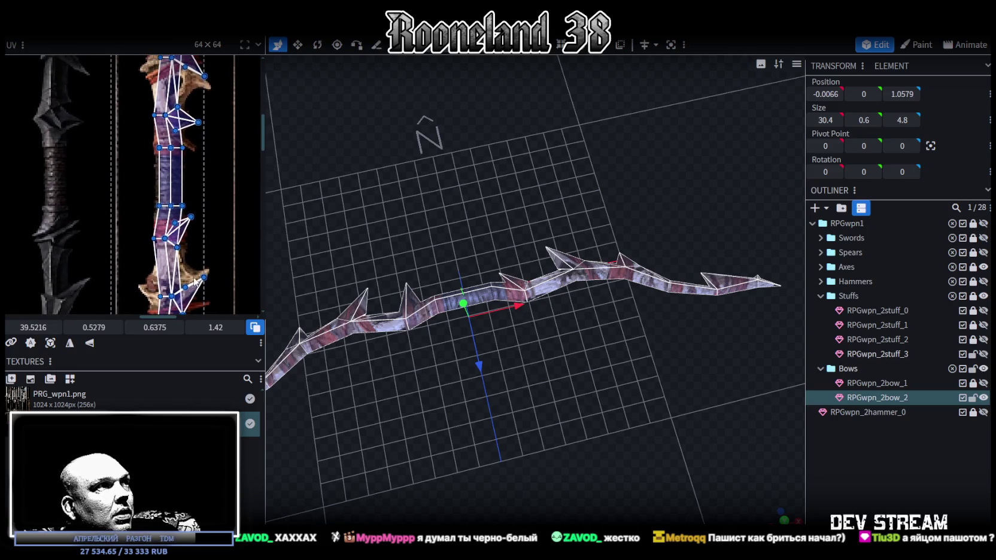
scroll(193, 240, "up", 2)
scroll(188, 272, "up", 1)
scroll(189, 286, "up", 2)
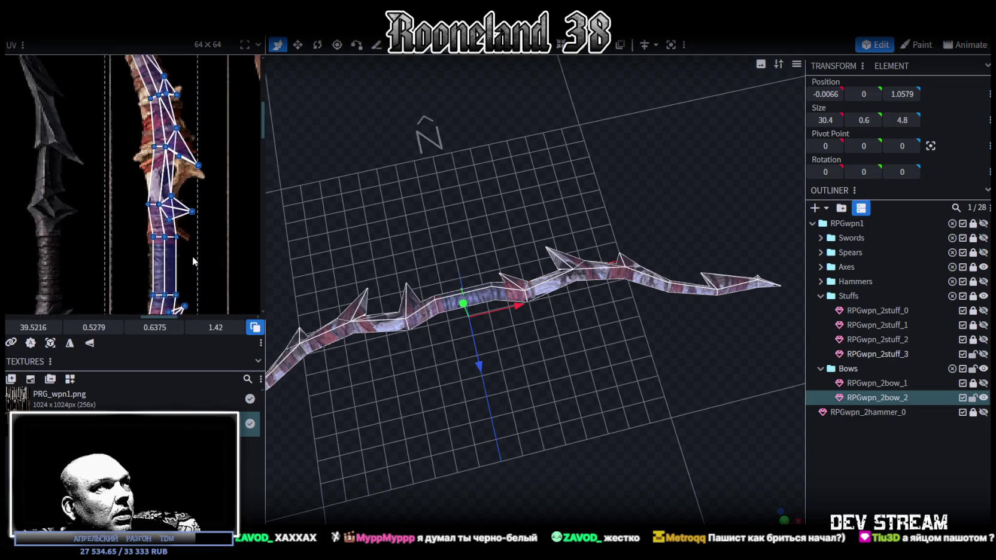
scroll(192, 256, "up", 2)
mouse_move(767, 515)
left_mouse_down()
mouse_move(432, 340)
mouse_move(363, 333)
mouse_move(444, 343)
mouse_move(562, 397)
left_mouse_up()
scroll(160, 276, "down", 2)
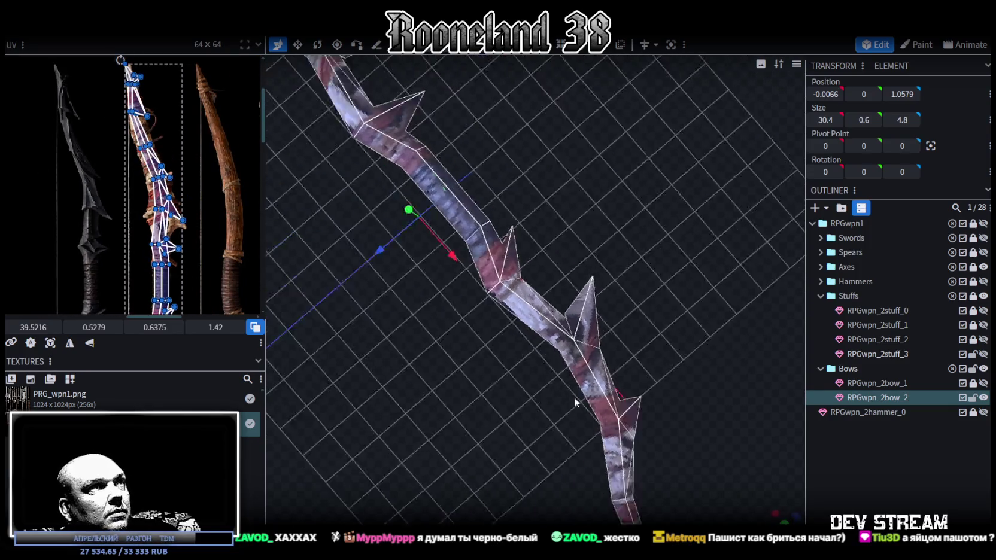
Step: Select the middle grip faces' UVs and widen them leftward on the texture
scroll(189, 284, "up", 3)
mouse_move(195, 284)
middle_mouse_down()
mouse_move(197, 169)
mouse_move(174, 152)
middle_mouse_up()
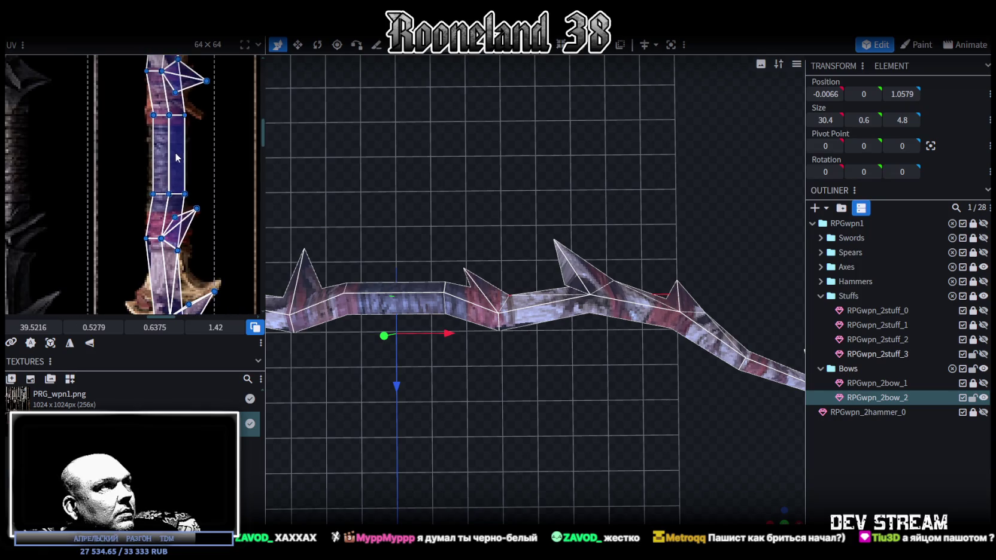
left_click_drag(134, 93, 154, 223)
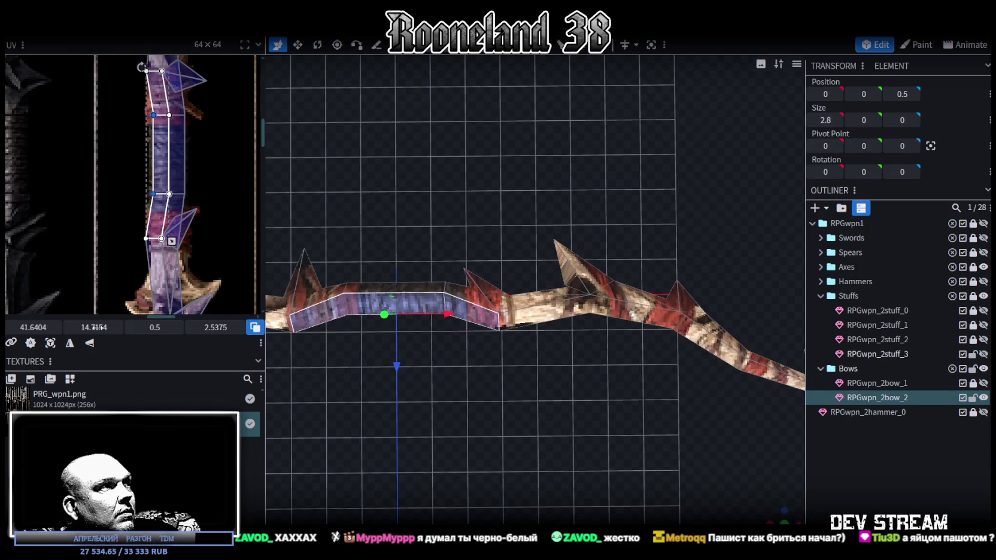
left_click_drag(27, 327, 21, 327)
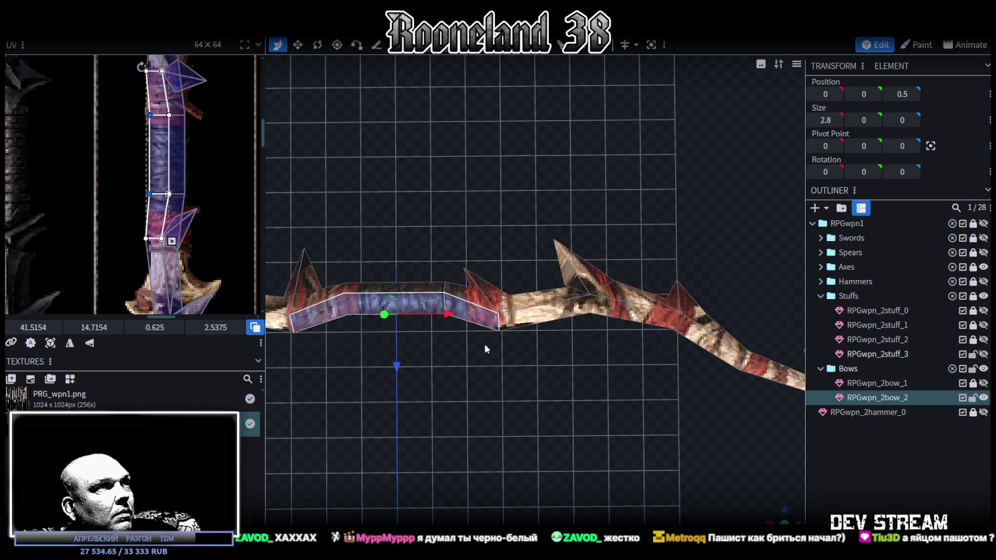
key("f")
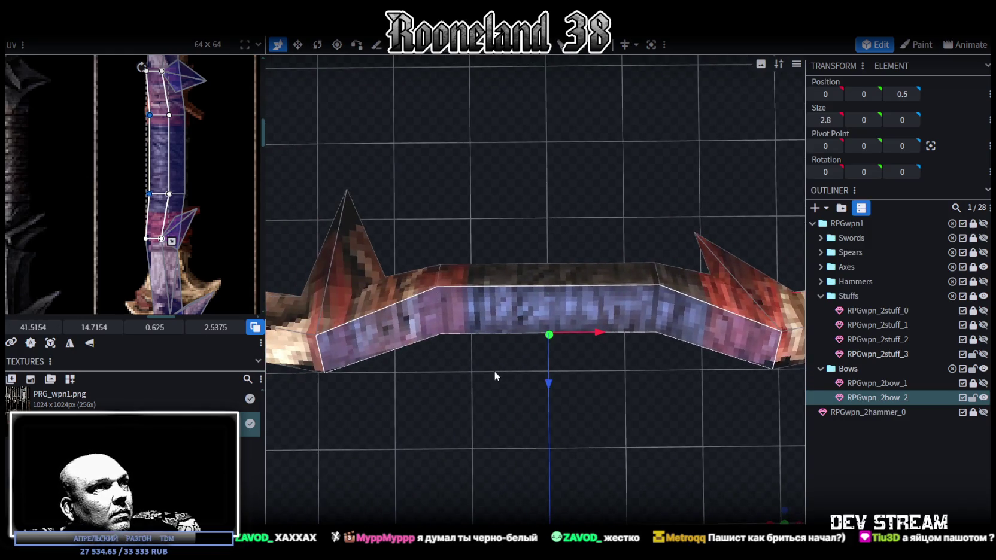
left_click(514, 337)
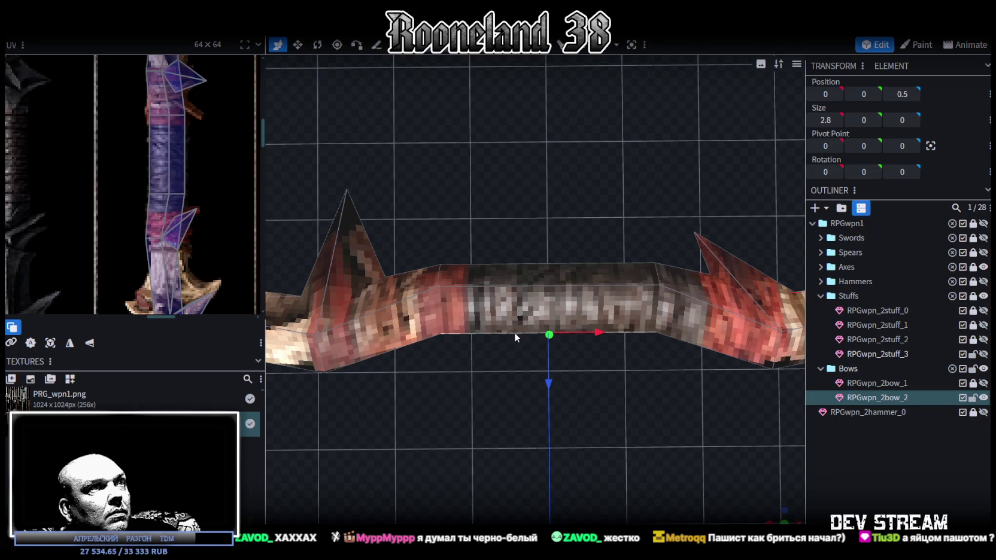
Step: Select a longer run of grip UV vertices and fine-tune their leftward placement
scroll(180, 234, "down", 2)
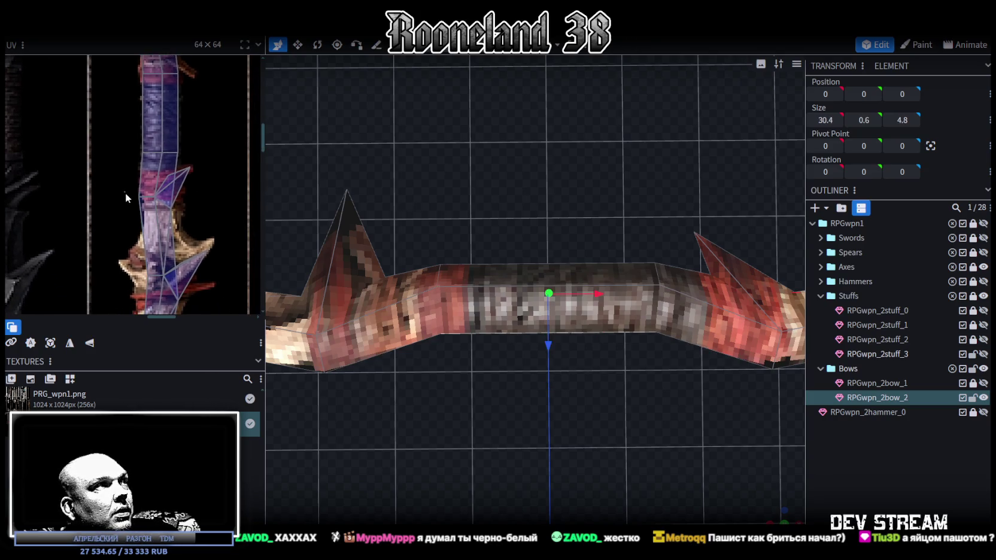
left_click_drag(125, 192, 141, 203)
scroll(135, 205, "up", 2)
scroll(144, 203, "down", 2)
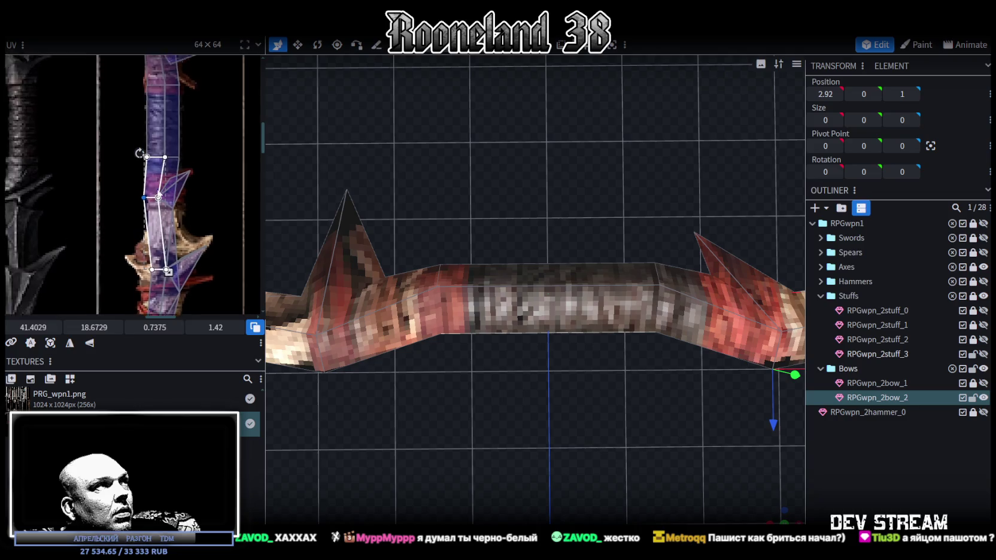
scroll(169, 135, "down", 2)
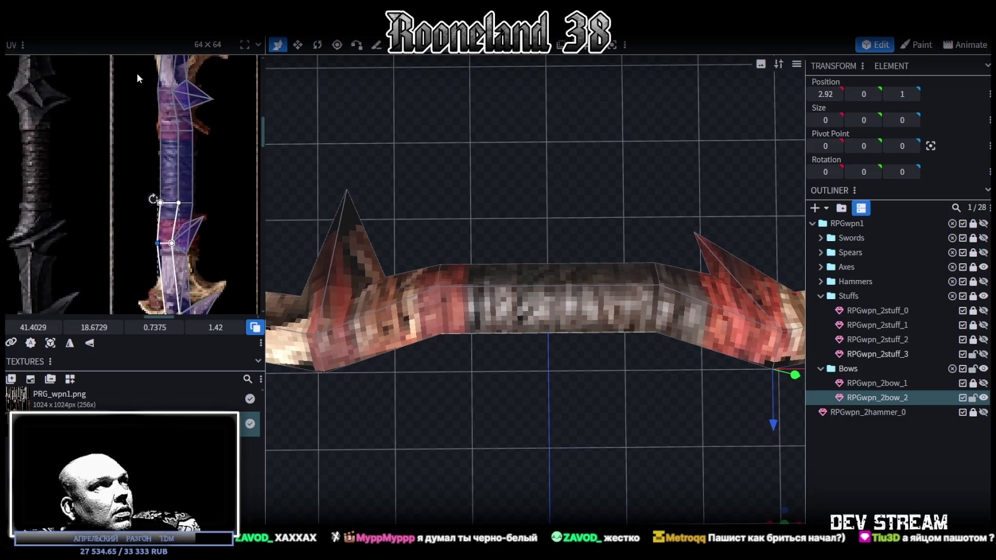
left_click_drag(139, 76, 157, 285)
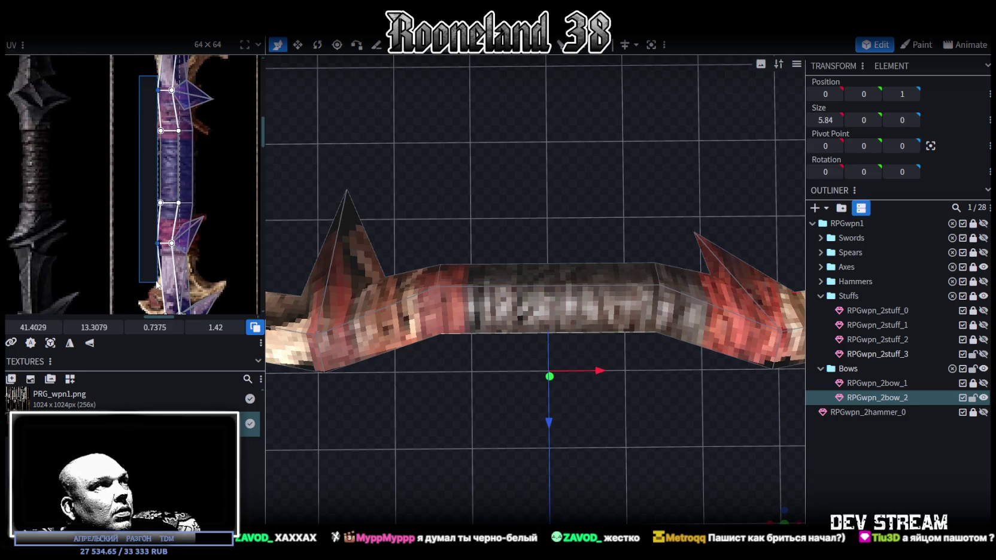
left_click_drag(89, 326, 36, 329)
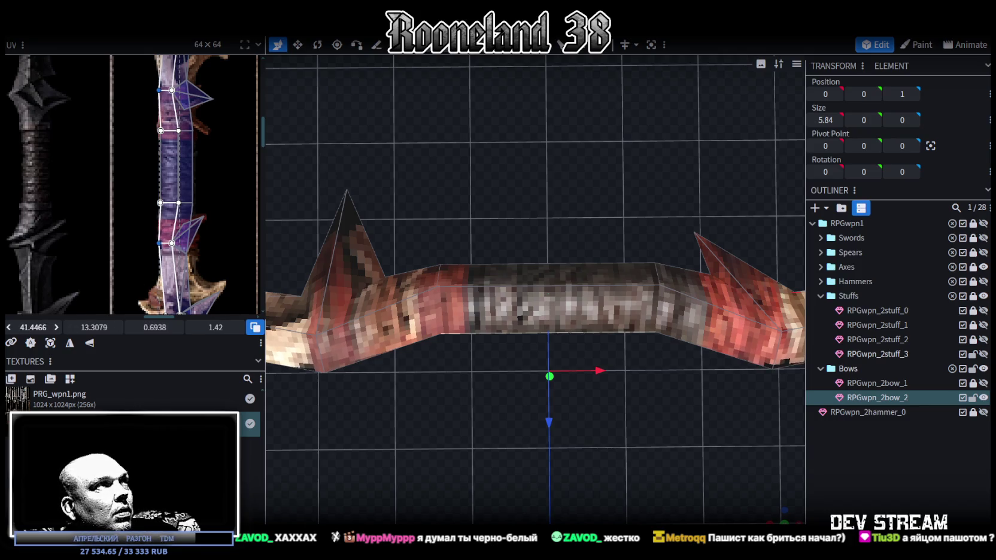
Step: Orbit to view the bow diagonally and select one spike face's UVs
scroll(235, 263, "up", 3)
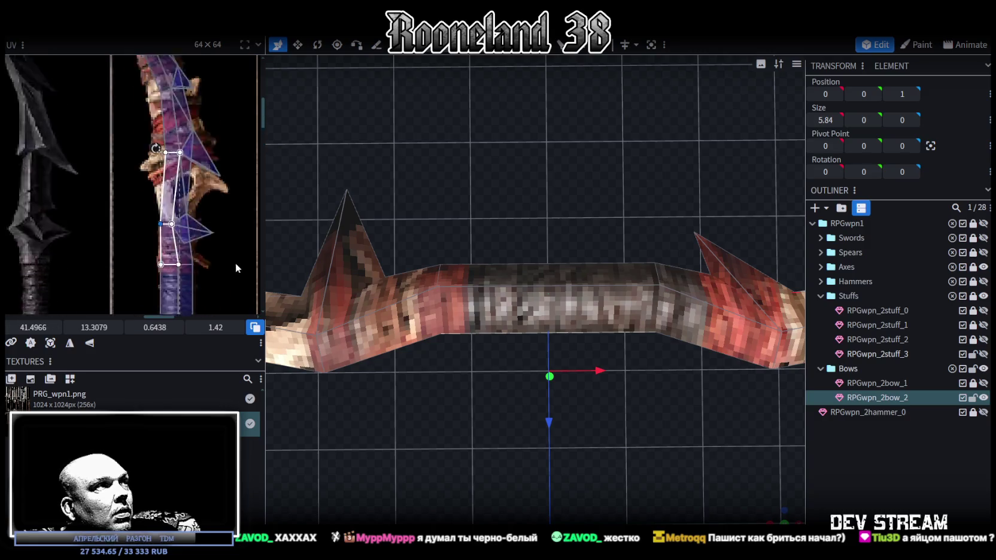
scroll(236, 205, "down", 2)
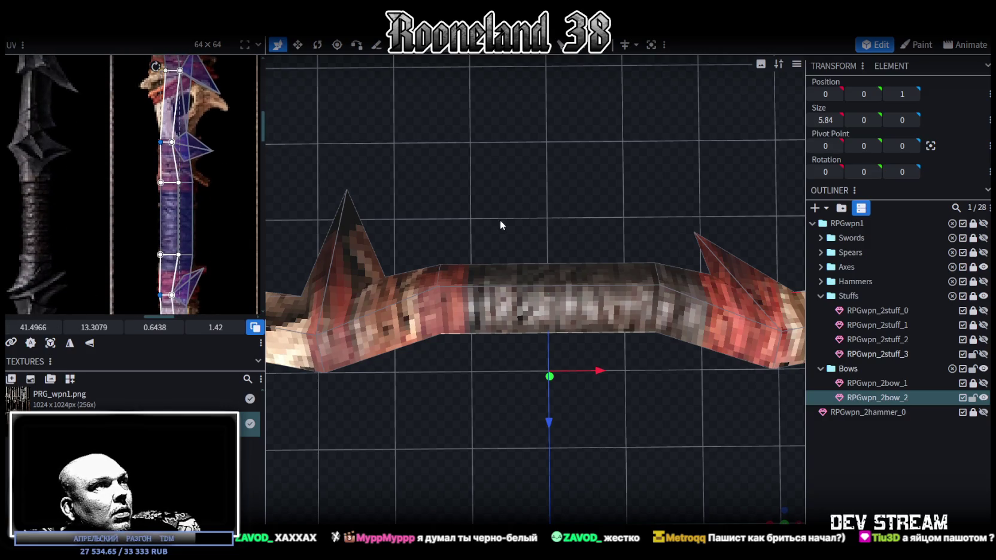
scroll(500, 225, "down", 2)
scroll(193, 172, "up", 1)
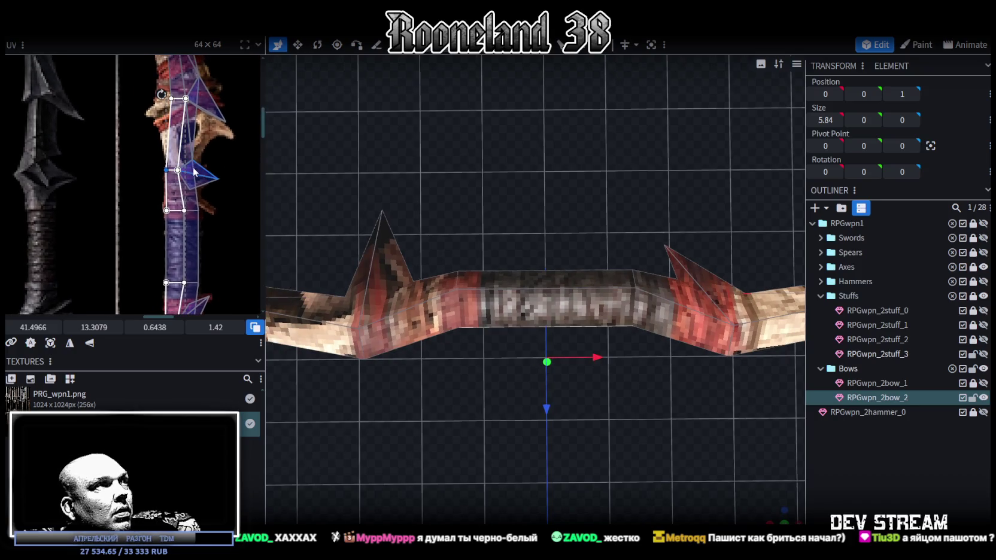
scroll(501, 269, "down", 2)
mouse_move(539, 336)
left_mouse_down()
mouse_move(494, 318)
mouse_move(519, 338)
left_mouse_up()
left_click_drag(771, 512, 413, 228)
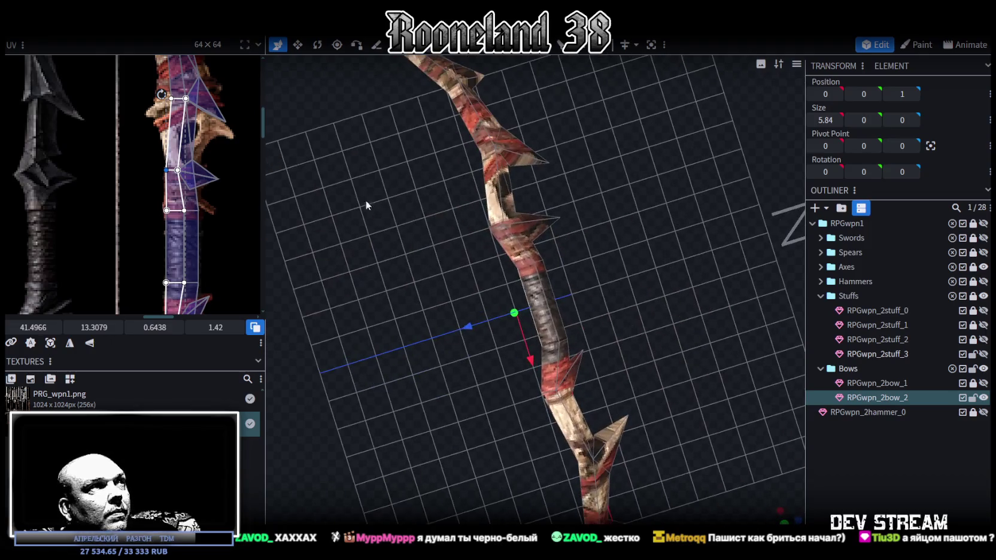
scroll(210, 191, "up", 1)
scroll(199, 209, "up", 1)
scroll(216, 185, "up", 1)
scroll(206, 174, "up", 1)
left_click(183, 183)
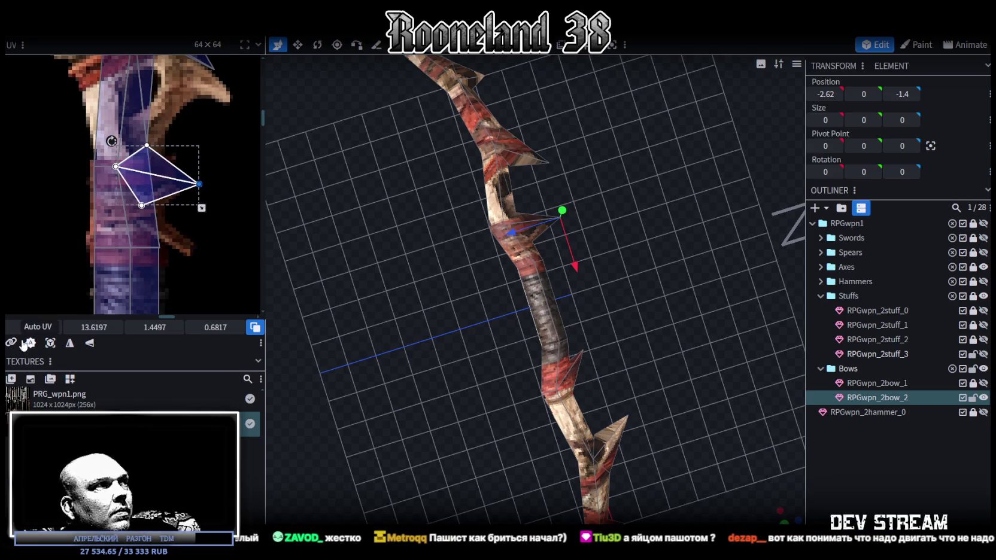
Step: Narrow the spike UV by pulling its tip inward and slightly down
left_click_drag(202, 208, 177, 208)
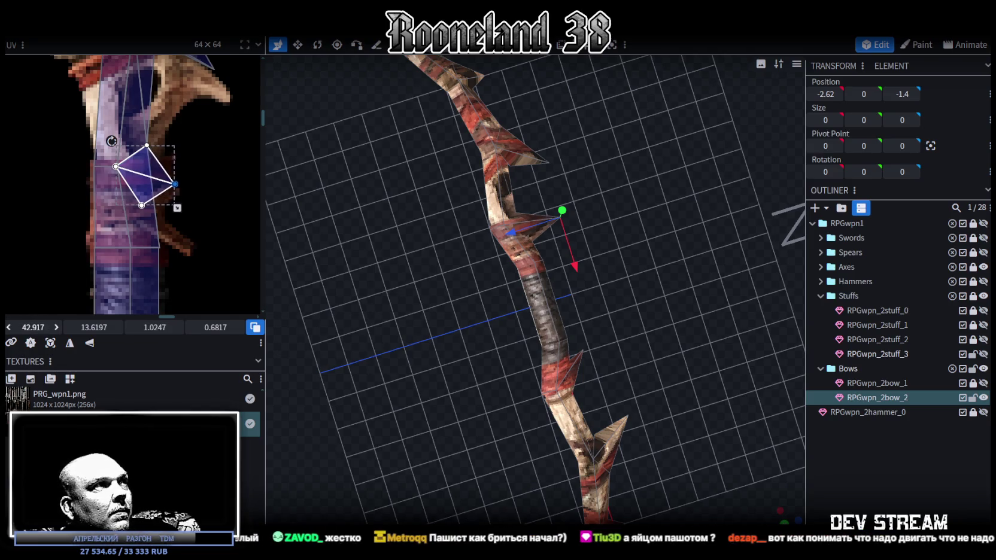
left_click_drag(175, 184, 175, 193)
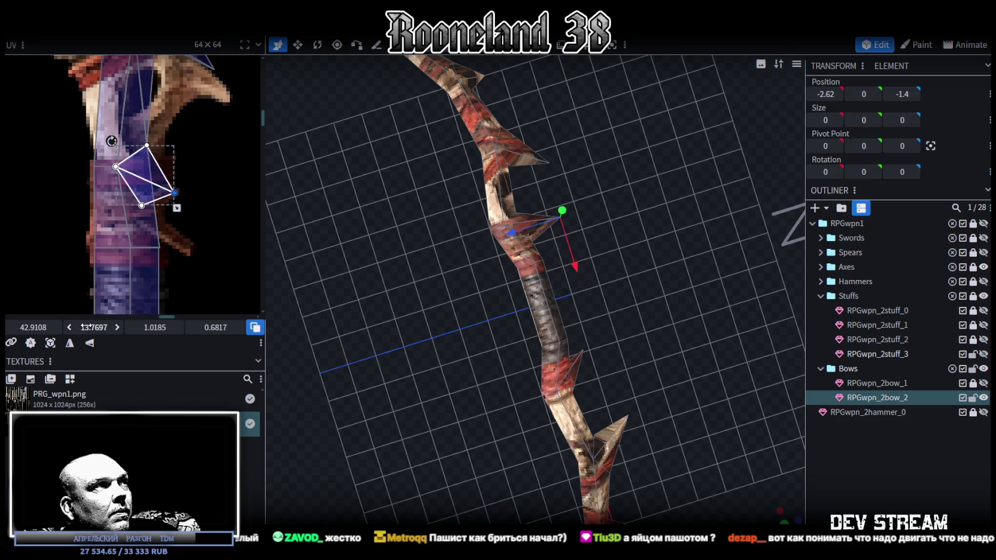
middle_click_drag(187, 164, 172, 253)
scroll(179, 236, "down", 2)
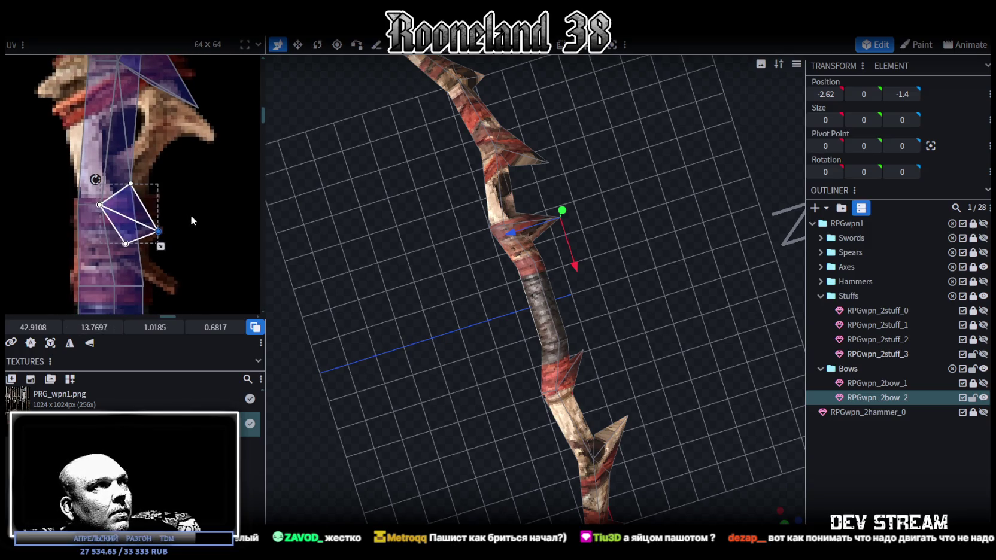
Step: Select the next spike triangle's UVs and lower its left and right corners
mouse_move(215, 220)
left_mouse_down()
mouse_move(166, 174)
mouse_move(175, 184)
left_mouse_up()
middle_click_drag(203, 223, 198, 221)
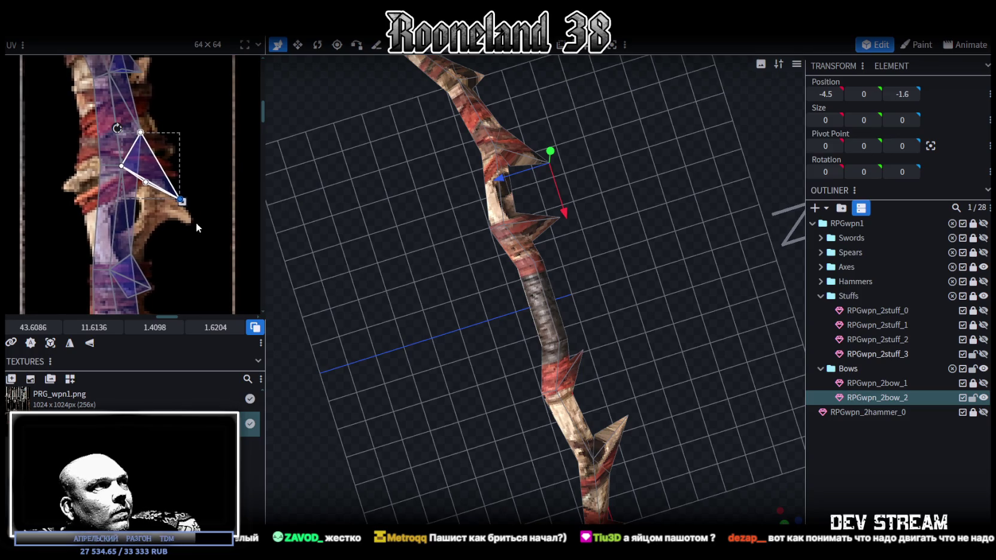
left_click(146, 182)
left_click_drag(144, 180, 146, 230)
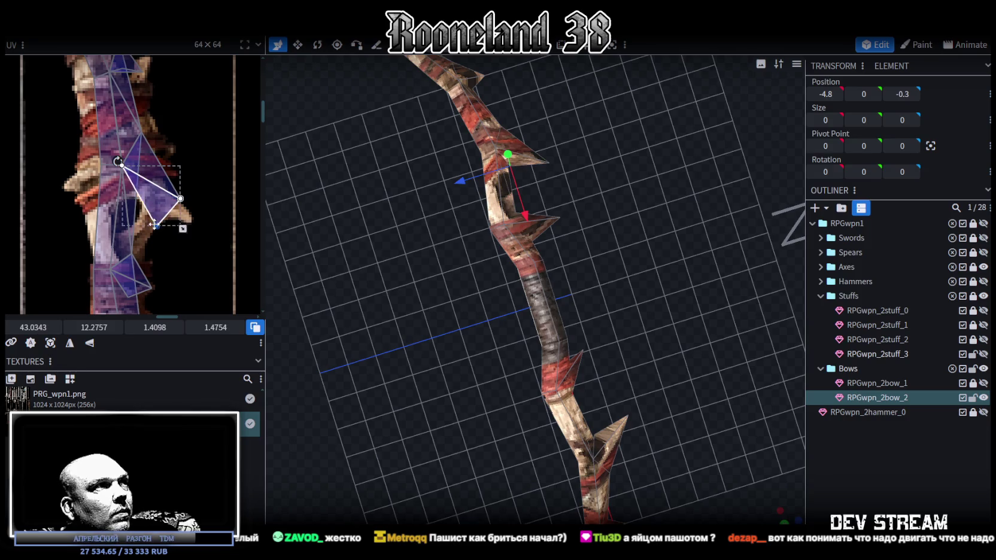
left_click(180, 198)
left_click_drag(180, 198, 178, 211)
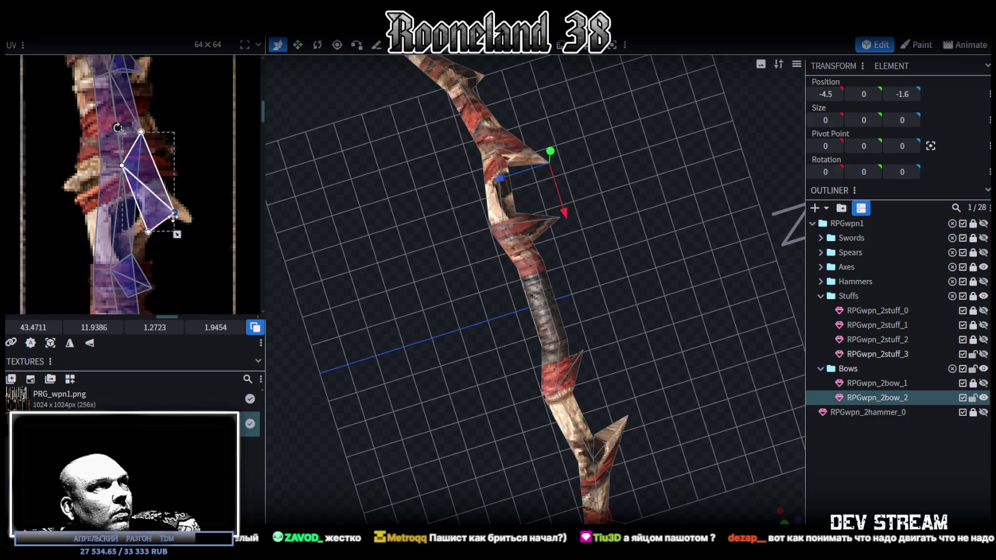
Step: Move another spike UV corner further down the texture
scroll(174, 197, "up", 2)
left_click(158, 152)
scroll(167, 167, "up", 1)
left_click_drag(159, 153, 180, 210)
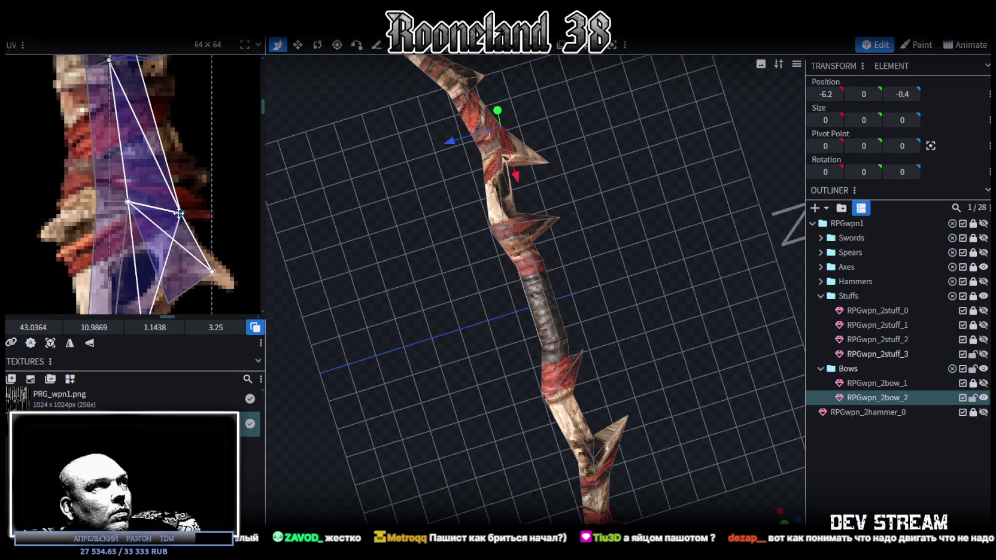
scroll(215, 205, "down", 2)
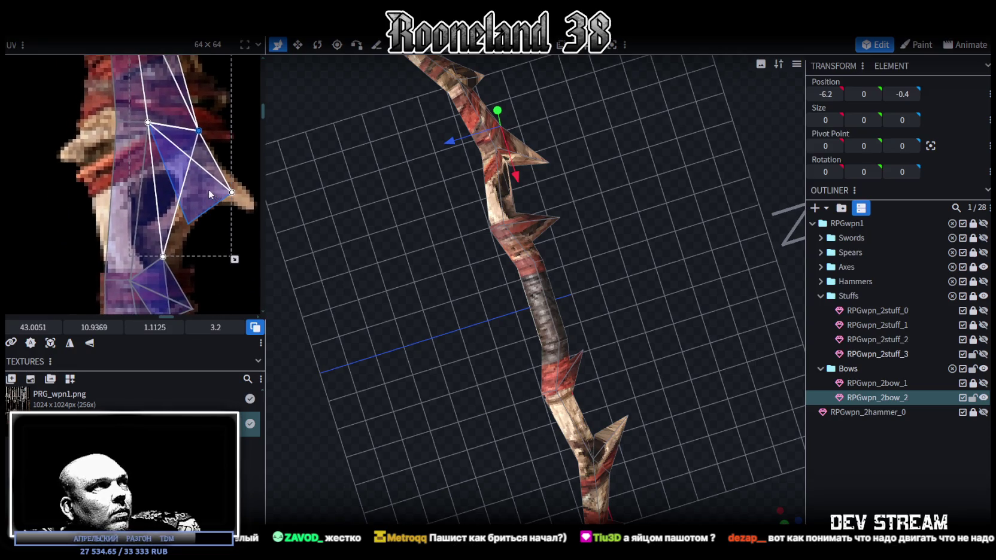
scroll(208, 190, "up", 2)
scroll(173, 183, "up", 2)
scroll(124, 195, "up", 3)
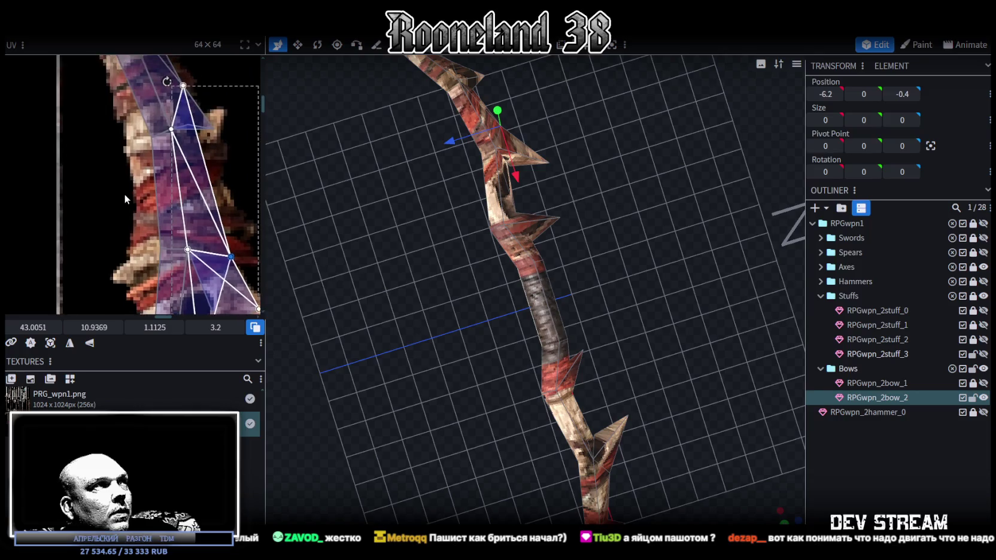
Step: Shift a pair of grip UV vertices slightly left, then clear the UV selection
left_click(160, 243)
left_click_drag(160, 240, 146, 240)
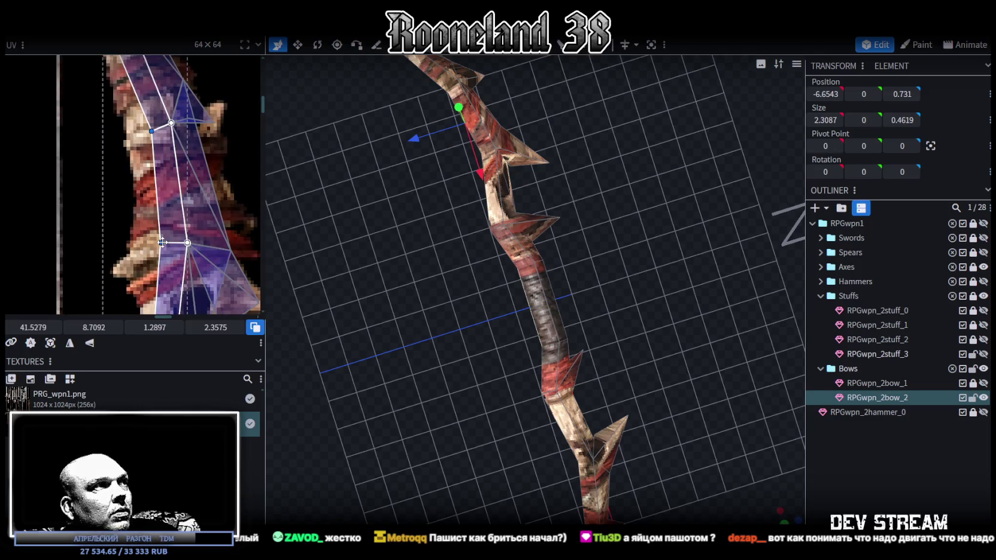
mouse_move(376, 239)
left_mouse_down()
mouse_move(430, 376)
mouse_move(630, 332)
left_mouse_up()
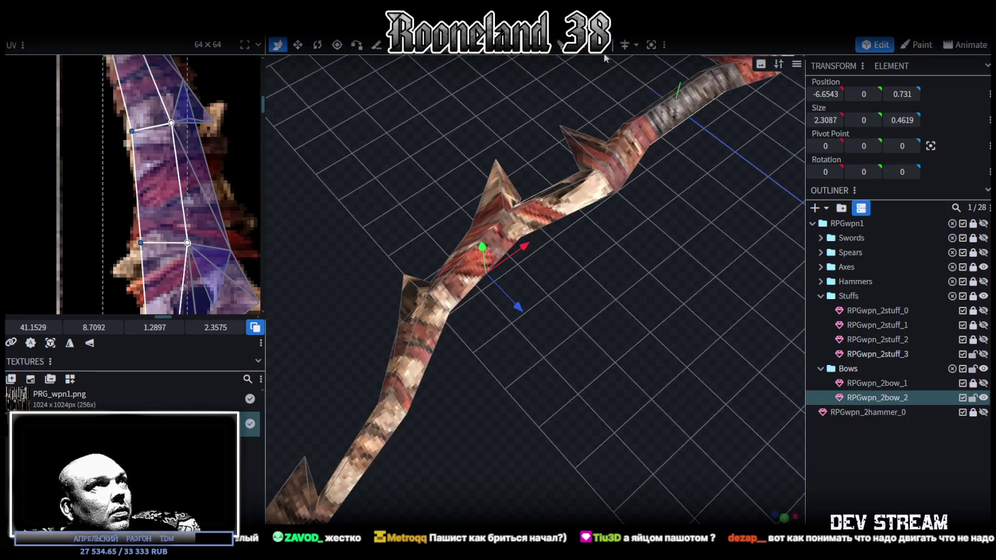
left_click(514, 272)
Step: Move a mesh vertex 0.3 along Z and orbit to inspect the spikes
mouse_move(518, 306)
left_mouse_down()
mouse_move(536, 319)
mouse_move(609, 278)
mouse_move(745, 268)
left_mouse_up()
scroll(192, 191, "down", 2)
scroll(203, 153, "down", 2)
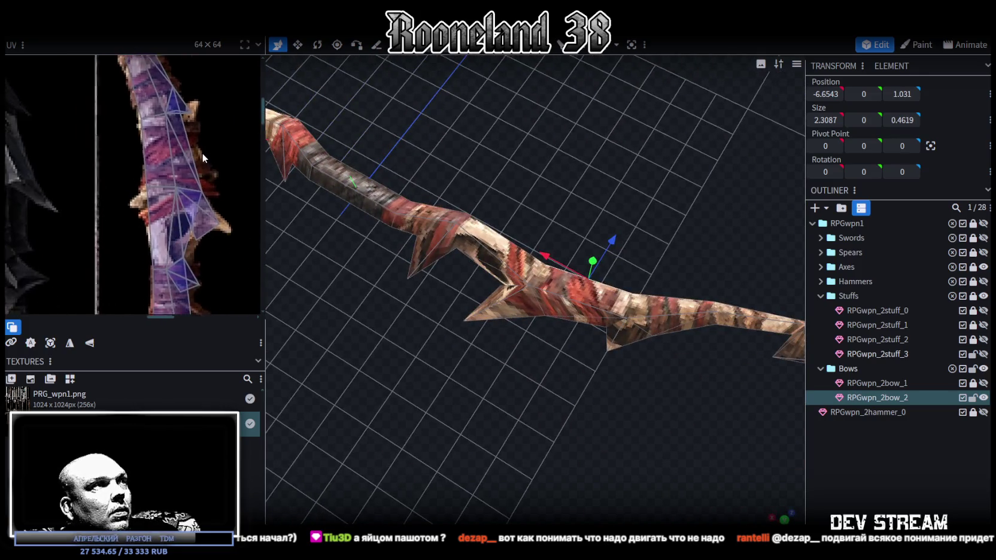
scroll(202, 153, "up", 1)
left_click_drag(443, 211, 639, 230)
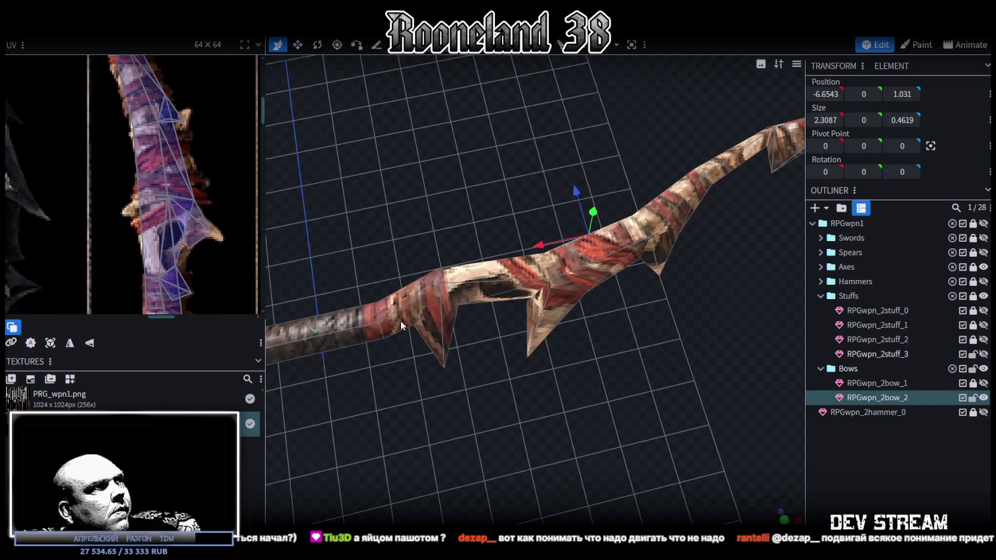
left_click_drag(548, 363, 556, 285)
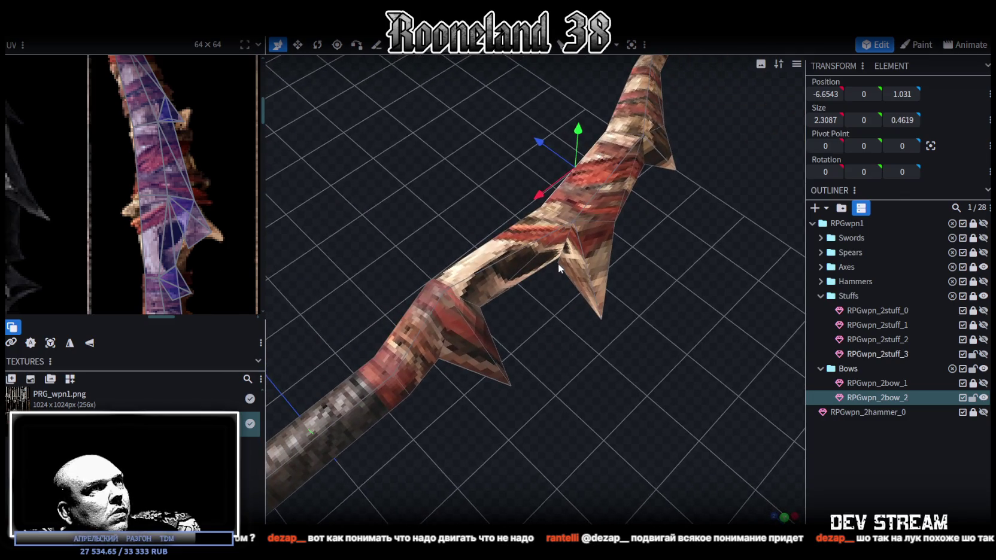
Step: Move a spike-base vertex to X -4.2, raise it 0.2 and set Z to 0
left_click(558, 264)
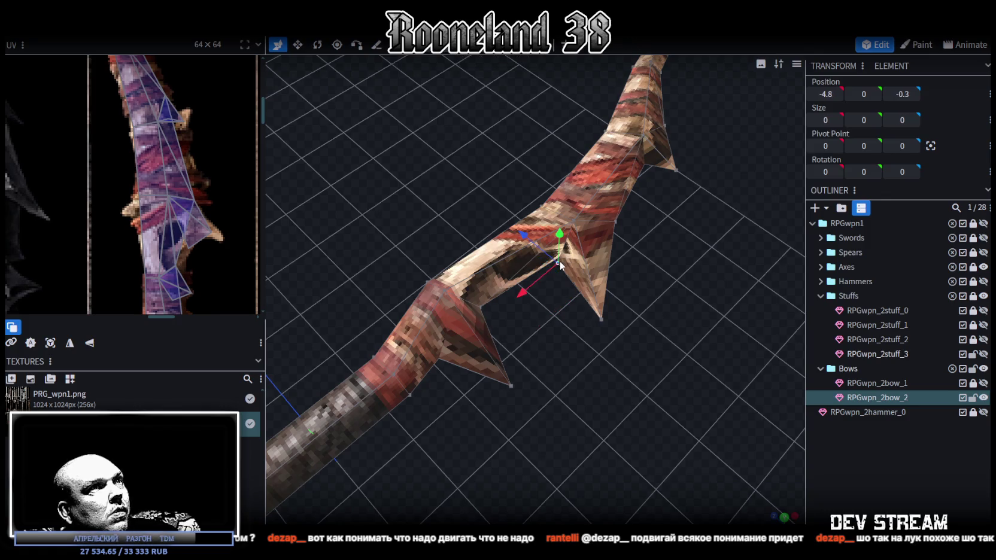
left_click_drag(535, 291, 497, 293)
mouse_move(502, 258)
left_mouse_down()
mouse_move(492, 250)
mouse_move(518, 241)
left_mouse_up()
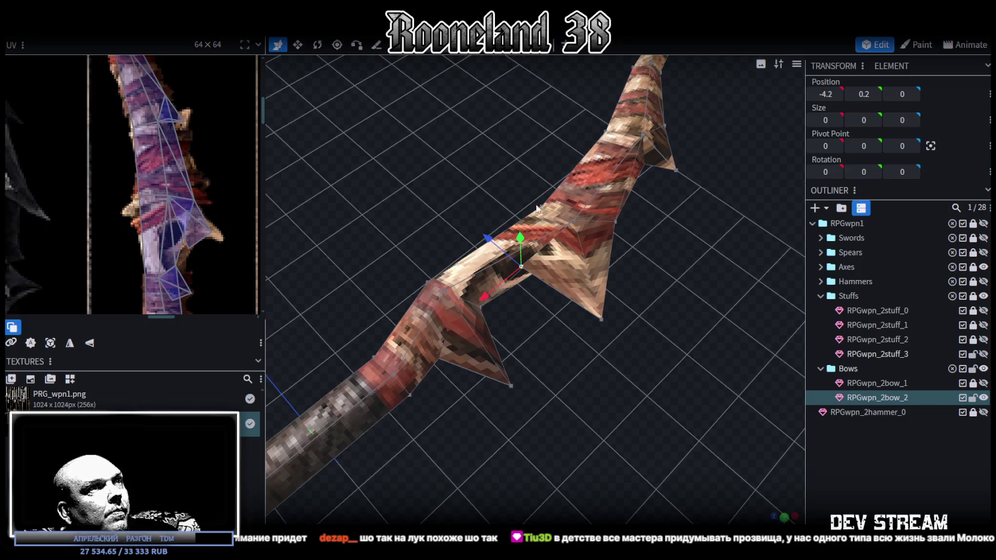
key("Escape")
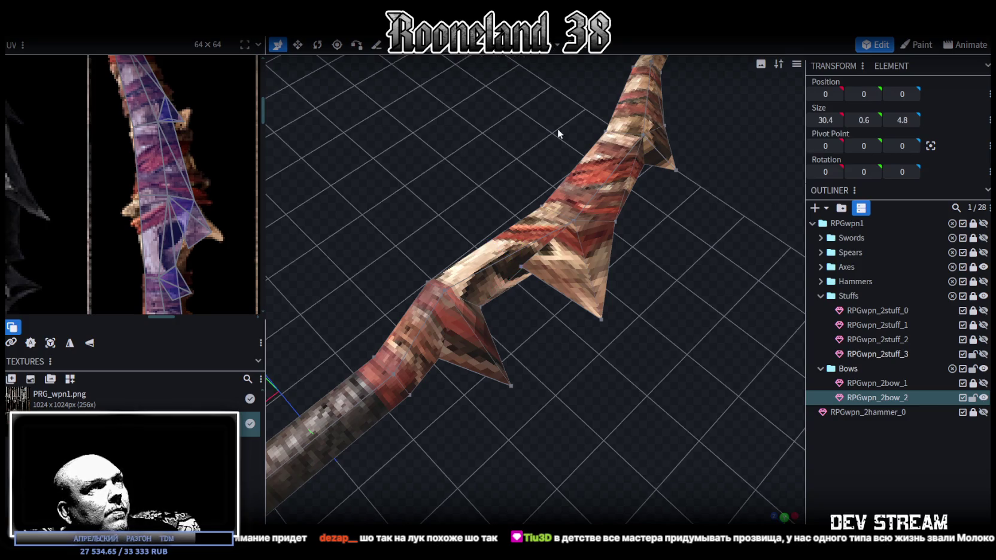
Step: Push a spike edge along Z to -0.8 and move a spike tip vertex along Z
left_click(511, 288)
left_click_drag(511, 288, 603, 348)
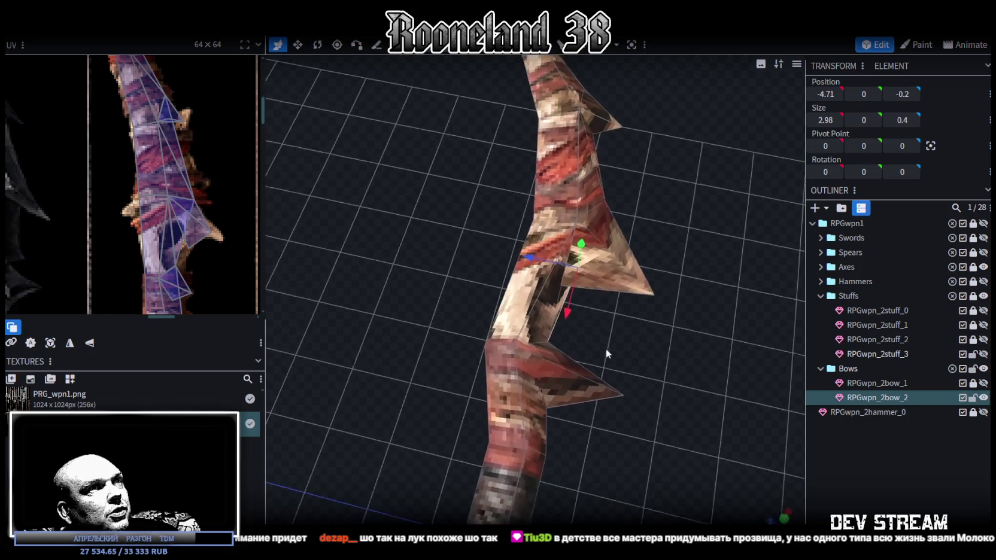
left_click_drag(541, 263, 560, 281)
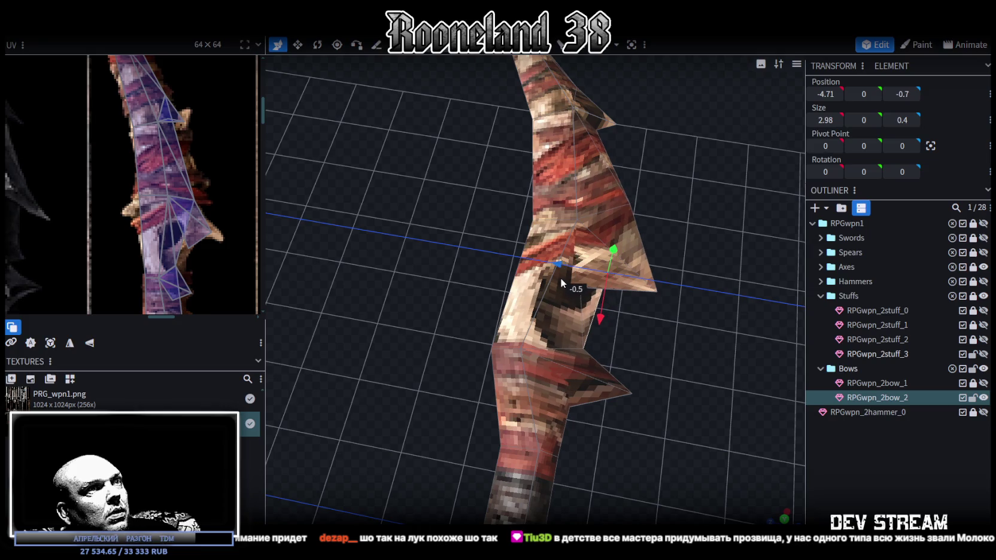
left_click_drag(560, 280, 689, 204)
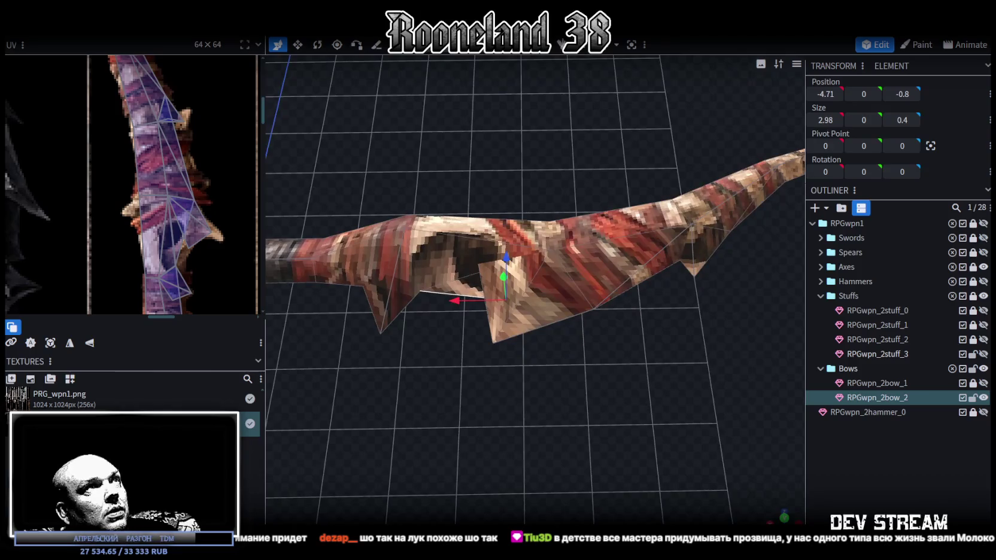
left_click(597, 309)
mouse_move(595, 267)
left_mouse_down()
mouse_move(589, 246)
mouse_move(536, 315)
left_mouse_up()
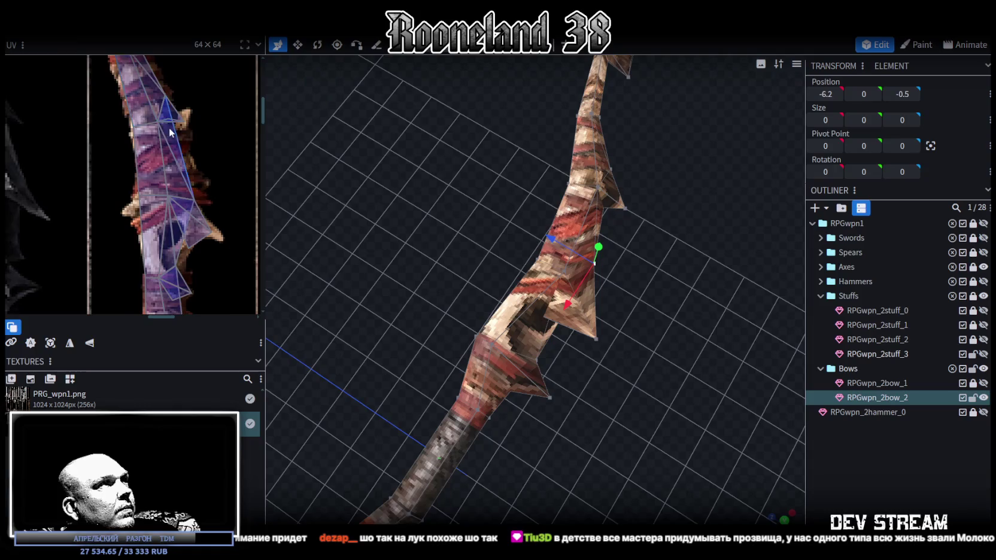
Step: Pull the spike vertex inward along X to -5.5
scroll(172, 133, "up", 2)
left_click(160, 79)
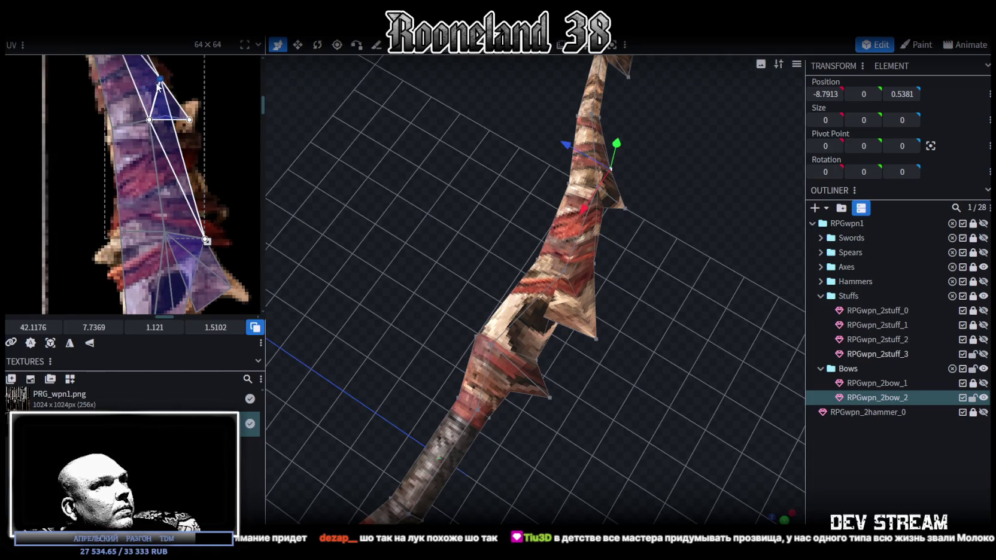
left_click_drag(653, 256, 582, 290)
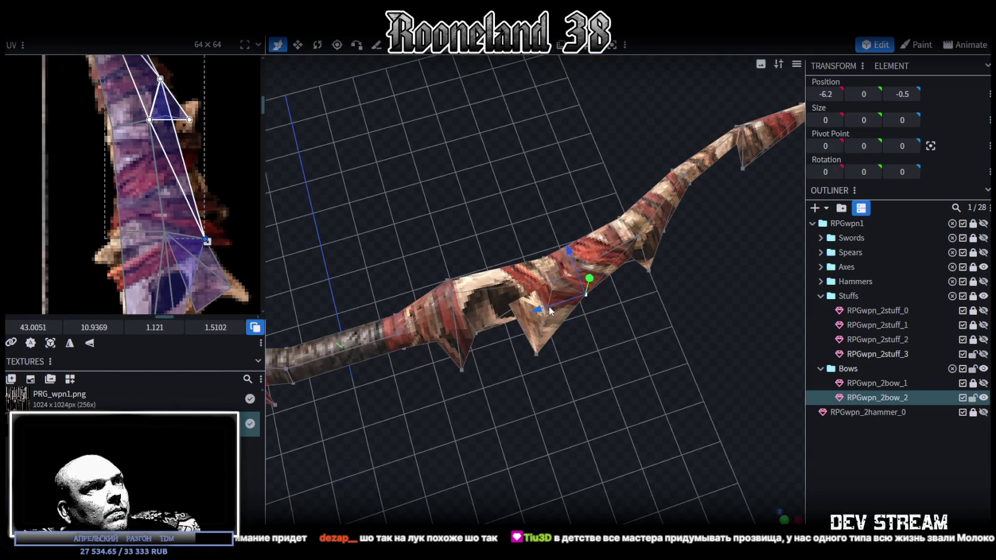
left_click_drag(549, 309, 528, 323)
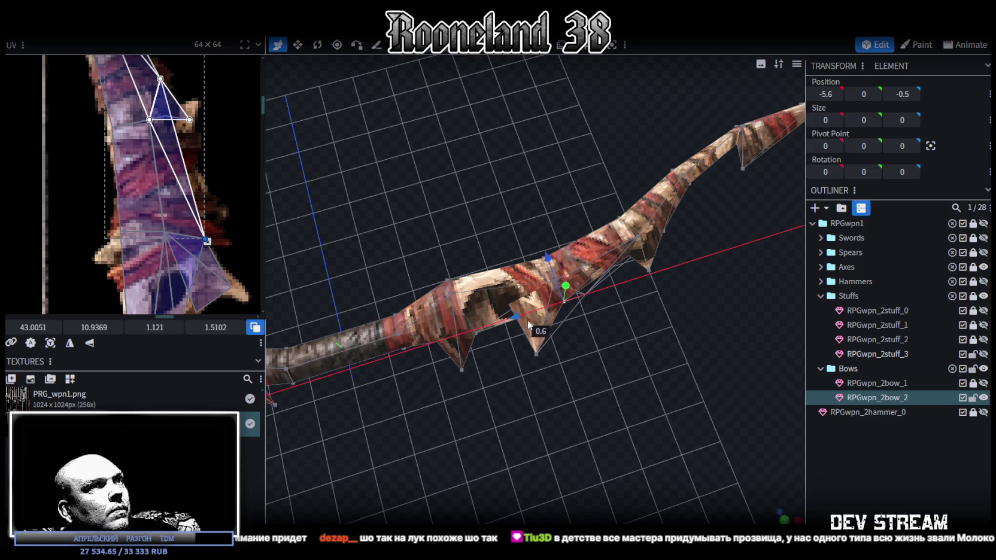
left_click_drag(527, 324, 524, 323)
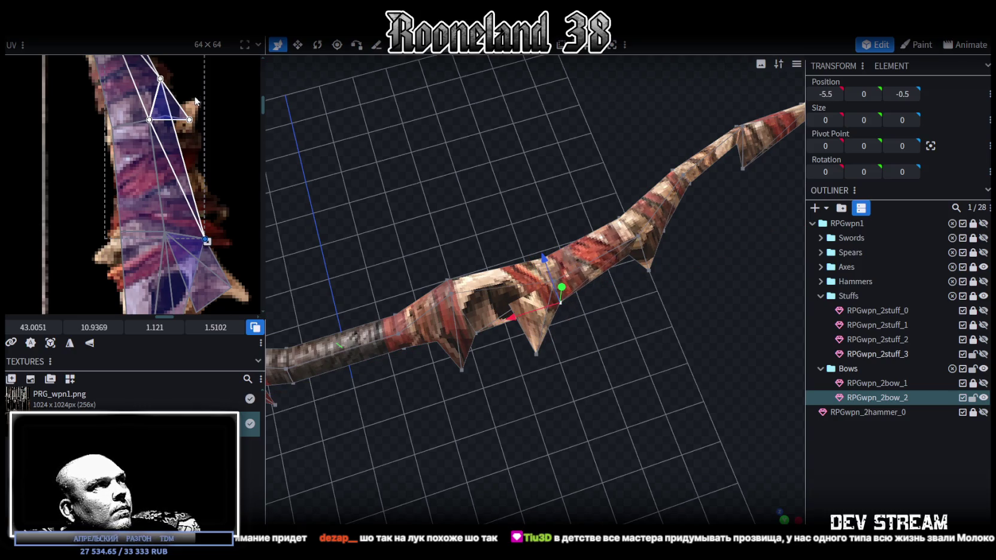
Step: Nudge the spike's UV triangle slightly to line up with the texture
middle_click_drag(196, 101, 212, 174)
scroll(200, 179, "up", 2)
left_click(173, 170)
scroll(230, 192, "down", 3)
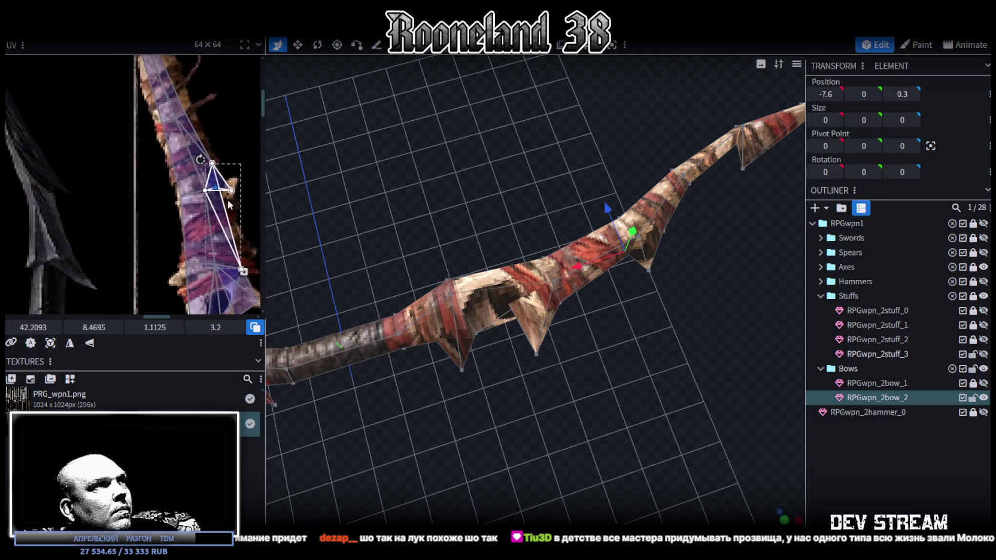
left_click_drag(92, 328, 105, 327)
left_click_drag(33, 328, 39, 328)
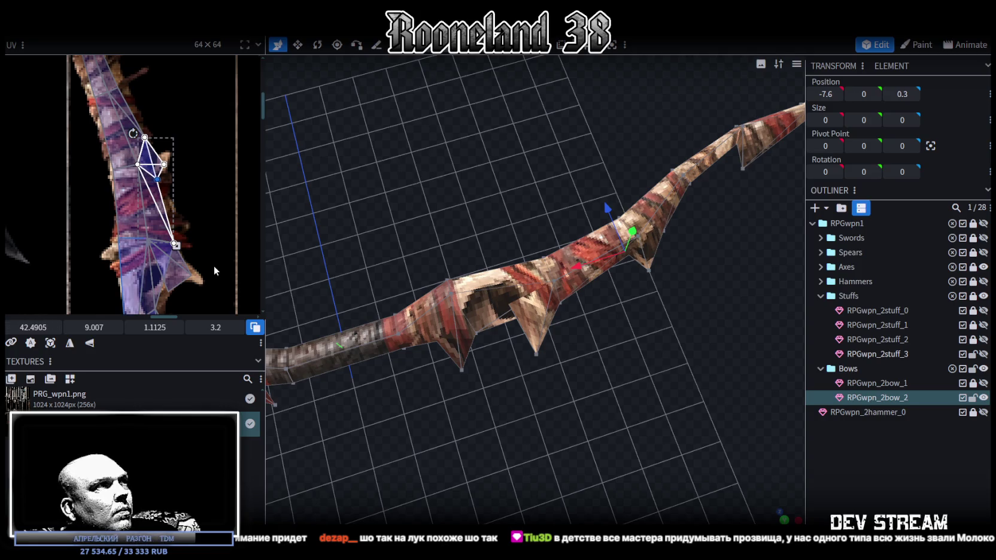
Step: Reselect the spike's UV faces and shift a UV vertex left onto the painted spike
scroll(234, 151, "up", 3)
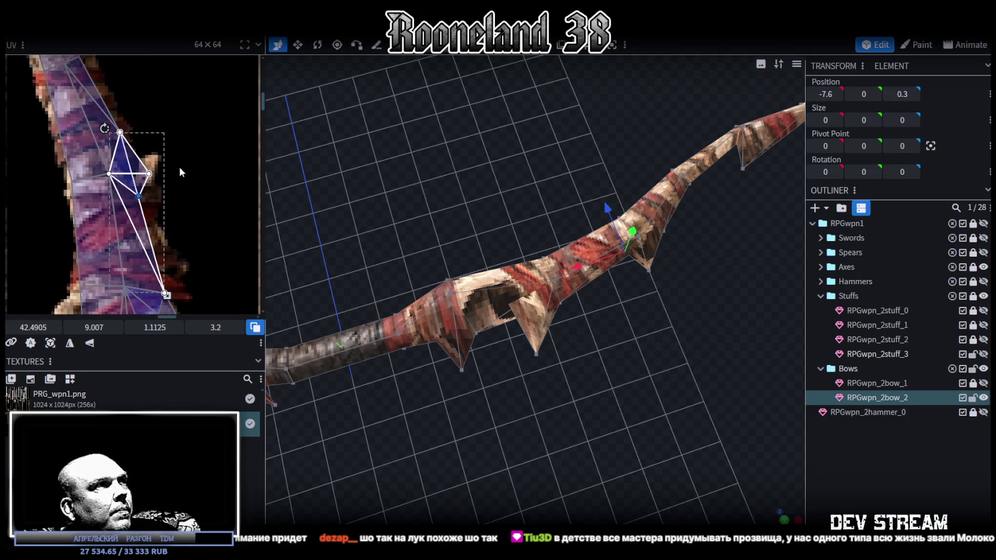
scroll(181, 180, "down", 1)
left_click(169, 185)
left_click(156, 265)
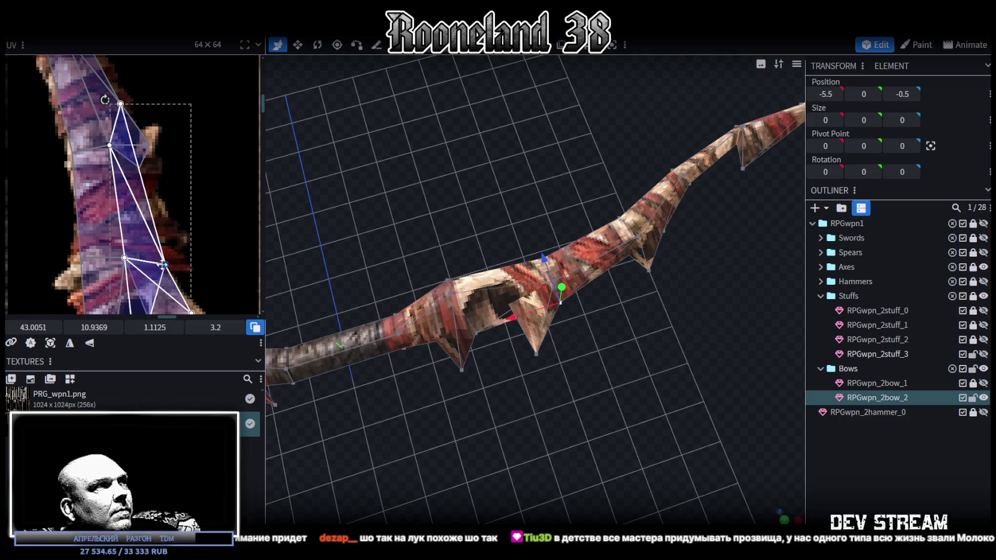
left_click_drag(178, 260, 178, 261)
scroll(178, 260, "down", 2)
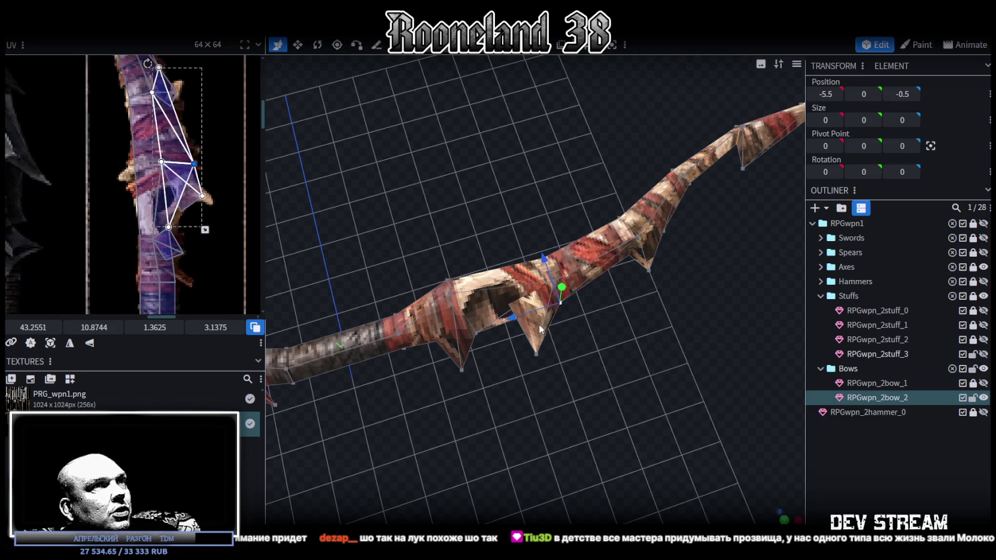
left_click_drag(171, 203, 185, 198)
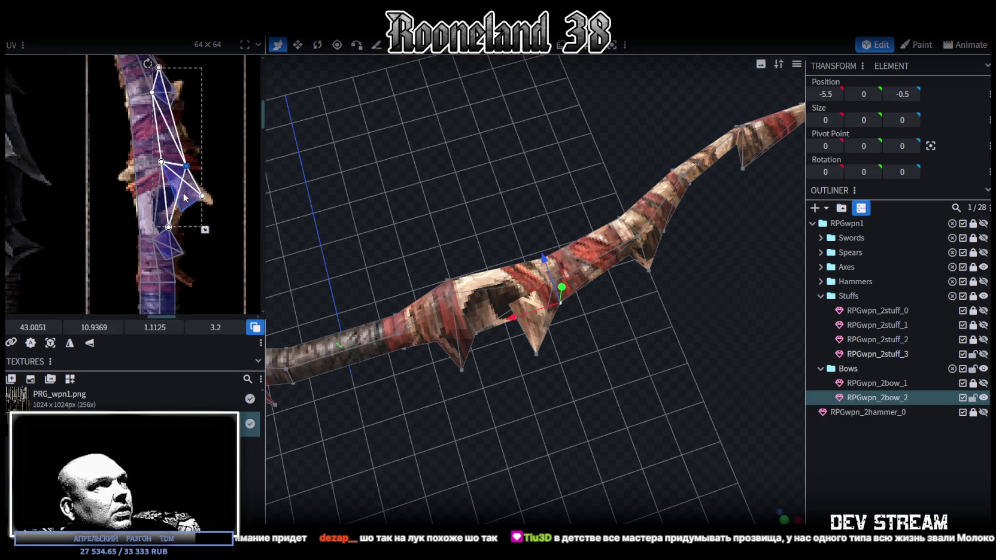
Step: Drag the remaining spike UV vertices onto the painted spike's edges
scroll(191, 196, "up", 3)
left_click(195, 185)
left_click_drag(192, 183, 180, 177)
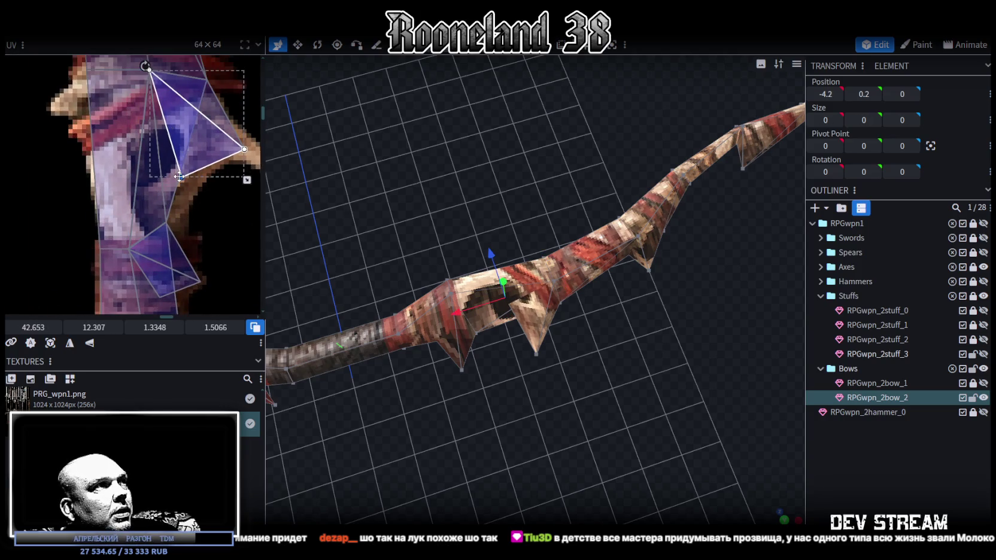
middle_click_drag(209, 171, 184, 230)
left_click(182, 139)
left_click_drag(182, 141, 192, 154)
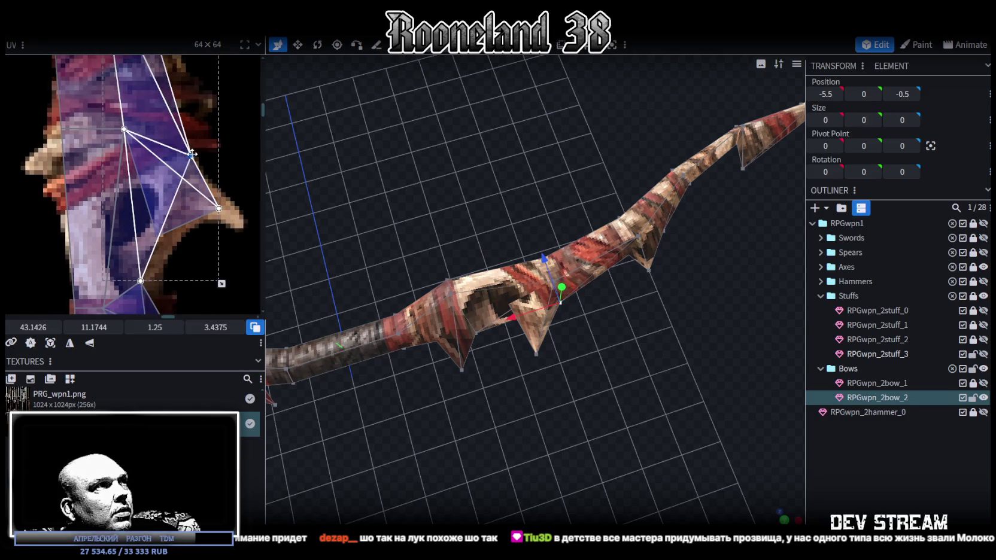
scroll(536, 326, "up", 3)
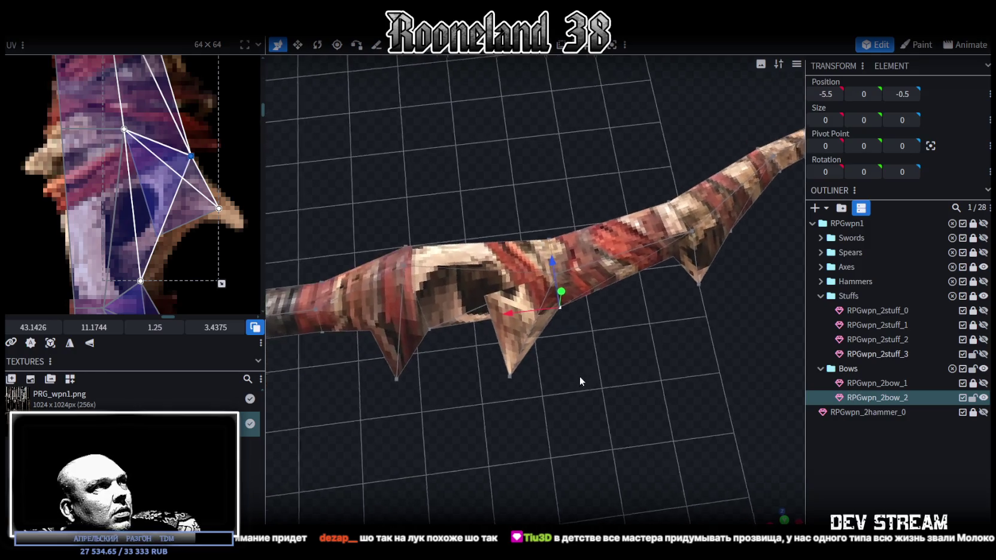
scroll(576, 376, "up", 2)
left_click(497, 373)
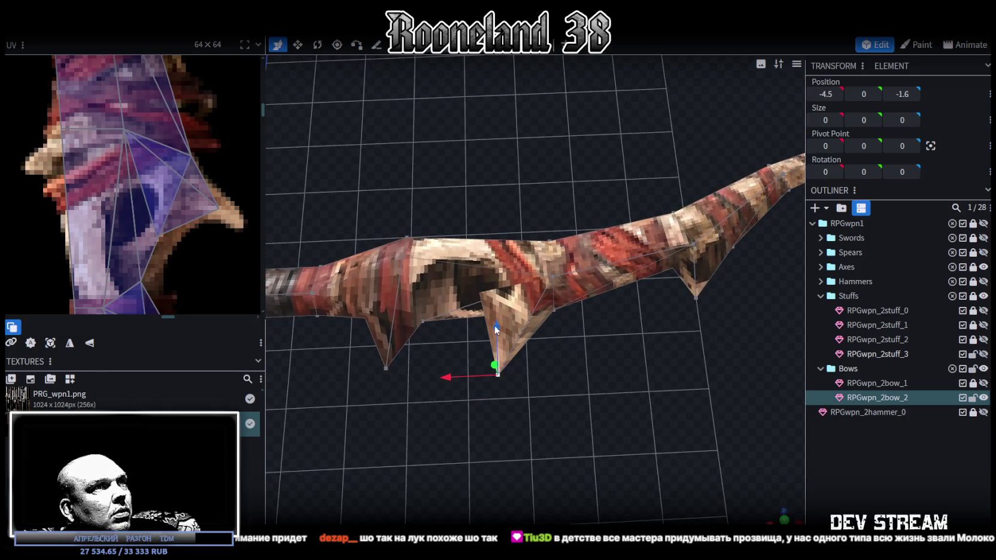